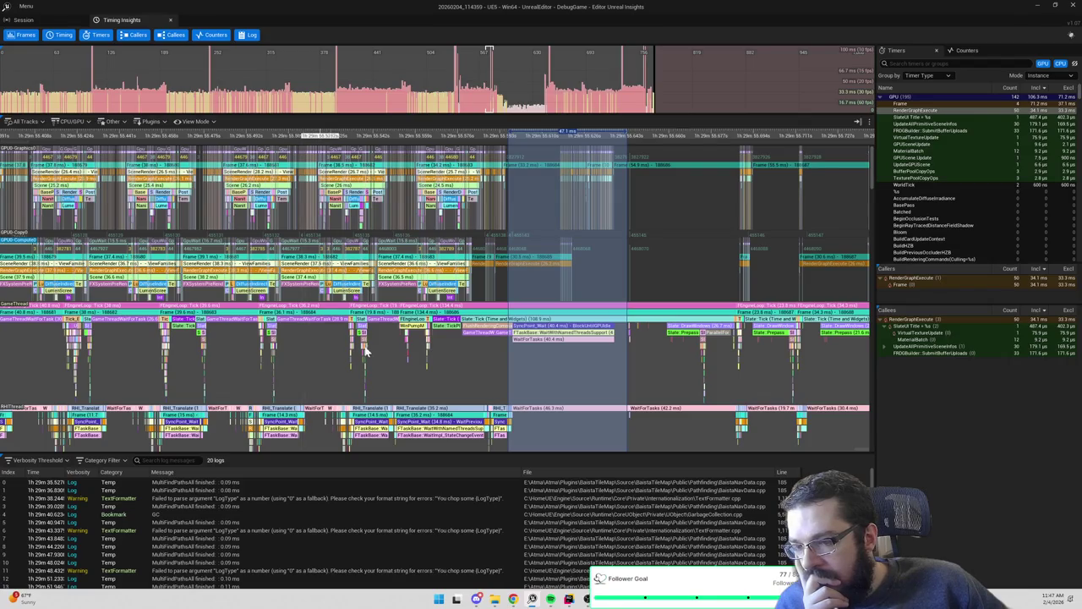
Zoom and pan the Timing Insights tracks to inspect the render-thread frame timeline
{"action": "scroll", "coordinate": [472, 381], "scroll_direction": "up", "scroll_amount": 3}
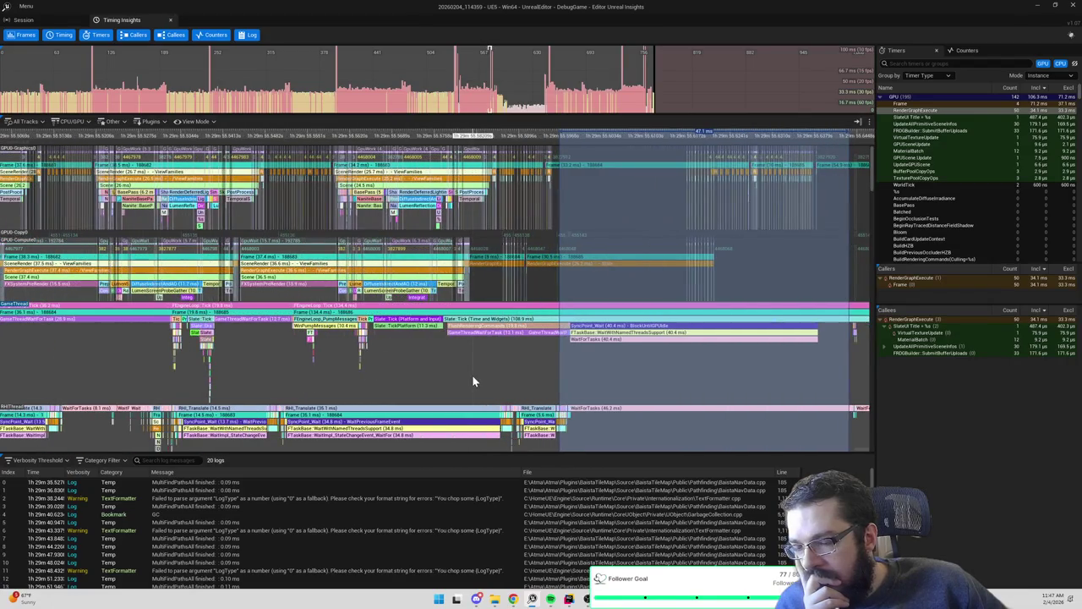
{"action": "left_click_drag", "start_coordinate": [474, 379], "coordinate": [418, 305]}
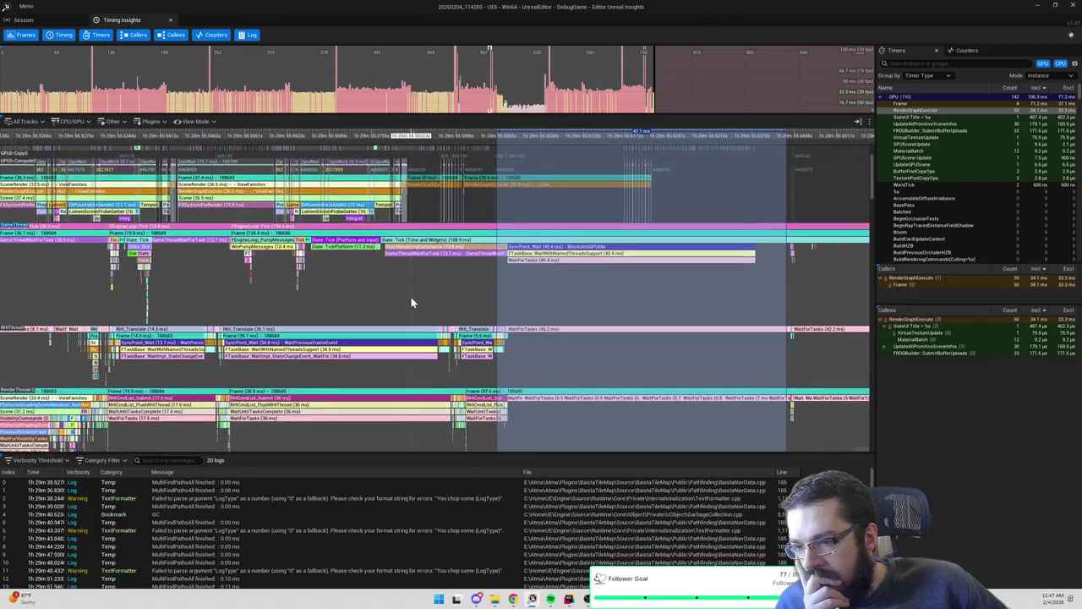
{"action": "scroll", "coordinate": [479, 364], "scroll_direction": "down", "scroll_amount": 5}
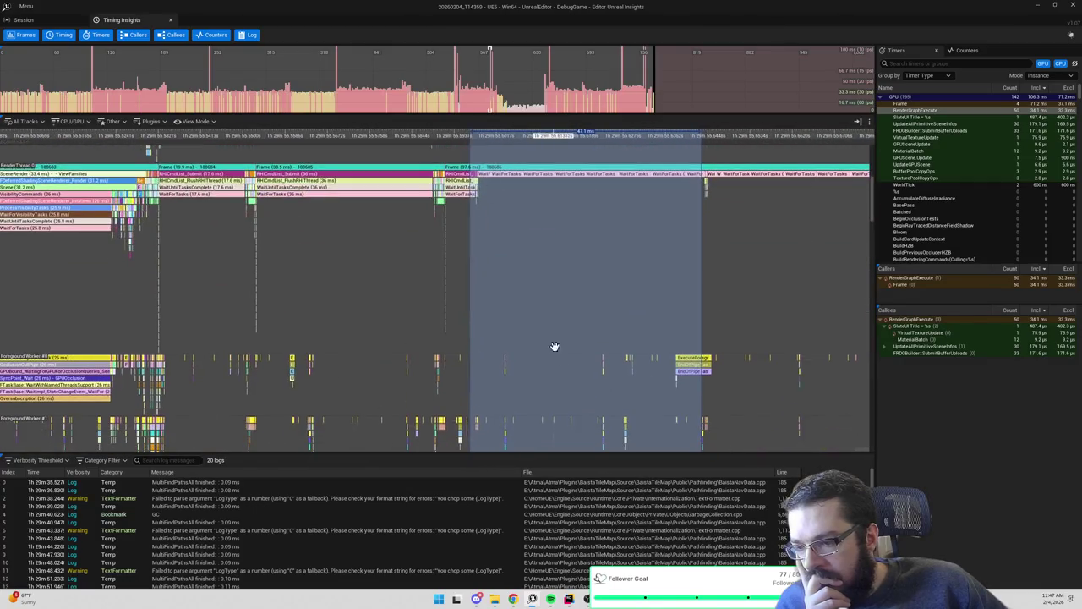
{"action": "scroll", "coordinate": [569, 299], "scroll_direction": "down", "scroll_amount": 5}
{"action": "scroll", "coordinate": [597, 375], "scroll_direction": "down", "scroll_amount": 2}
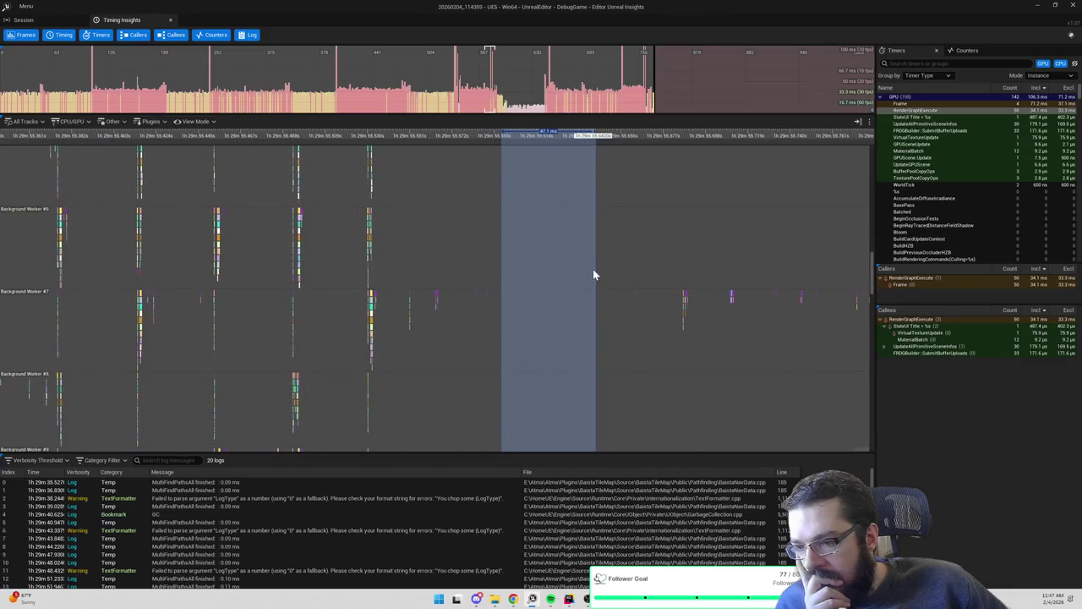
{"action": "mouse_move", "coordinate": [871, 277]}
{"action": "left_mouse_down"}
{"action": "mouse_move", "coordinate": [866, 427]}
{"action": "mouse_move", "coordinate": [855, 225]}
{"action": "mouse_move", "coordinate": [836, 177]}
{"action": "left_mouse_up"}
{"action": "scroll", "coordinate": [836, 176], "scroll_direction": "up", "scroll_amount": 3}
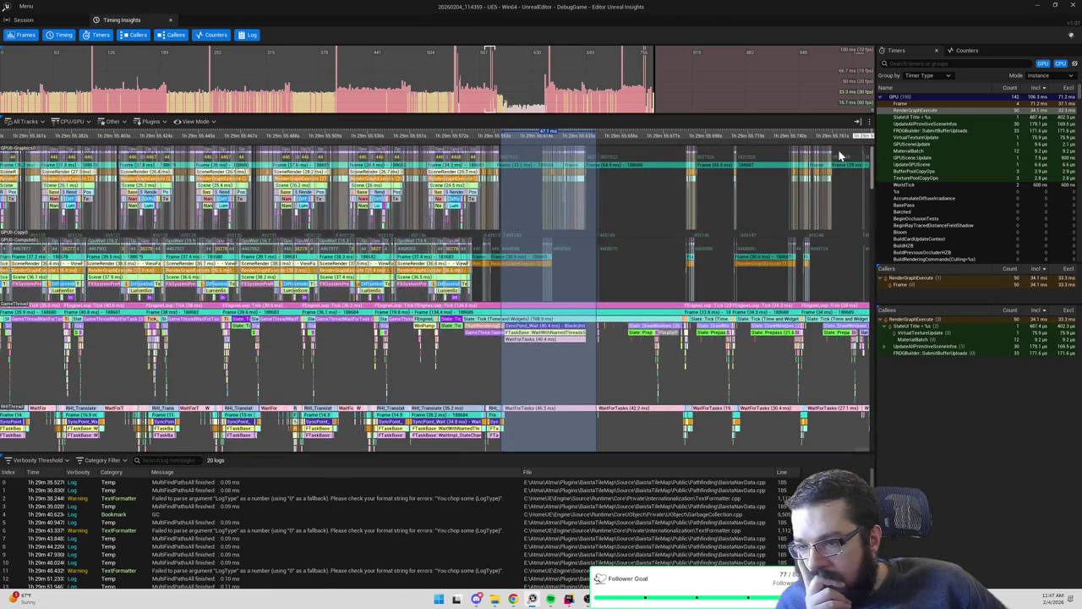
{"action": "scroll", "coordinate": [837, 176], "scroll_direction": "up", "scroll_amount": 2}
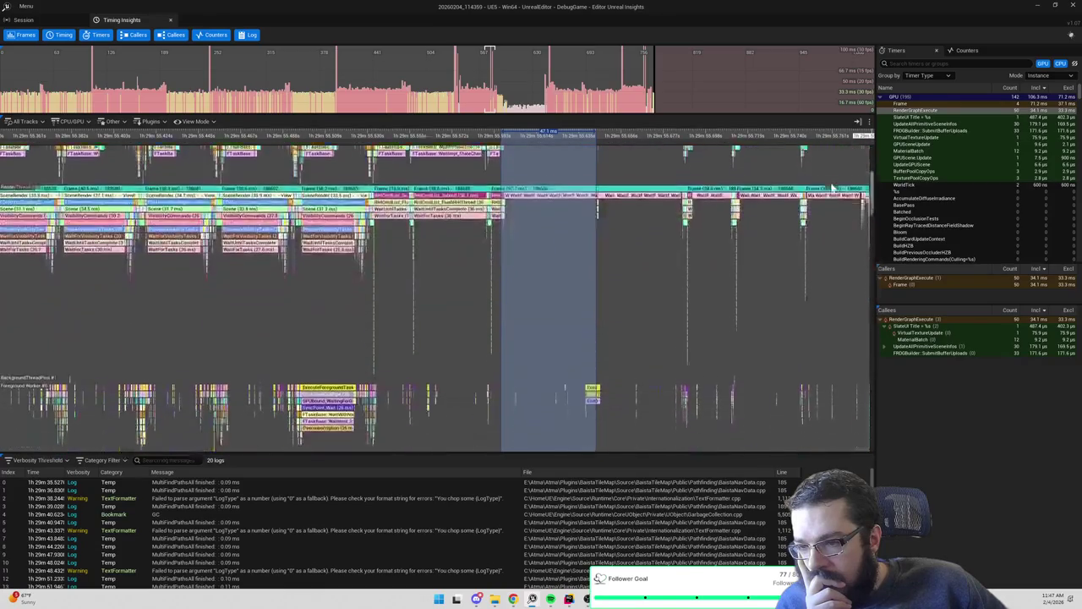
{"action": "scroll", "coordinate": [836, 163], "scroll_direction": "up", "scroll_amount": 3}
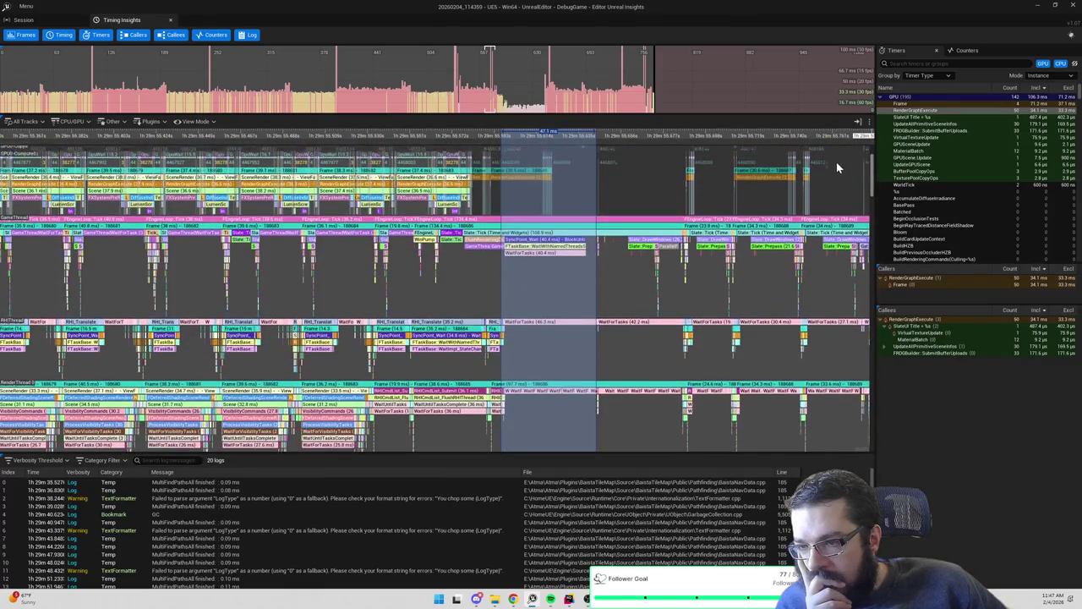
{"action": "scroll", "coordinate": [839, 161], "scroll_direction": "up", "scroll_amount": 1}
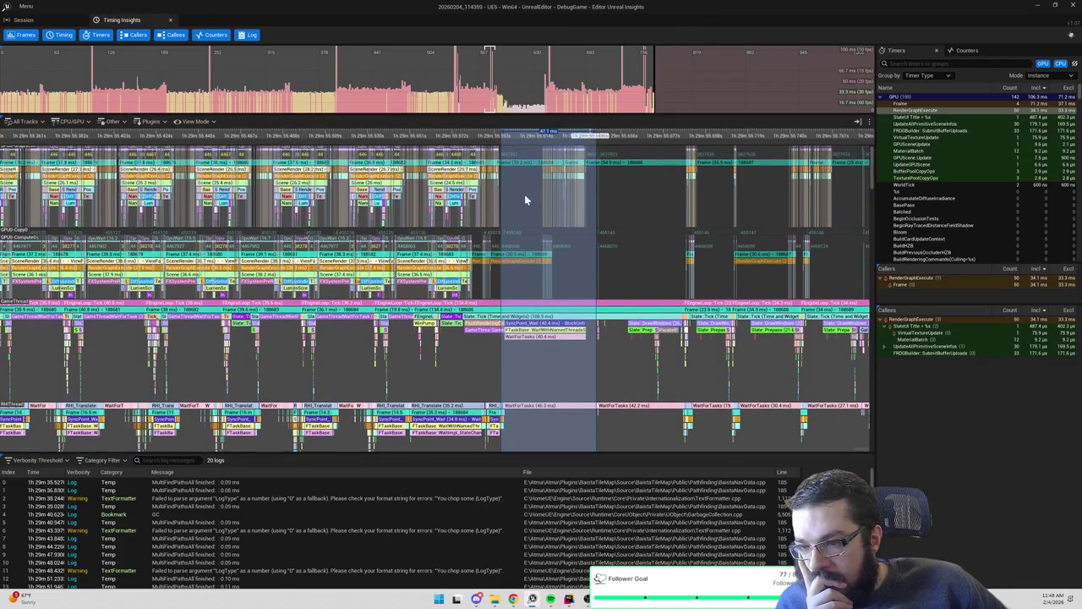
{"action": "scroll", "coordinate": [564, 176], "scroll_direction": "up", "scroll_amount": 10}
{"action": "scroll", "coordinate": [600, 178], "scroll_direction": "down", "scroll_amount": 12}
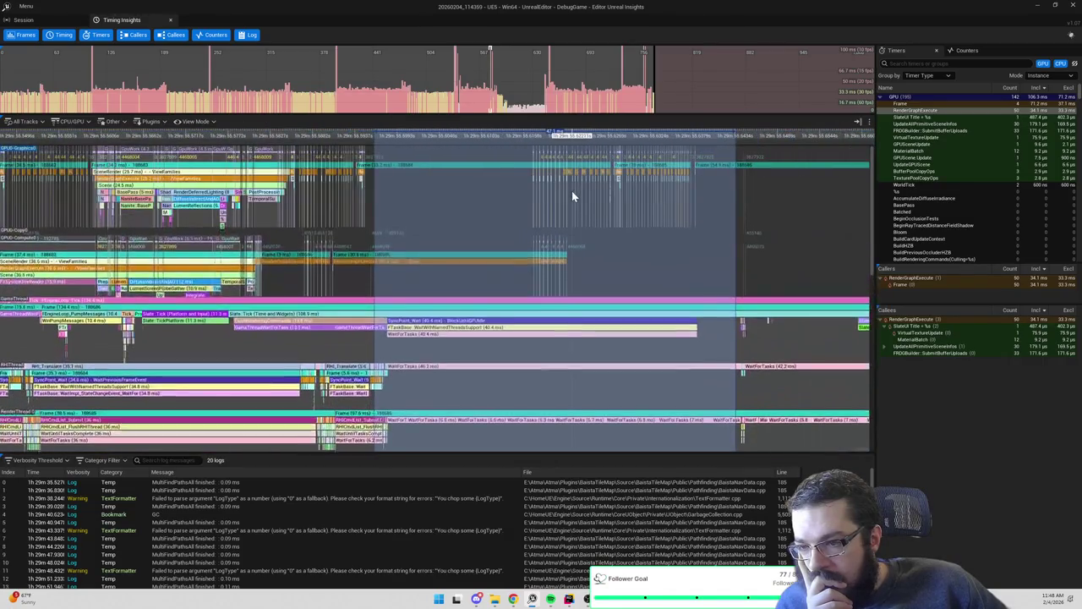
{"action": "scroll", "coordinate": [571, 196], "scroll_direction": "down", "scroll_amount": 2}
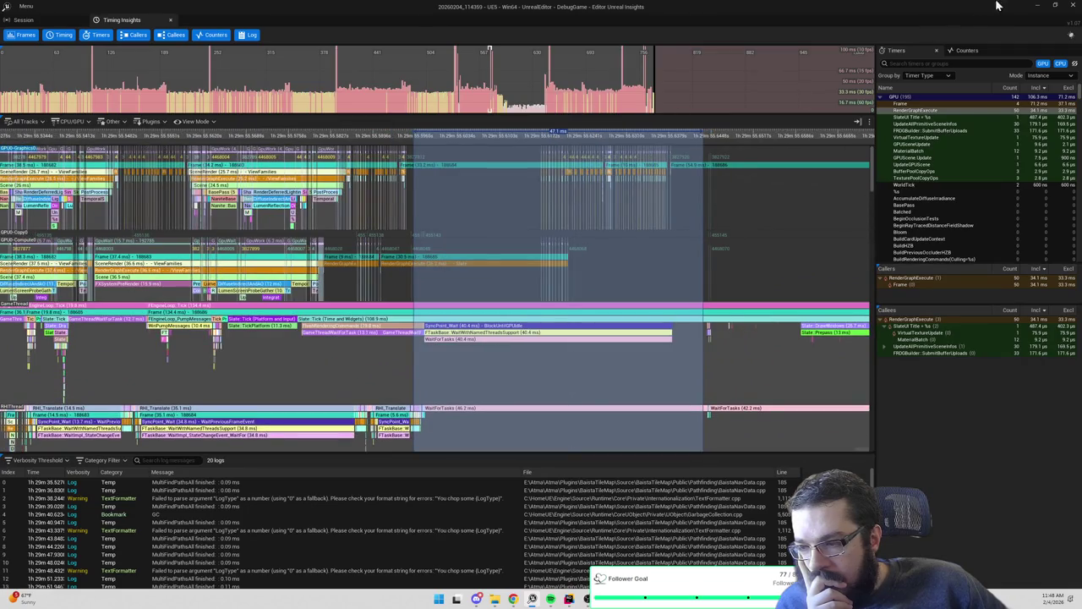
Leave Insights, glance at BaistaScript.cpp in Rider, and reopen the editor's Content Drawer search
{"action": "left_click", "coordinate": [1040, 7]}
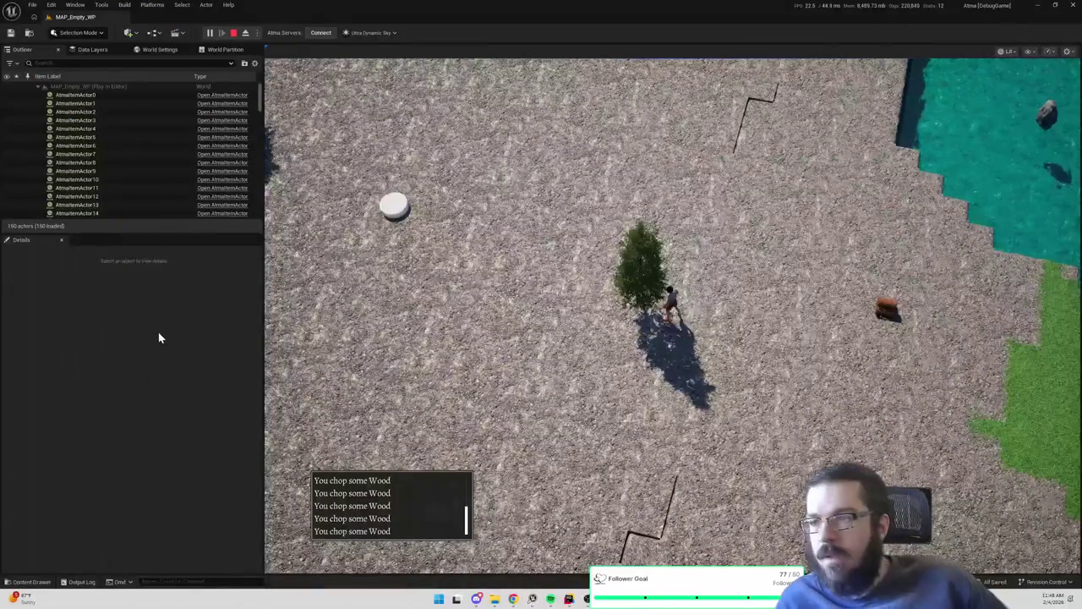
{"action": "key", "text": "ctrl+space"}
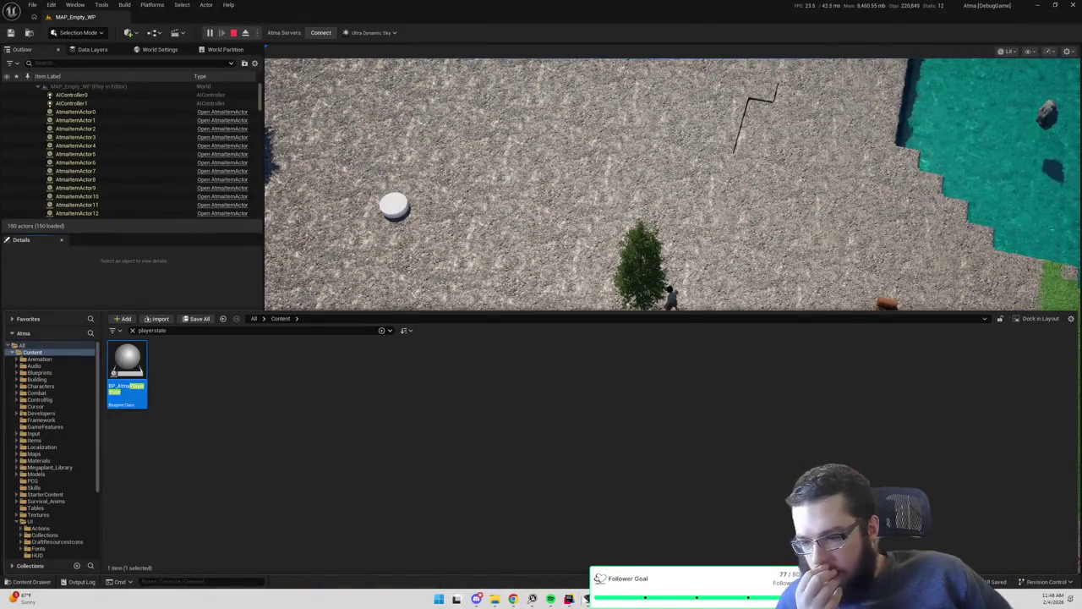
{"action": "left_click", "coordinate": [569, 600]}
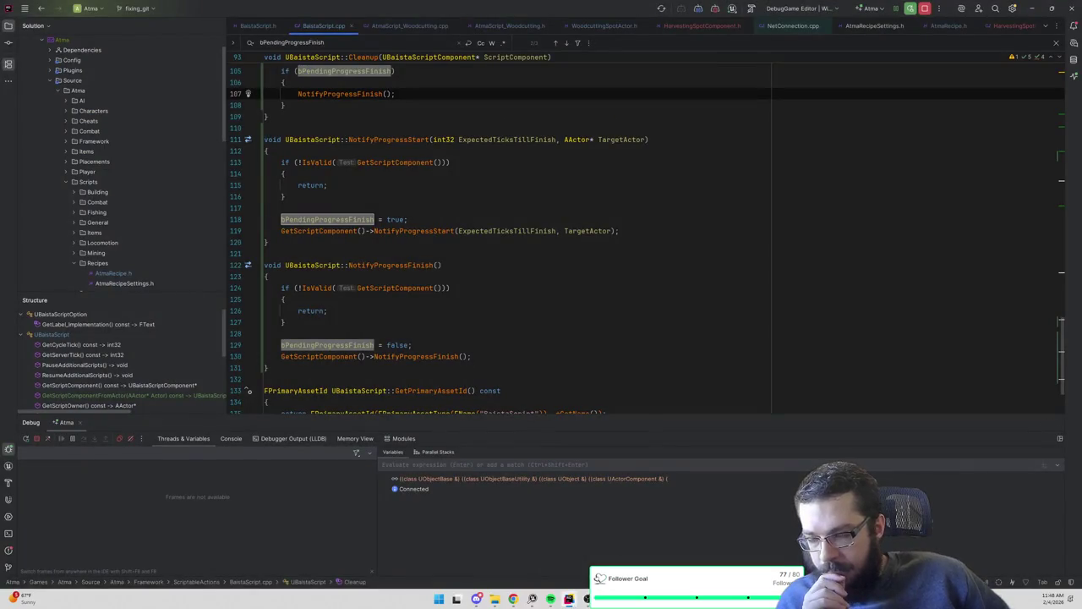
{"action": "key", "text": "alt+Tab"}
{"action": "left_click", "coordinate": [219, 295]}
{"action": "key", "text": "ctrl+space"}
{"action": "left_click", "coordinate": [205, 270]}
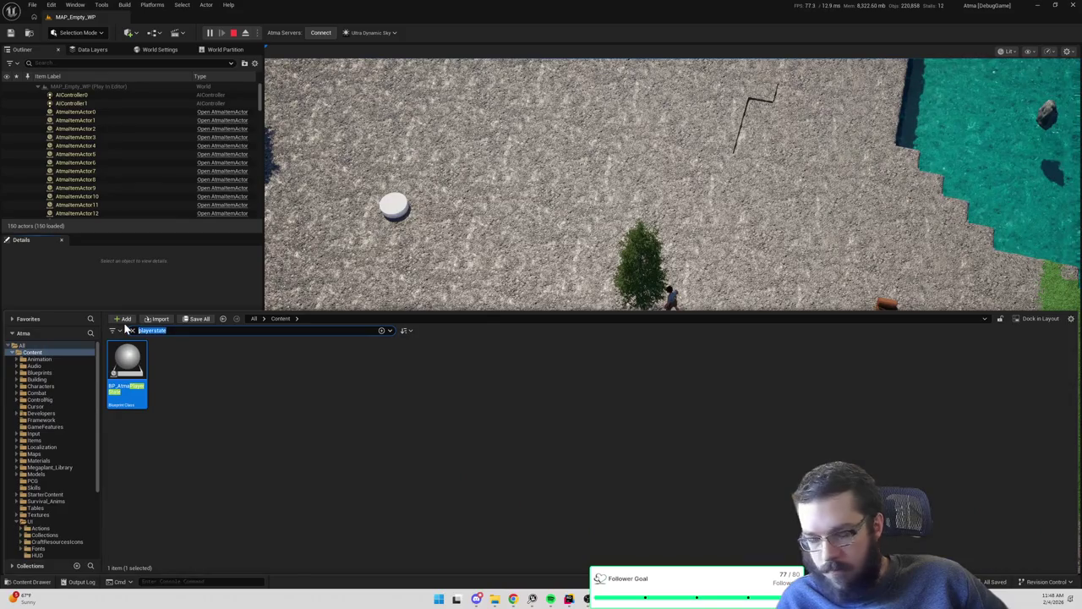
Search '_player' and open BP_AtmaPawn_Player to find its Show Progress Bar call
{"action": "type", "text": "_player"}
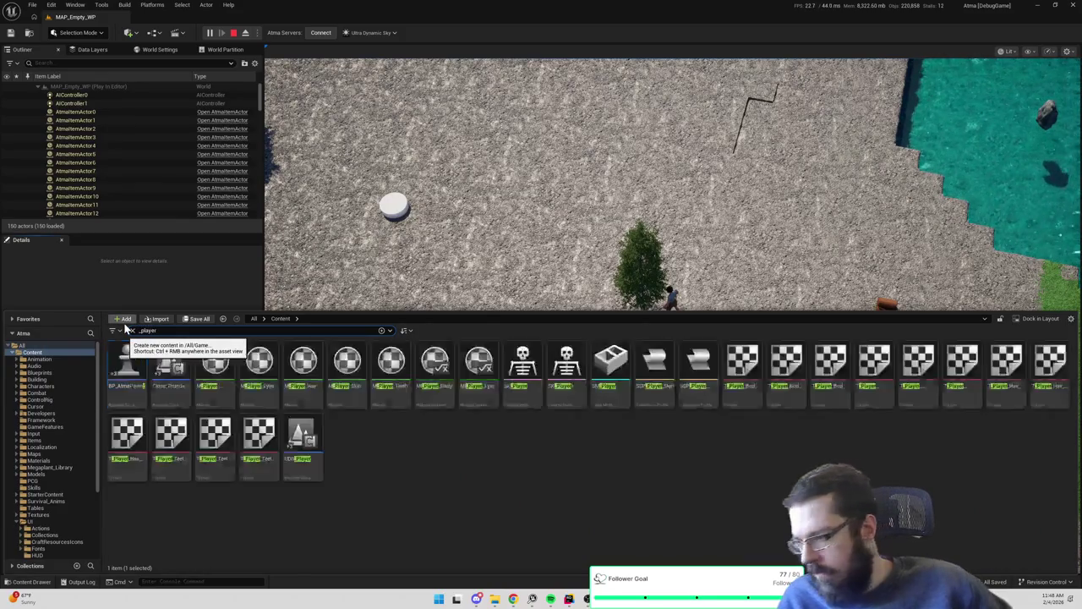
{"action": "double_click", "coordinate": [128, 361]}
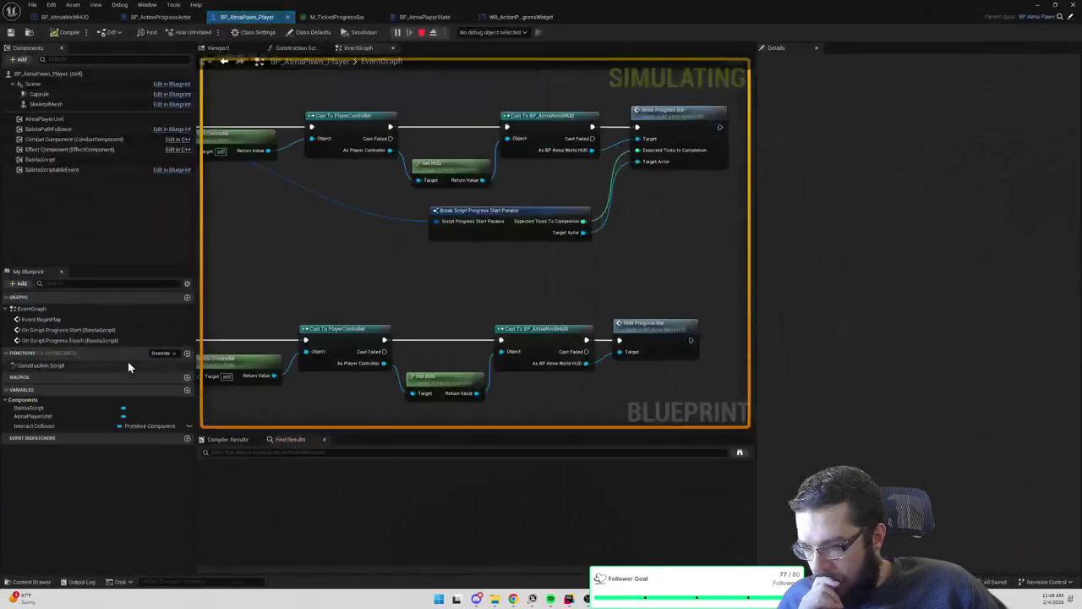
{"action": "scroll", "coordinate": [384, 266], "scroll_direction": "down", "scroll_amount": 2}
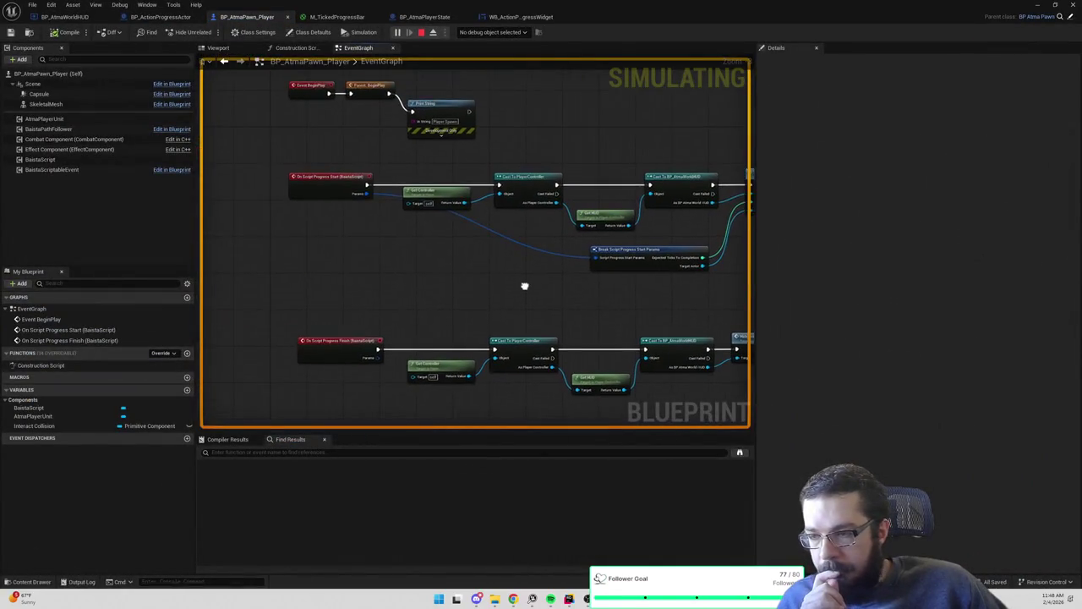
{"action": "left_click_drag", "start_coordinate": [401, 268], "coordinate": [385, 265]}
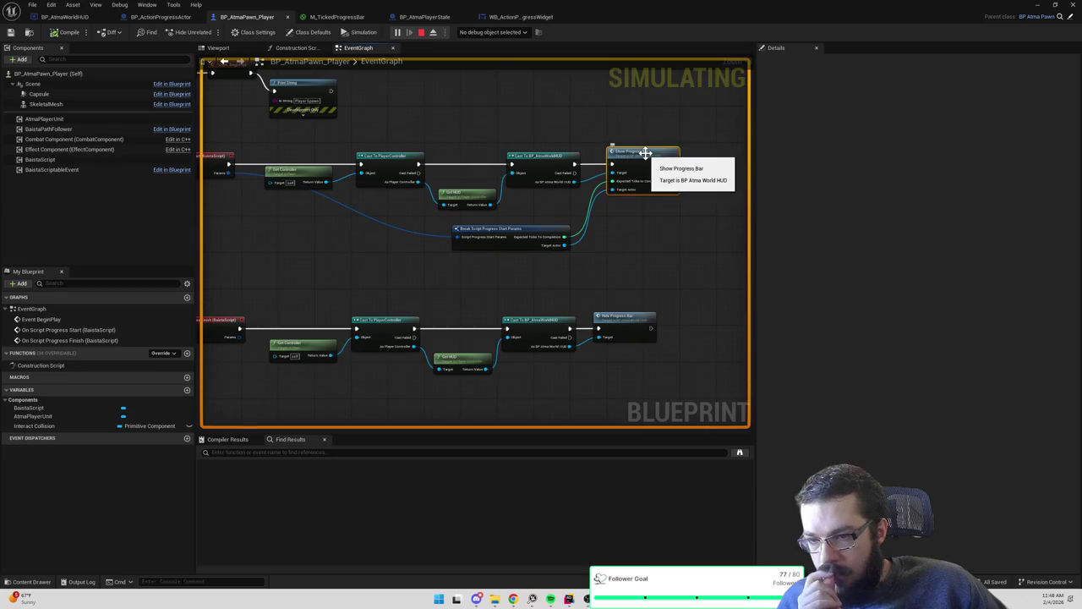
Jump to the Show Progress Bar event in BP_AtmaWorldHUD, review its spawn chain, and compile
{"action": "double_click", "coordinate": [645, 152]}
{"action": "scroll", "coordinate": [548, 209], "scroll_direction": "down", "scroll_amount": 2}
{"action": "mouse_move", "coordinate": [556, 212]}
{"action": "left_mouse_down"}
{"action": "mouse_move", "coordinate": [541, 189]}
{"action": "mouse_move", "coordinate": [527, 206]}
{"action": "mouse_move", "coordinate": [724, 207]}
{"action": "left_mouse_up"}
{"action": "scroll", "coordinate": [525, 203], "scroll_direction": "up", "scroll_amount": 1}
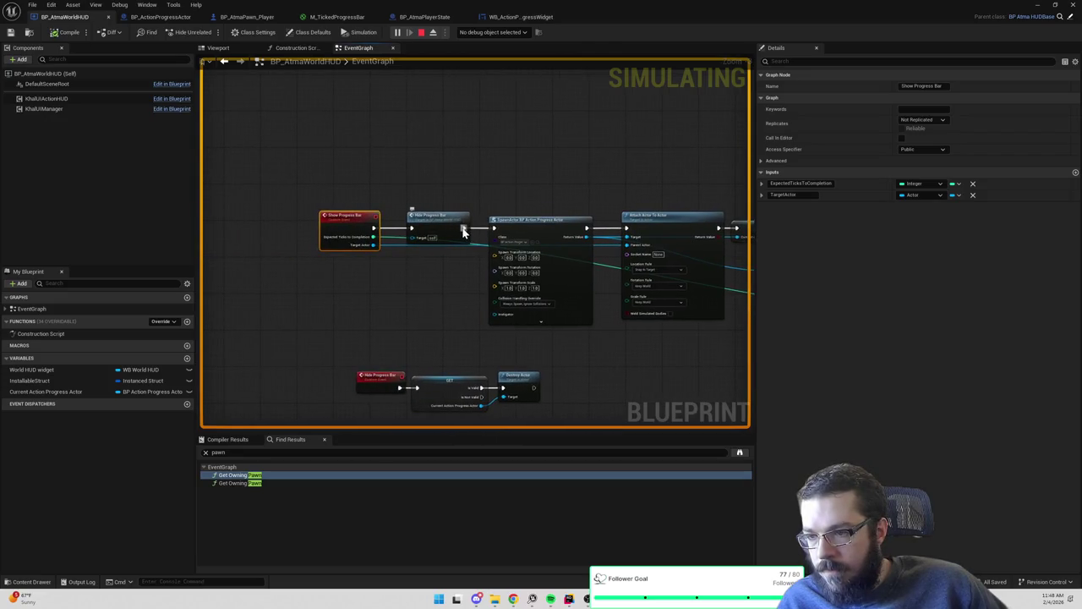
{"action": "mouse_move", "coordinate": [467, 291]}
{"action": "left_mouse_down"}
{"action": "mouse_move", "coordinate": [454, 279]}
{"action": "mouse_move", "coordinate": [457, 218]}
{"action": "left_mouse_up"}
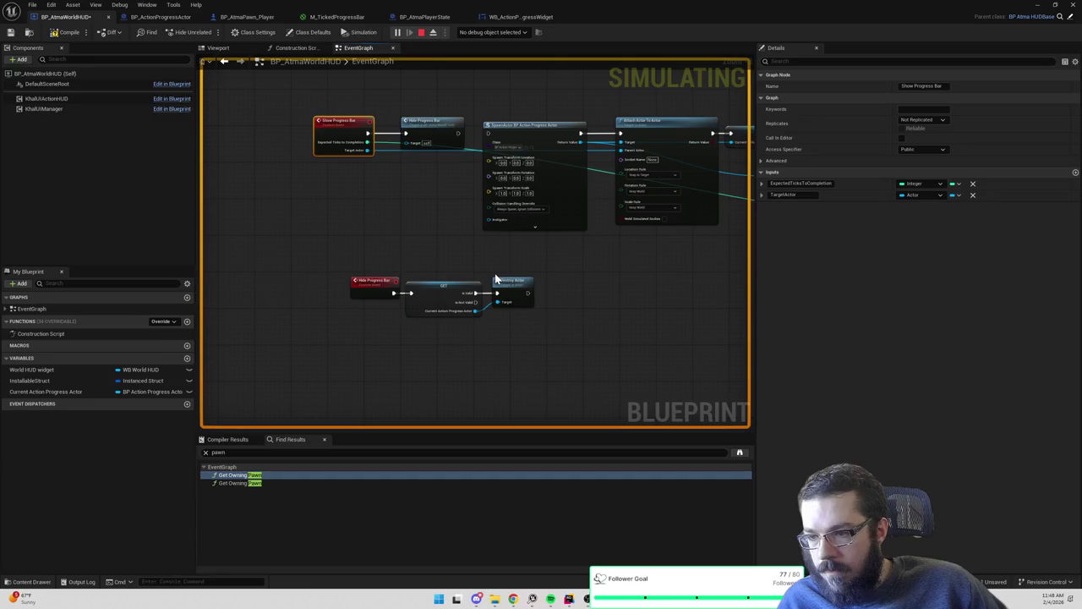
{"action": "left_click", "coordinate": [73, 34]}
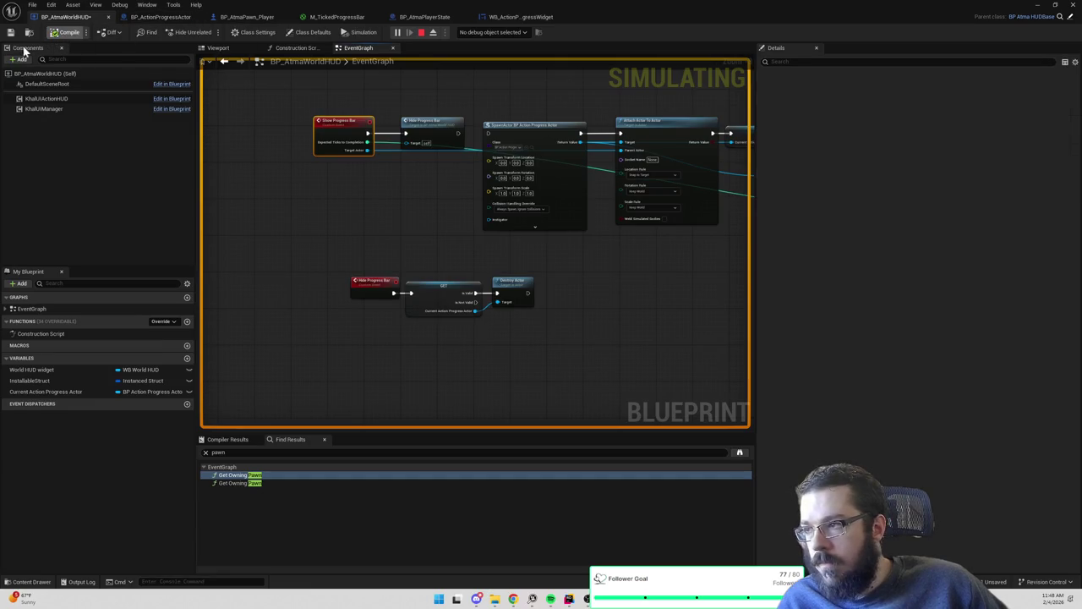
{"action": "left_click", "coordinate": [1041, 6]}
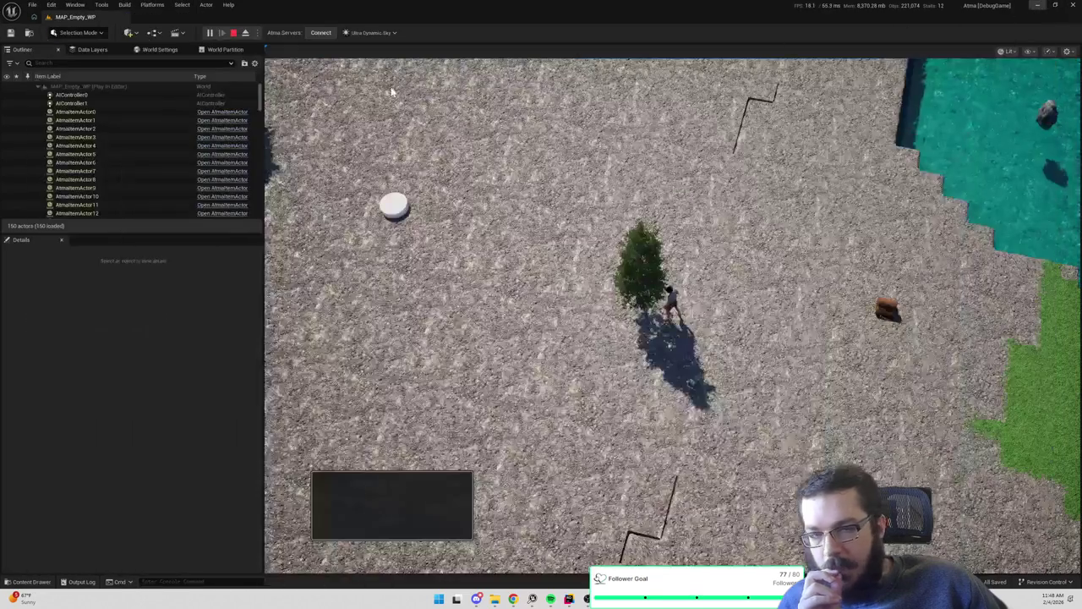
Restart the play session, chop the tree to test the progress bar, then end it
{"action": "left_click", "coordinate": [234, 34]}
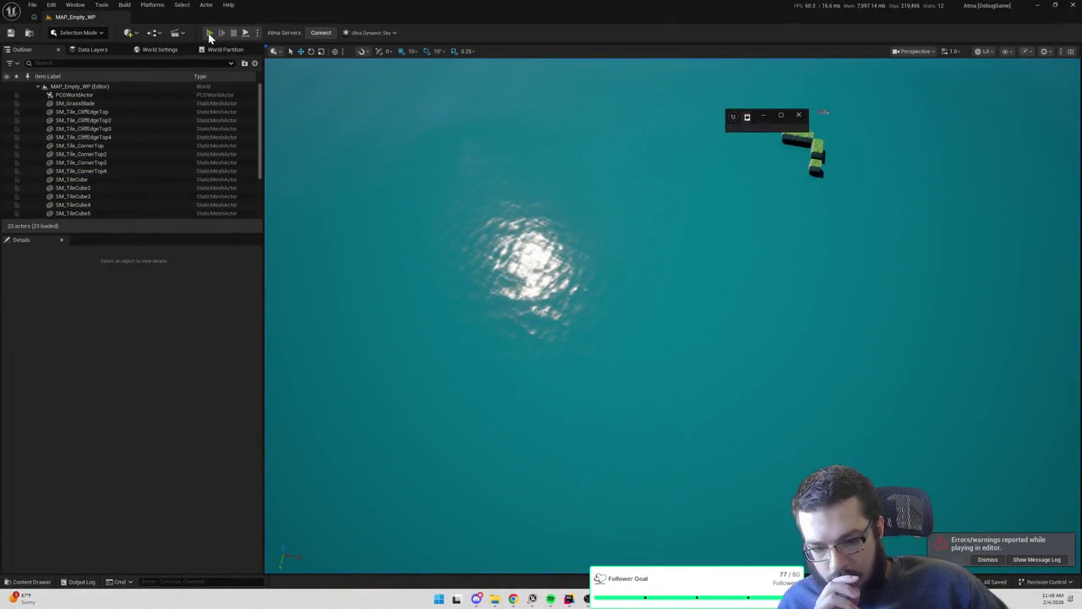
{"action": "left_click", "coordinate": [210, 33]}
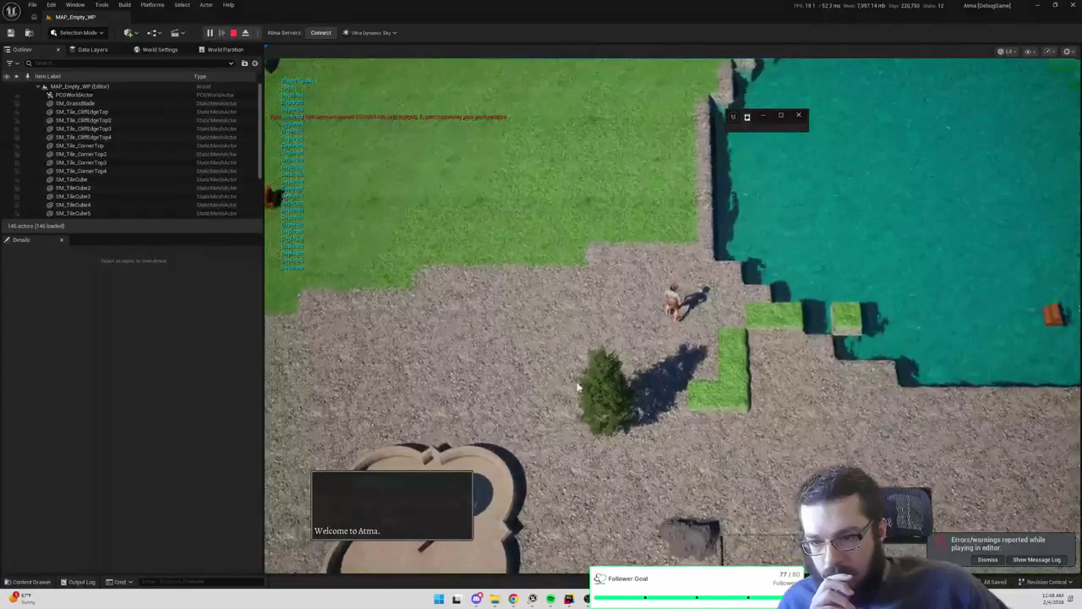
{"action": "left_click", "coordinate": [683, 310]}
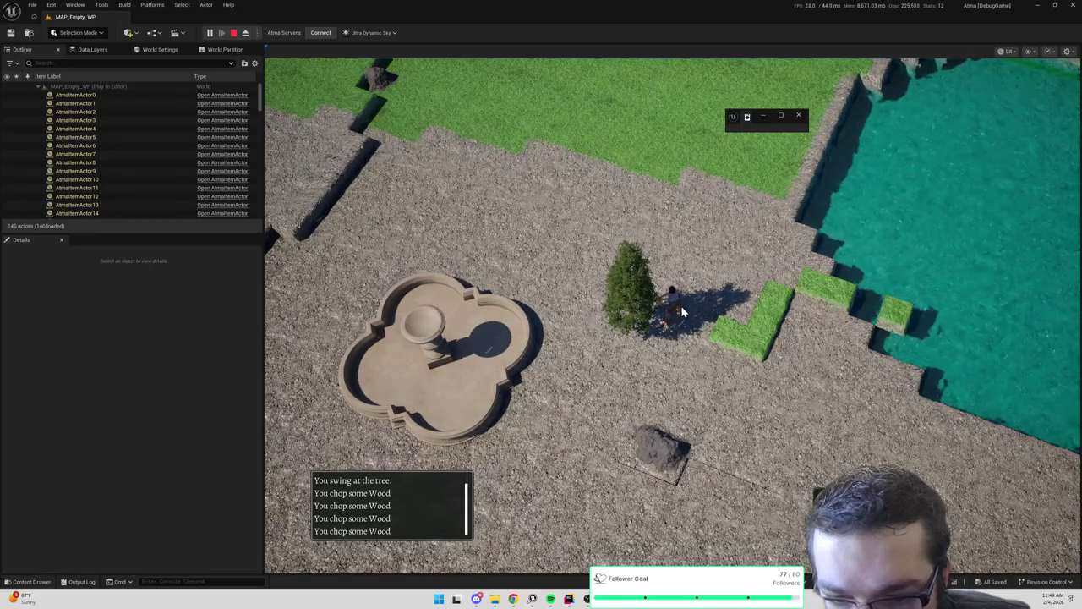
{"action": "key", "text": "Escape"}
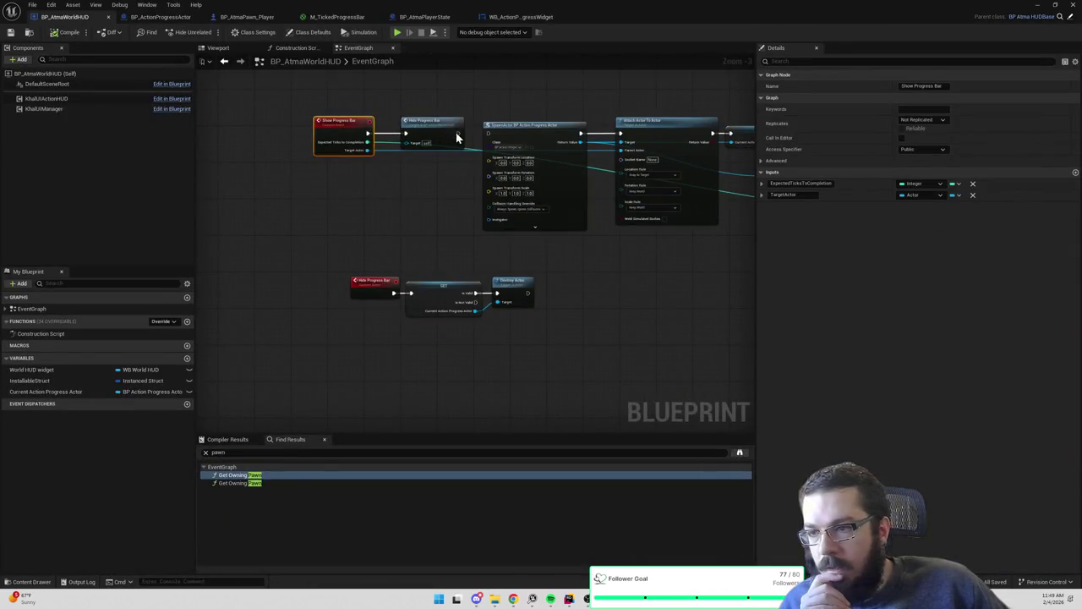
Pan across BP_AtmaWorldHUD's spawn, attach, cast and widget timing nodes, then recompile it
{"action": "mouse_move", "coordinate": [558, 113]}
{"action": "left_mouse_down"}
{"action": "mouse_move", "coordinate": [568, 111]}
{"action": "mouse_move", "coordinate": [524, 169]}
{"action": "mouse_move", "coordinate": [459, 172]}
{"action": "left_mouse_up"}
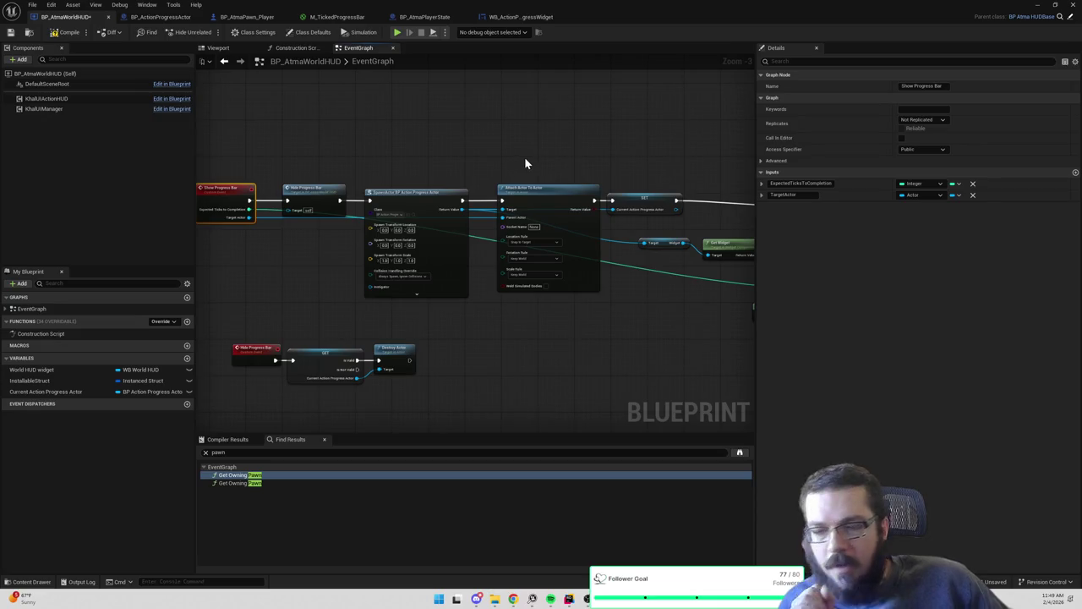
{"action": "left_click_drag", "start_coordinate": [641, 174], "coordinate": [538, 168]}
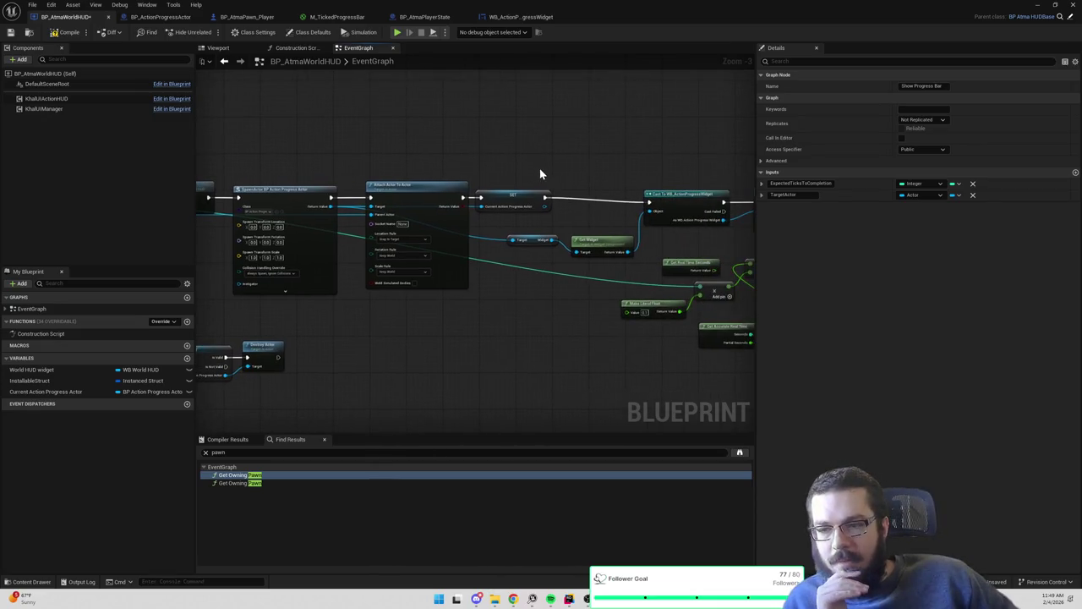
{"action": "left_click_drag", "start_coordinate": [628, 154], "coordinate": [463, 149]}
{"action": "left_click_drag", "start_coordinate": [401, 166], "coordinate": [491, 161]}
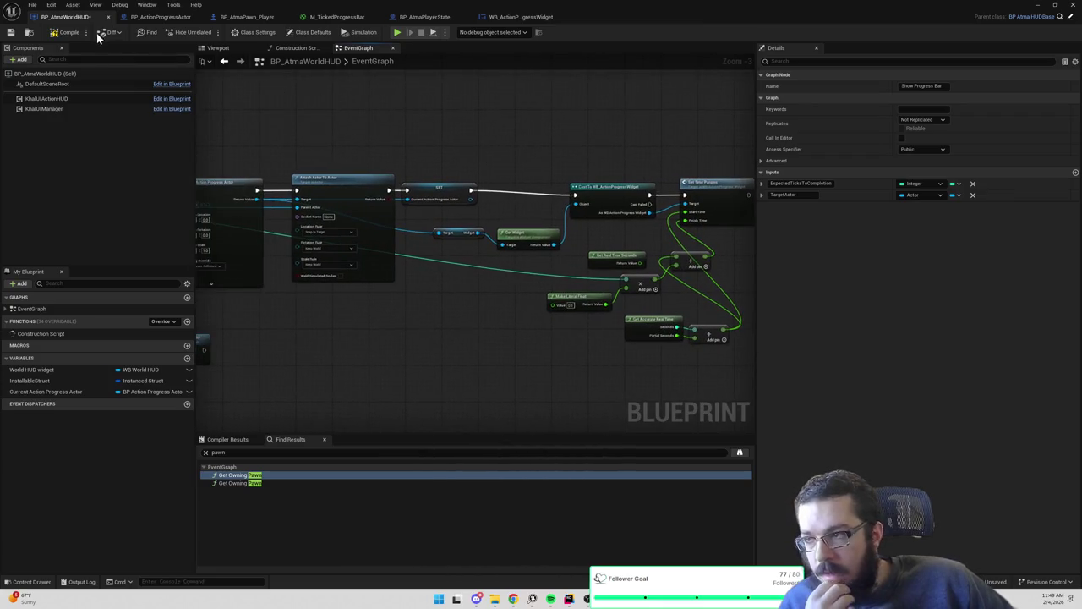
{"action": "left_click", "coordinate": [61, 35]}
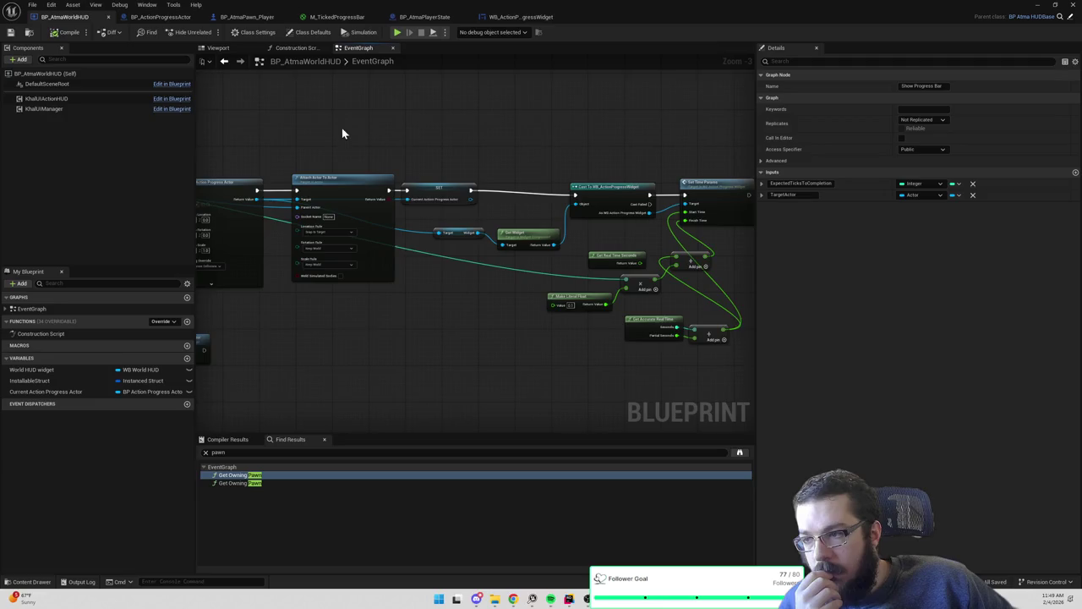
{"action": "left_click_drag", "start_coordinate": [342, 133], "coordinate": [400, 131]}
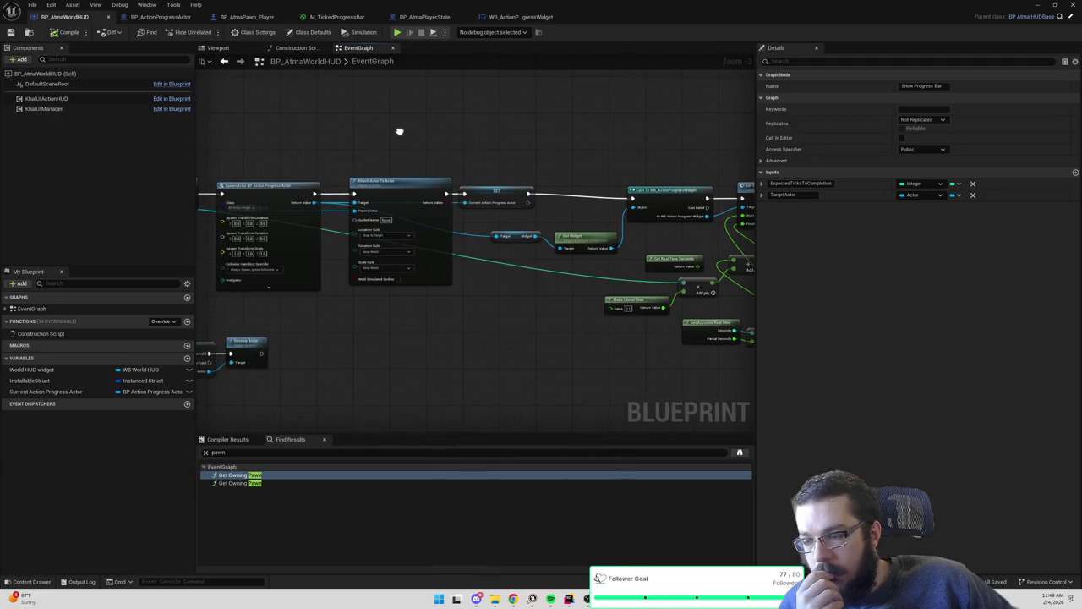
{"action": "left_click", "coordinate": [1037, 9]}
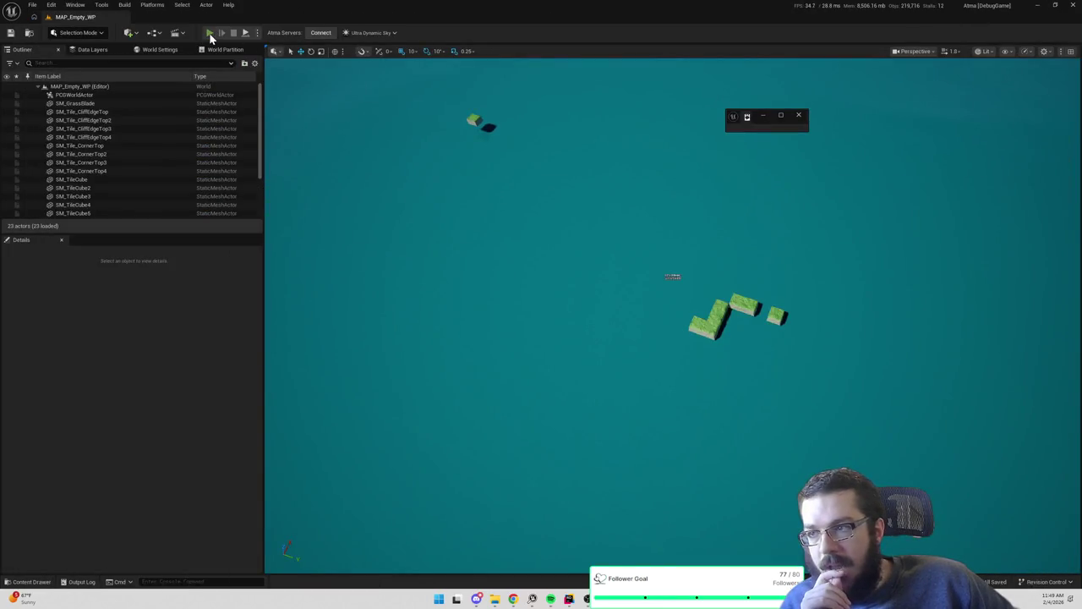
{"action": "key", "text": "alt+p"}
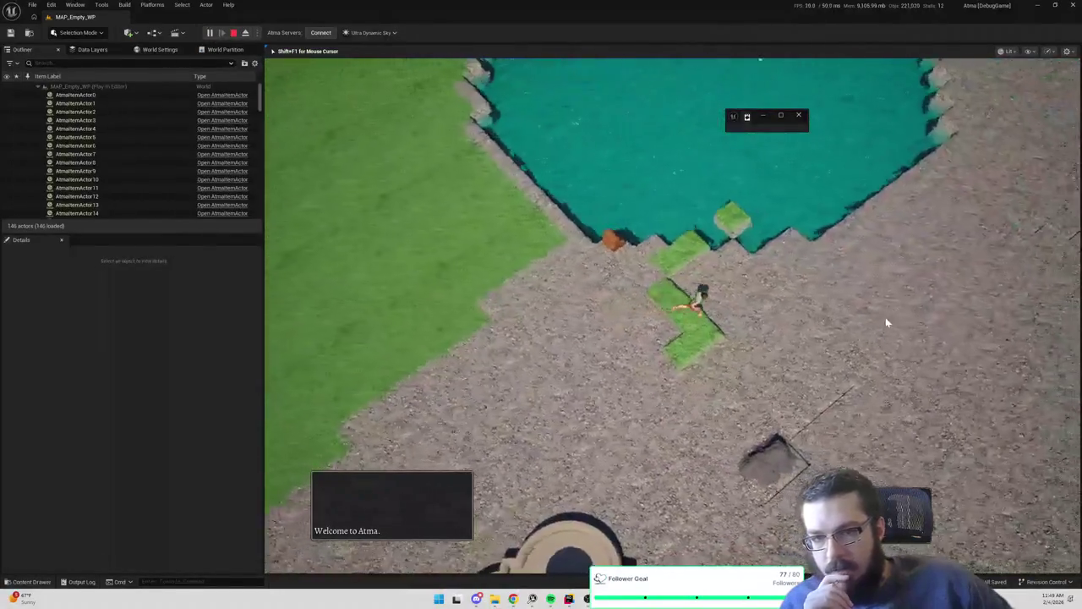
{"action": "left_click", "coordinate": [930, 90]}
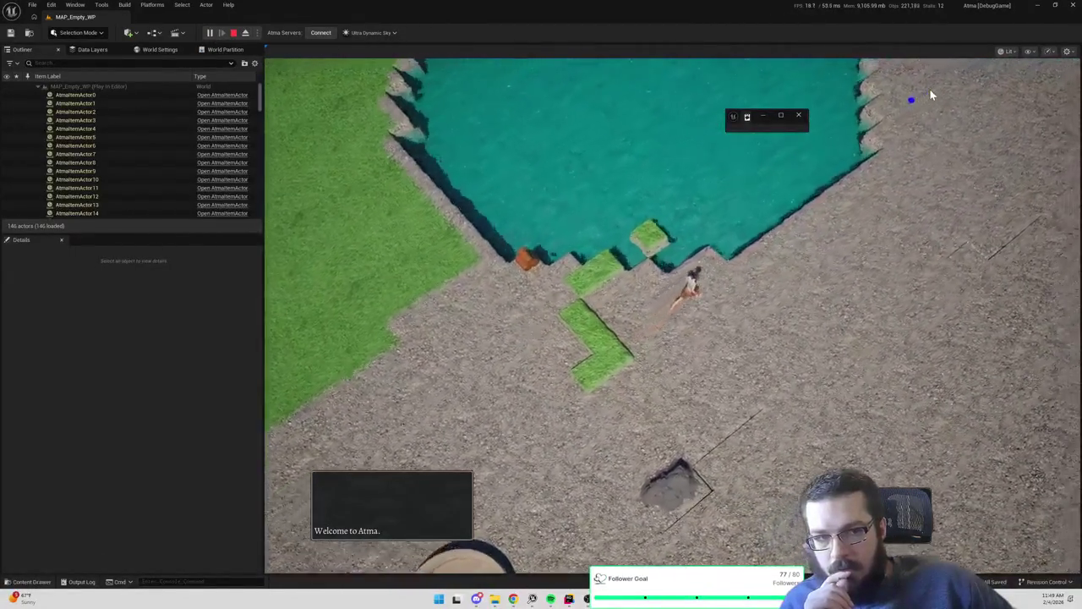
{"action": "left_click", "coordinate": [800, 117]}
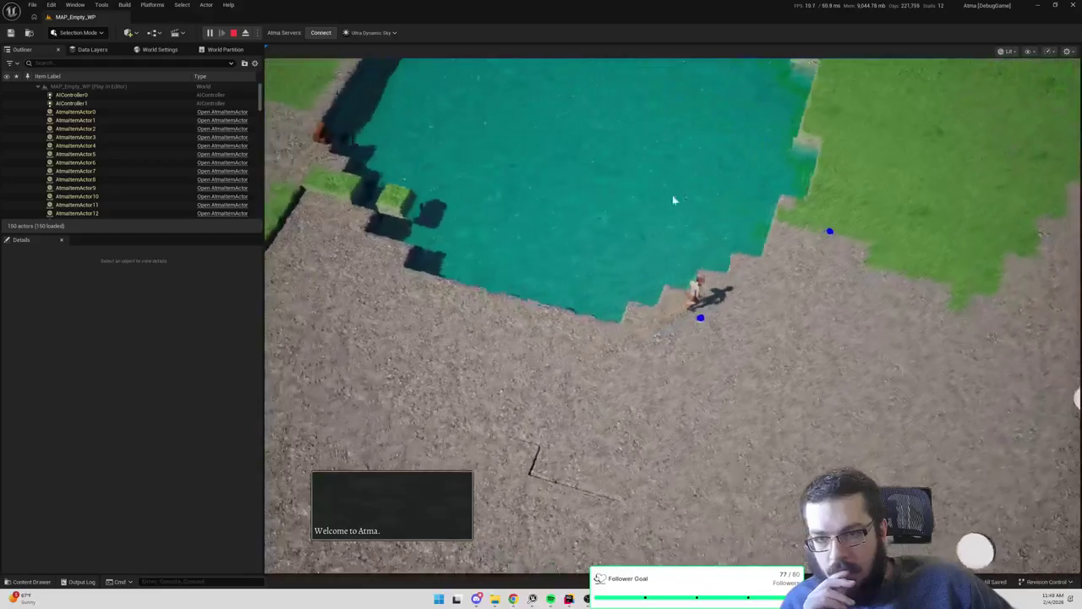
{"action": "mouse_move", "coordinate": [843, 202]}
{"action": "left_mouse_down"}
{"action": "mouse_move", "coordinate": [518, 219]}
{"action": "mouse_move", "coordinate": [983, 279]}
{"action": "mouse_move", "coordinate": [866, 277]}
{"action": "mouse_move", "coordinate": [1031, 275]}
{"action": "mouse_move", "coordinate": [821, 245]}
{"action": "mouse_move", "coordinate": [694, 148]}
{"action": "mouse_move", "coordinate": [597, 225]}
{"action": "mouse_move", "coordinate": [804, 159]}
{"action": "left_mouse_up"}
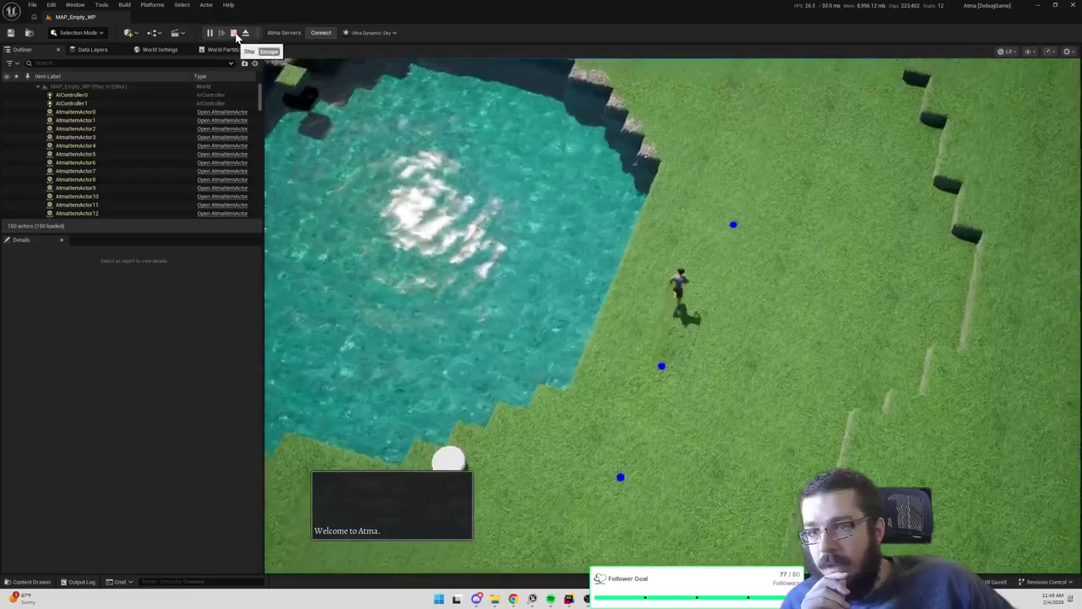
{"action": "left_click", "coordinate": [234, 33]}
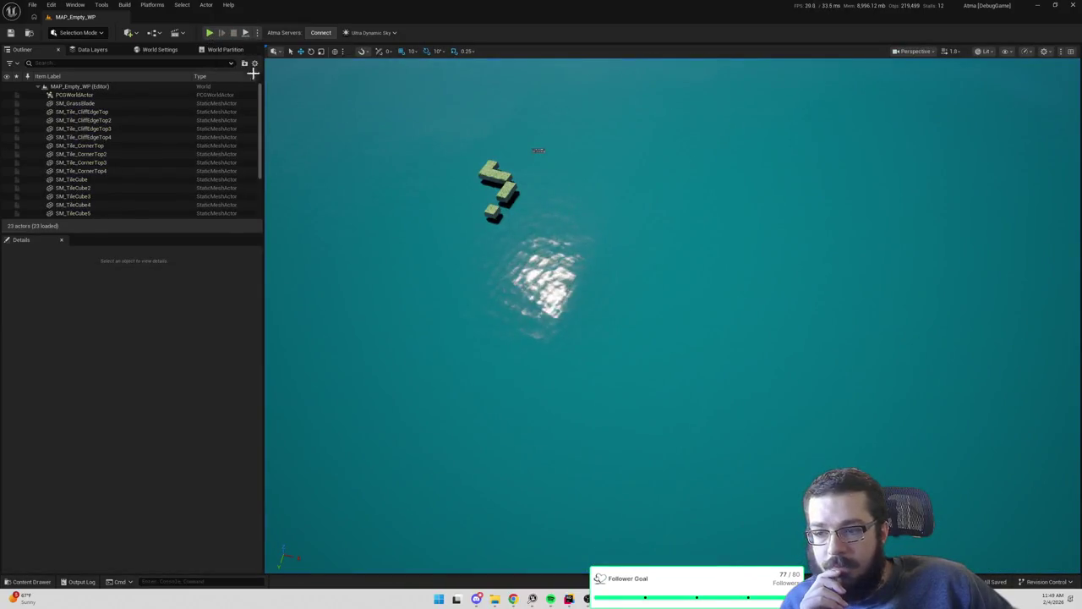
{"action": "key", "text": "alt+p"}
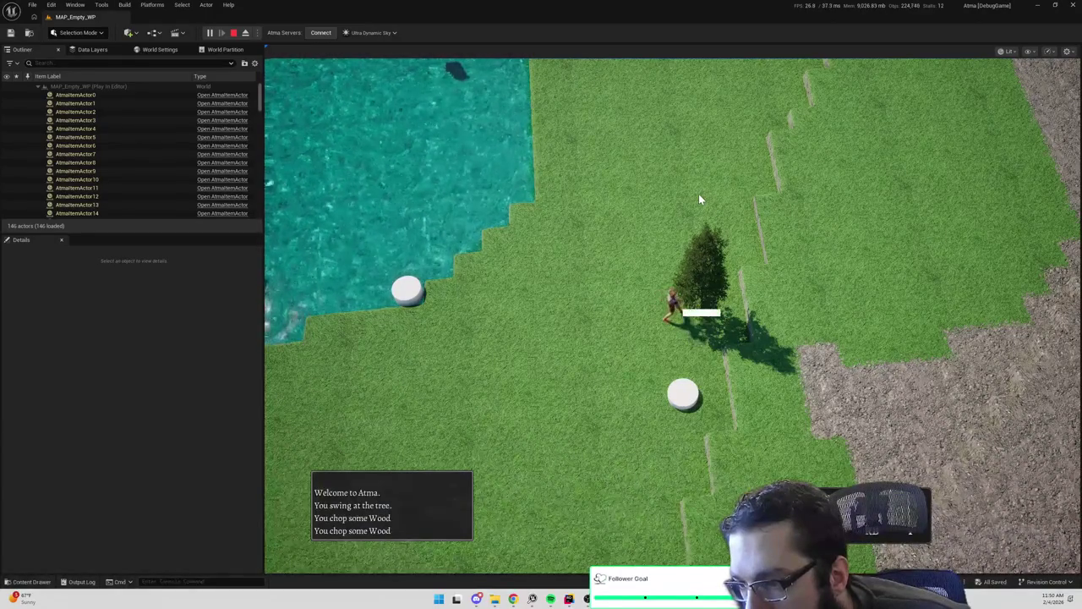
{"action": "key", "text": "Escape"}
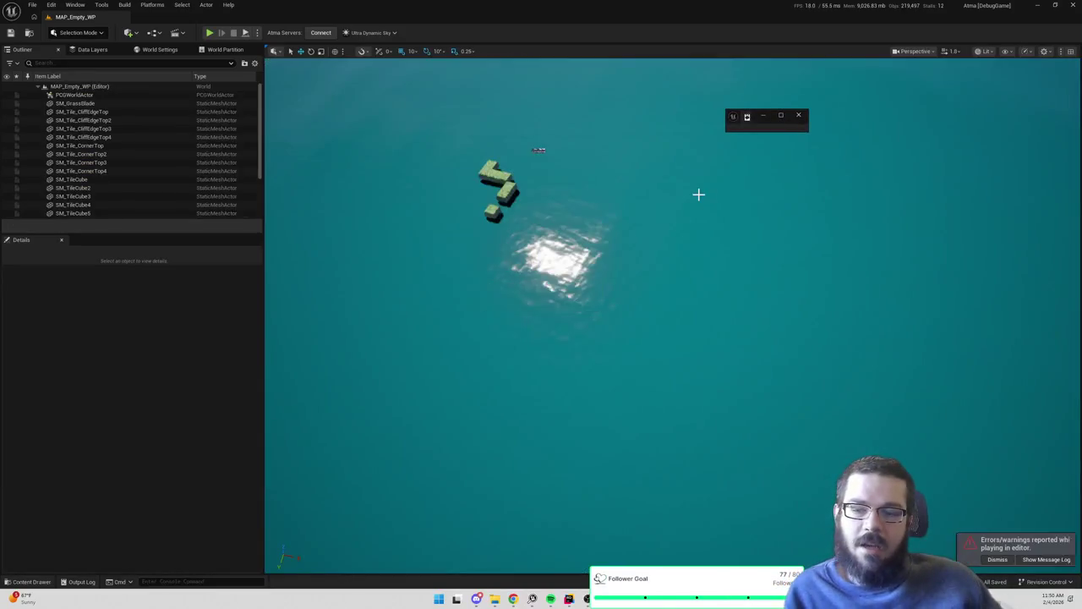
Open WB_ActionProgressWidget's EventGraph from the Set Time Params call in BP_AtmaWorldHUD
{"action": "left_click_drag", "start_coordinate": [506, 147], "coordinate": [367, 151]}
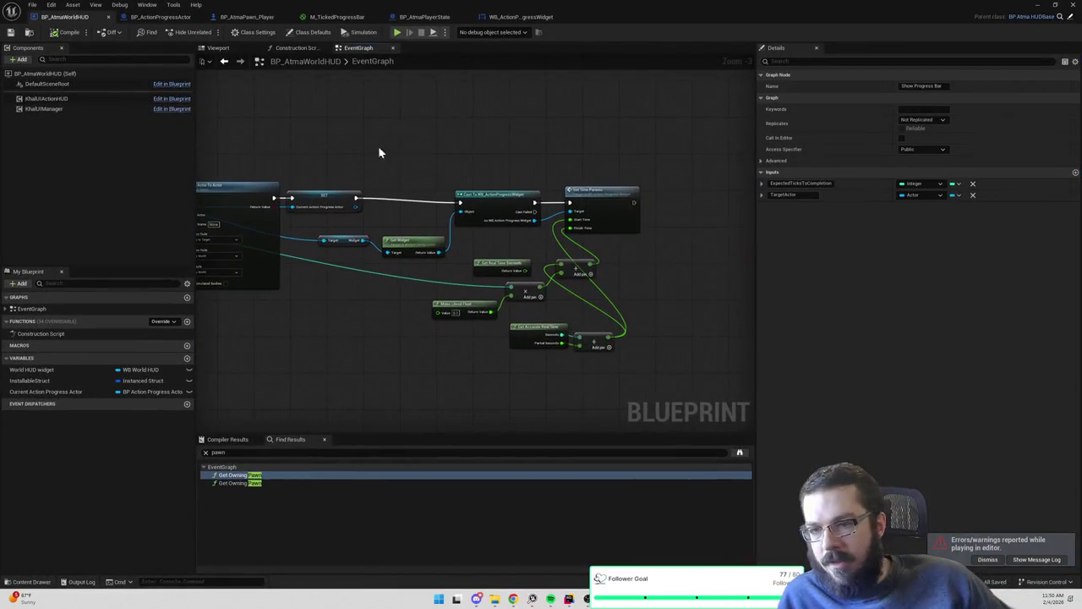
{"action": "double_click", "coordinate": [606, 202]}
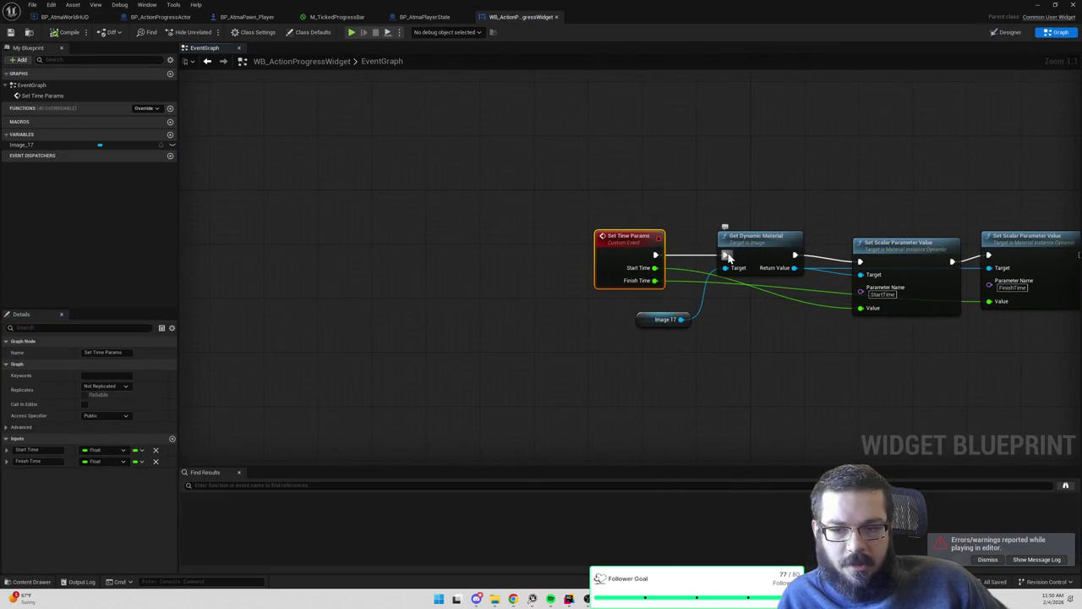
{"action": "left_click", "coordinate": [812, 213]}
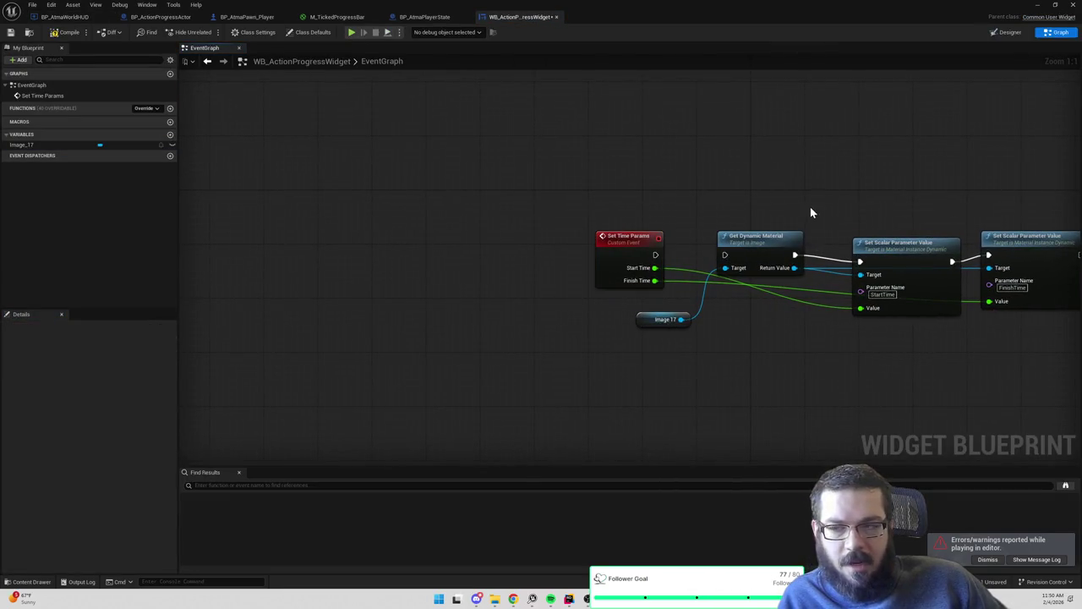
Run a tree-chopping play test, then wire Set Time Params' exec into Get Dynamic Material
{"action": "left_click", "coordinate": [1040, 5]}
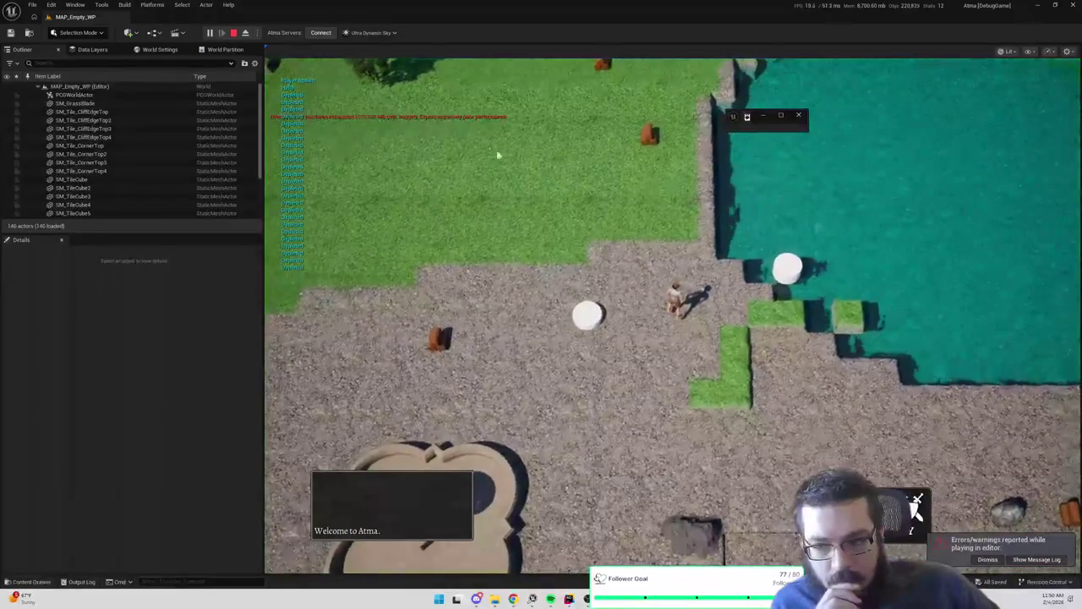
{"action": "left_click", "coordinate": [368, 74]}
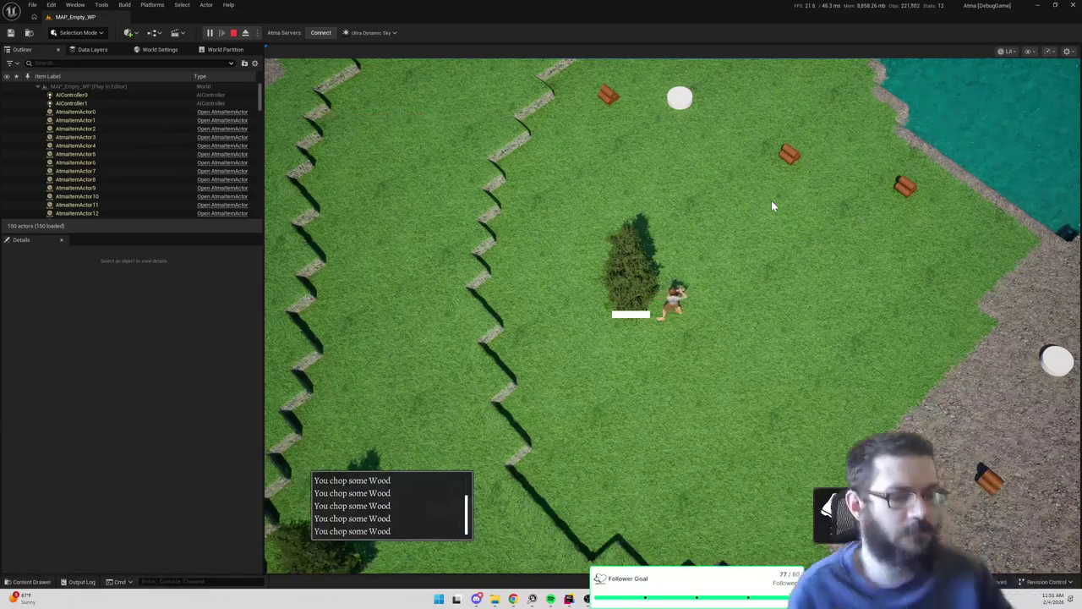
{"action": "key", "text": "Escape"}
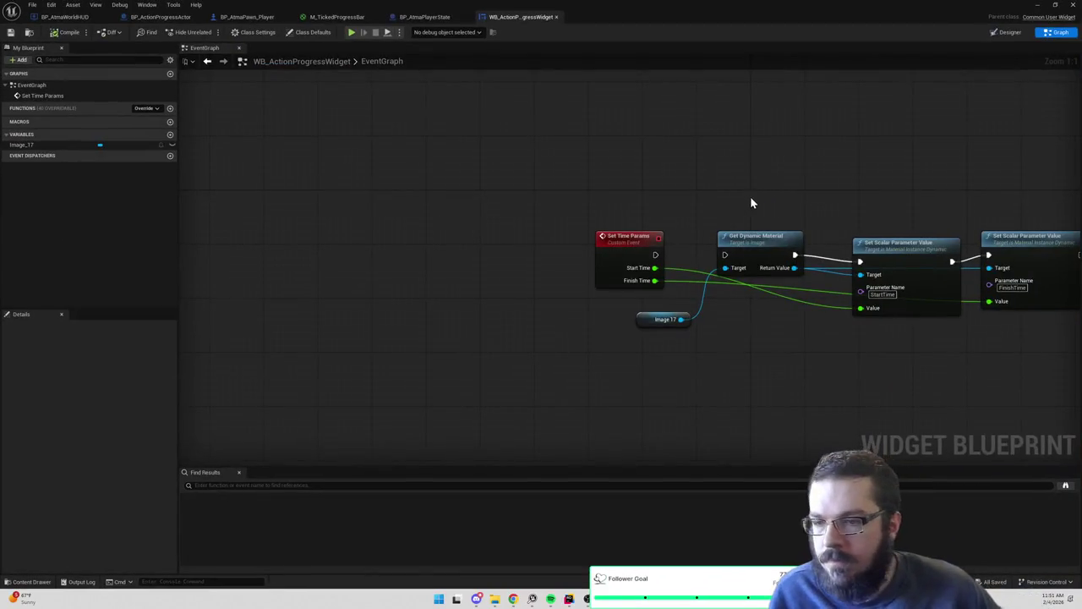
{"action": "left_click_drag", "start_coordinate": [749, 205], "coordinate": [640, 200]}
{"action": "mouse_move", "coordinate": [549, 257]}
{"action": "left_mouse_down"}
{"action": "mouse_move", "coordinate": [626, 269]}
{"action": "mouse_move", "coordinate": [622, 256]}
{"action": "left_mouse_up"}
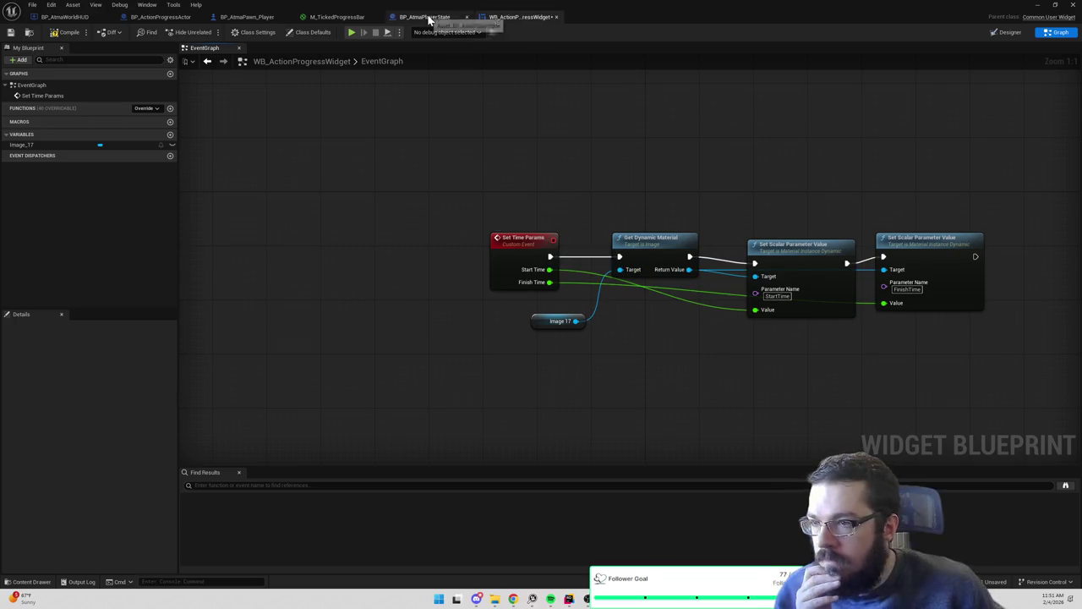
Cycle through the open Blueprint tabs and jump from BP_AtmaPawn_Player to Show Progress Bar's definition
{"action": "left_click", "coordinate": [70, 17]}
{"action": "left_click", "coordinate": [153, 17]}
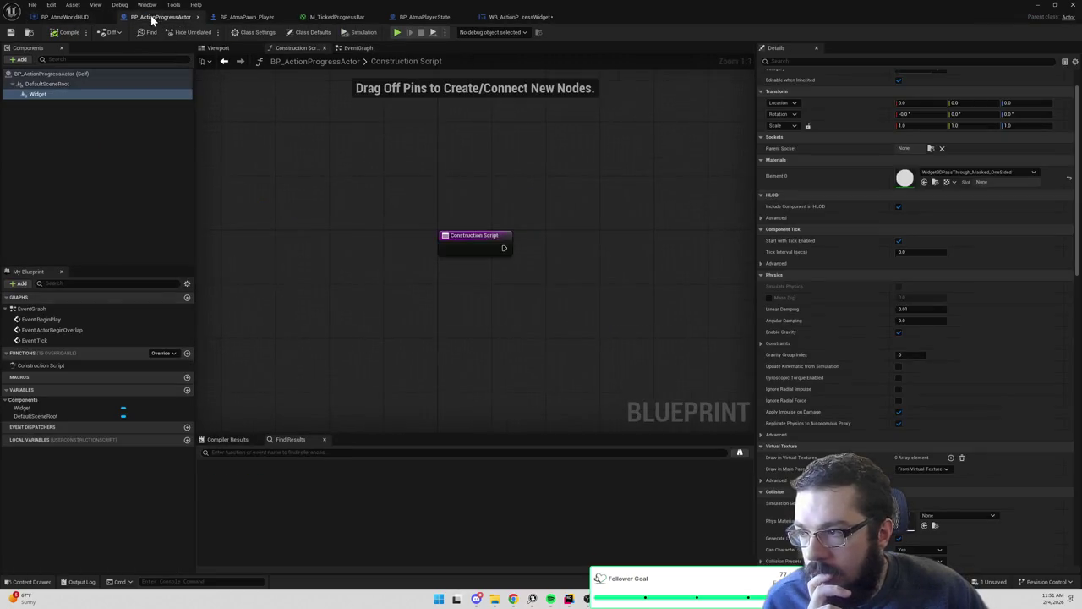
{"action": "left_click", "coordinate": [250, 18]}
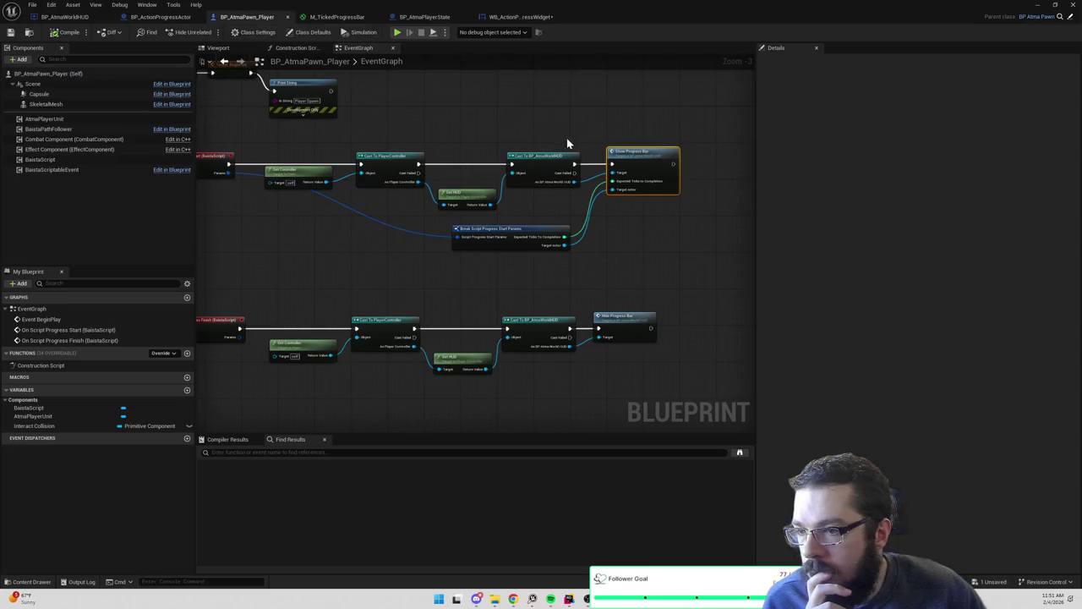
{"action": "double_click", "coordinate": [636, 154]}
Pan BP_AtmaWorldHUD's graph across the spawn, attach, Set Time Params and Hide Progress Bar nodes
{"action": "left_click_drag", "start_coordinate": [636, 154], "coordinate": [362, 145]}
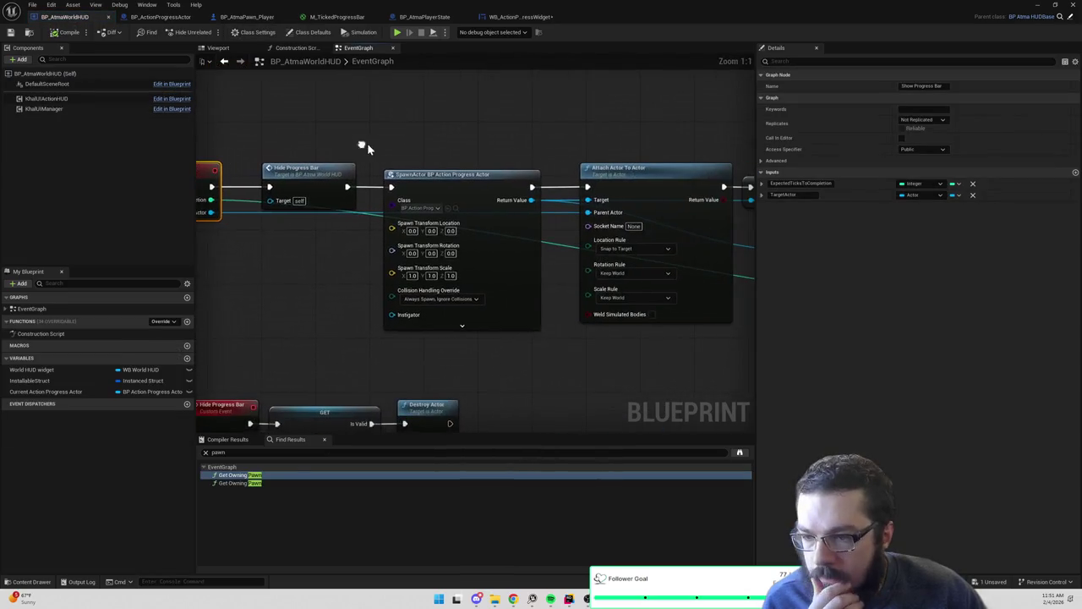
{"action": "scroll", "coordinate": [394, 157], "scroll_direction": "down", "scroll_amount": 1}
{"action": "left_click_drag", "start_coordinate": [516, 164], "coordinate": [310, 151]}
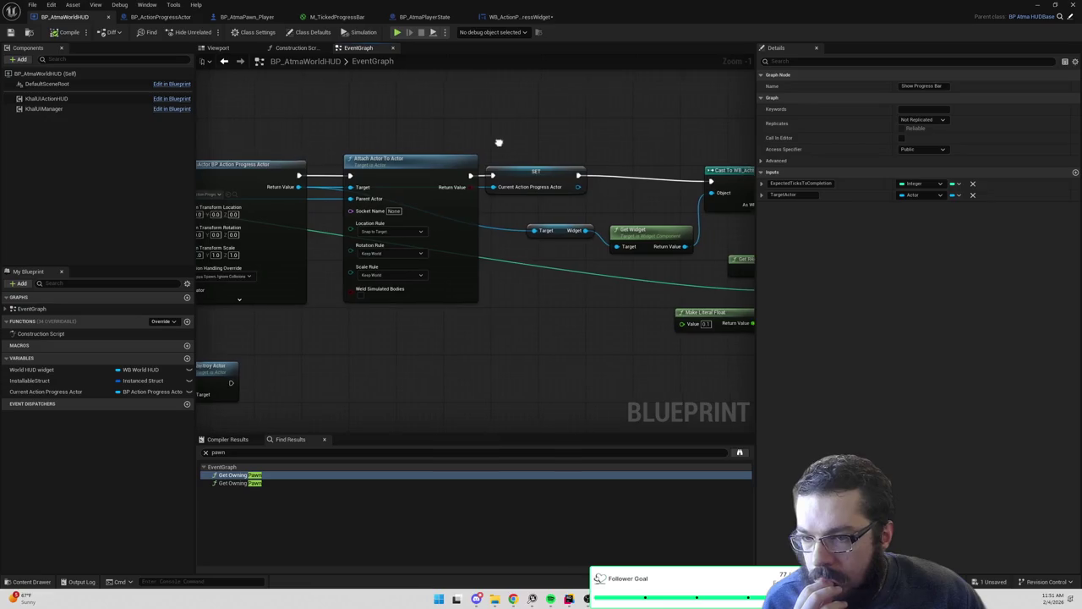
{"action": "left_click_drag", "start_coordinate": [498, 145], "coordinate": [317, 145]}
{"action": "left_click_drag", "start_coordinate": [503, 157], "coordinate": [398, 150]}
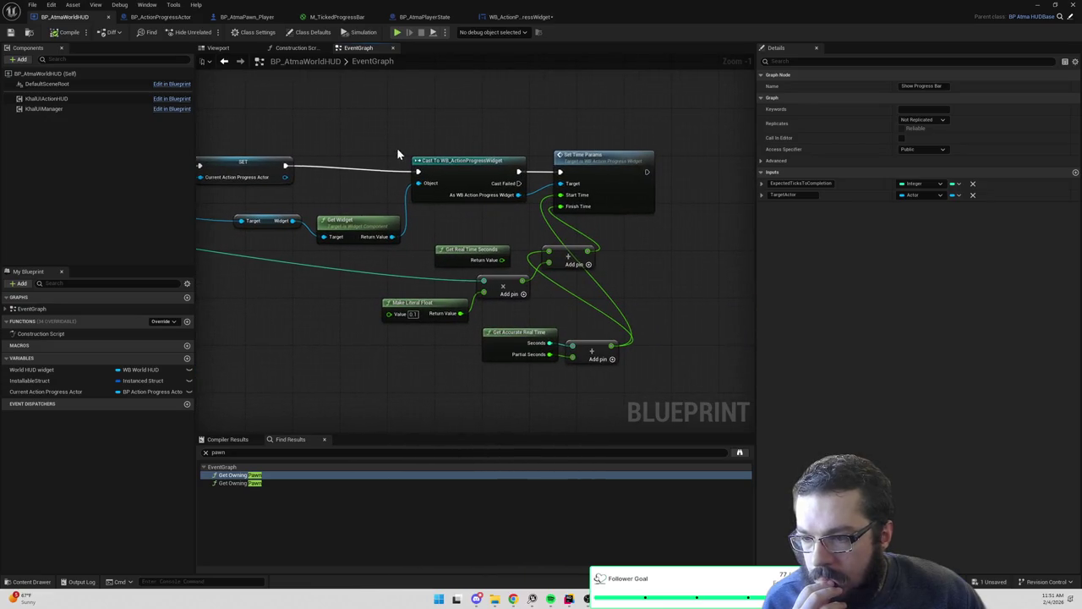
{"action": "left_click", "coordinate": [462, 248]}
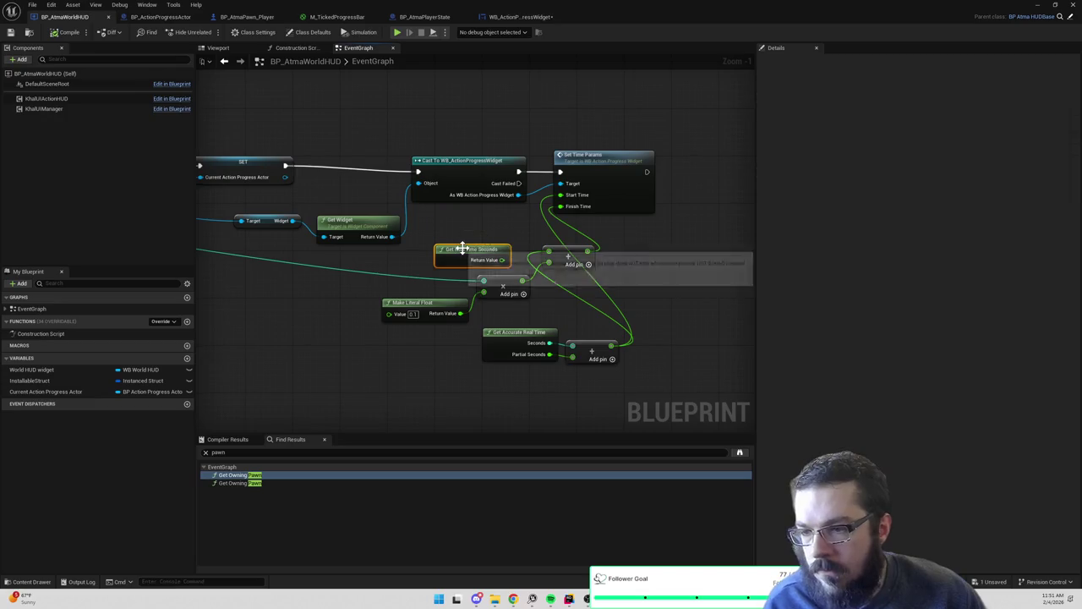
{"action": "left_click_drag", "start_coordinate": [435, 246], "coordinate": [657, 252]}
{"action": "left_click_drag", "start_coordinate": [515, 218], "coordinate": [622, 219]}
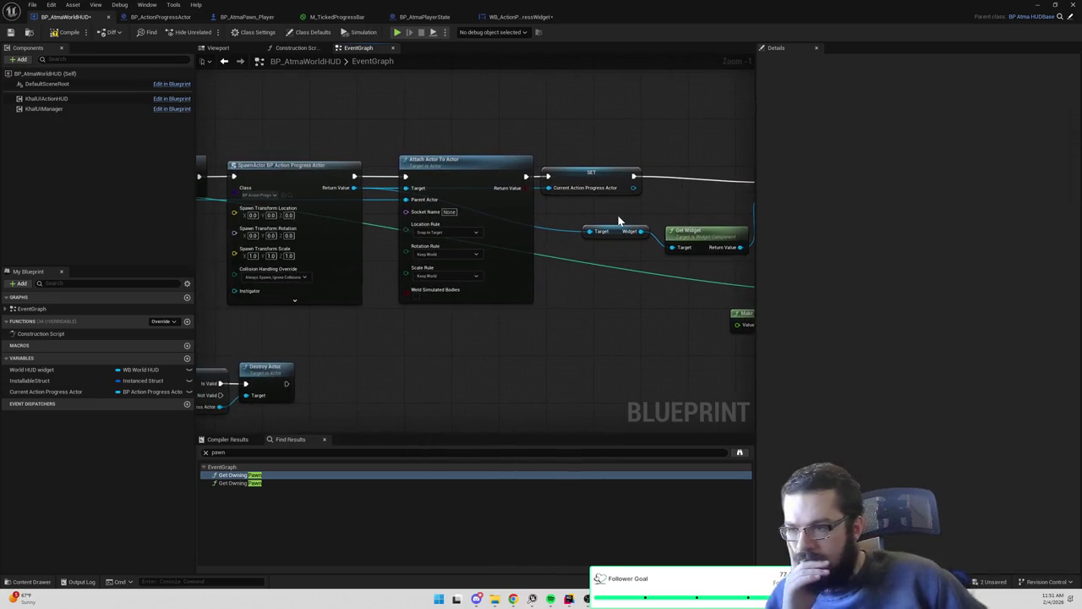
{"action": "left_click_drag", "start_coordinate": [546, 314], "coordinate": [617, 312]}
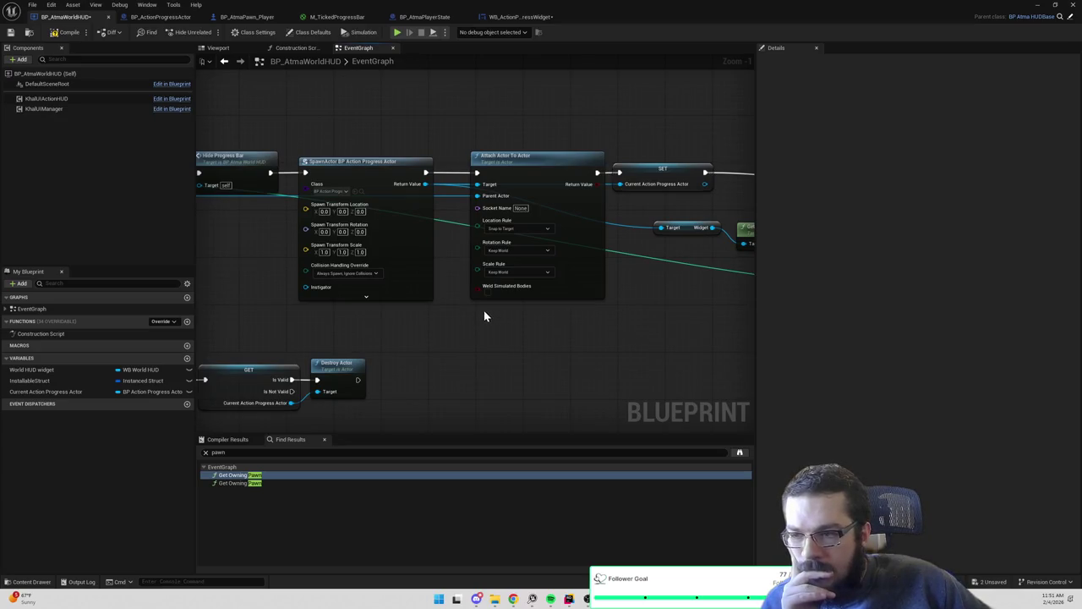
Locate BP_ActionProgressActor in the Content Browser and open it to its event graph
{"action": "left_click", "coordinate": [361, 191]}
{"action": "double_click", "coordinate": [392, 292]}
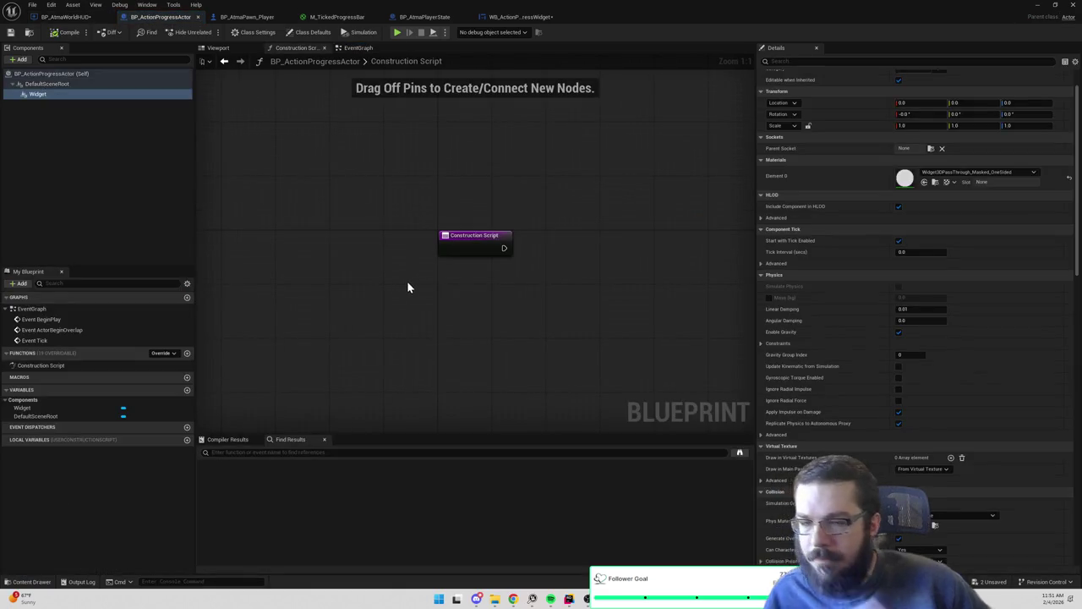
{"action": "left_click", "coordinate": [354, 48]}
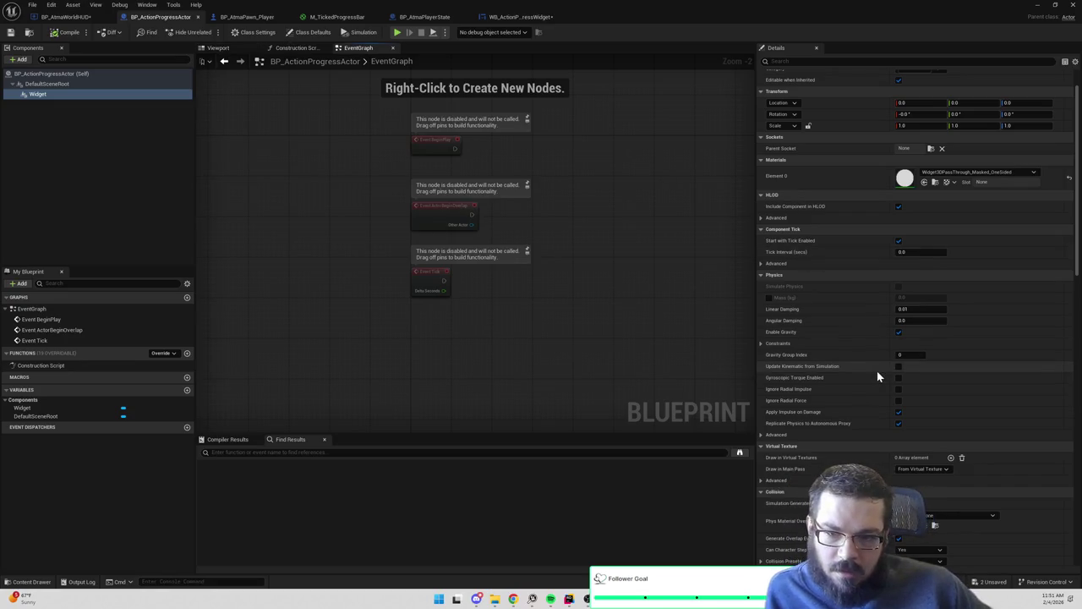
In the Widget component's User Interface details, set Widget Class to None
{"action": "scroll", "coordinate": [869, 388], "scroll_direction": "down", "scroll_amount": 2}
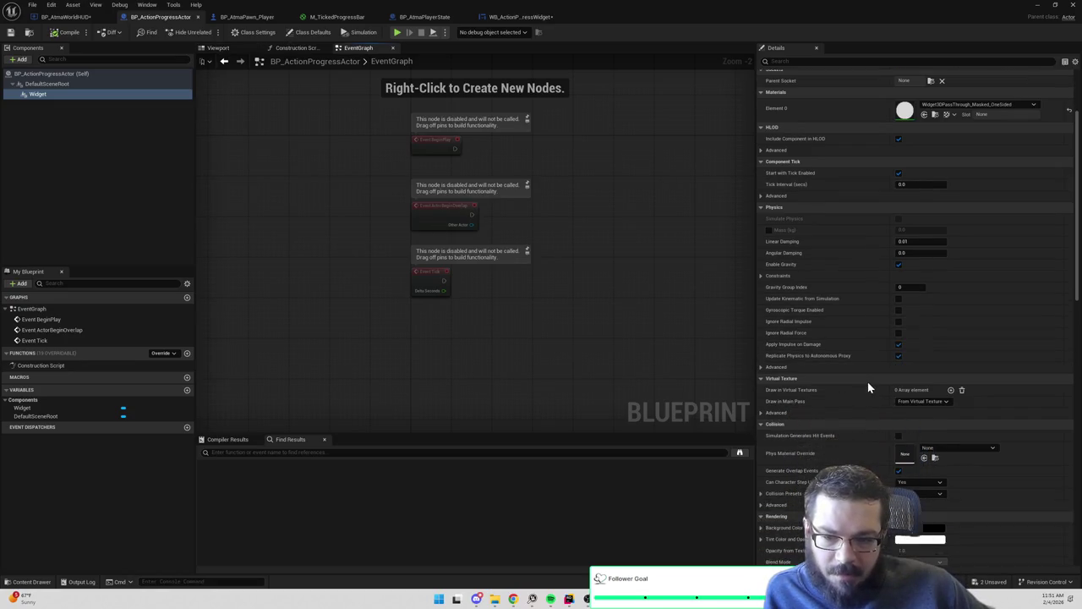
{"action": "scroll", "coordinate": [868, 385], "scroll_direction": "down", "scroll_amount": 3}
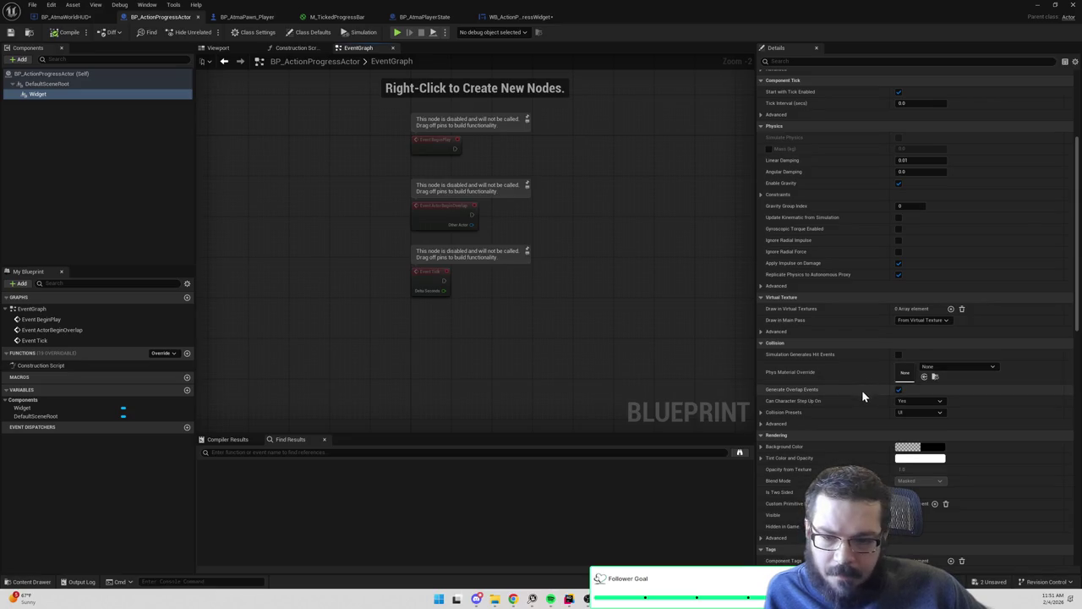
{"action": "scroll", "coordinate": [860, 392], "scroll_direction": "down", "scroll_amount": 2}
{"action": "scroll", "coordinate": [861, 392], "scroll_direction": "down", "scroll_amount": 4}
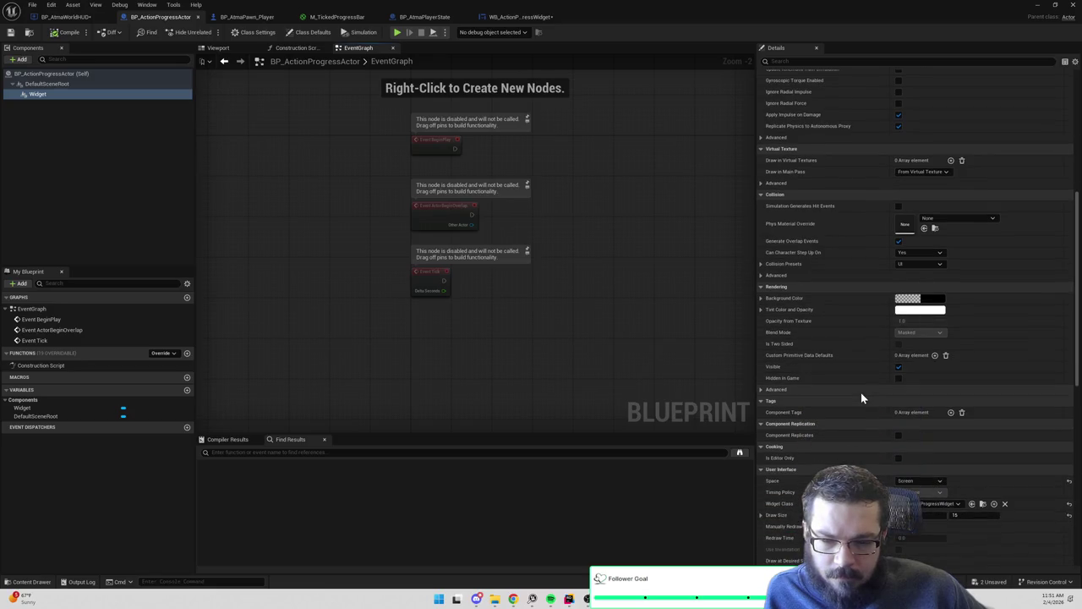
{"action": "scroll", "coordinate": [861, 392], "scroll_direction": "down", "scroll_amount": 5}
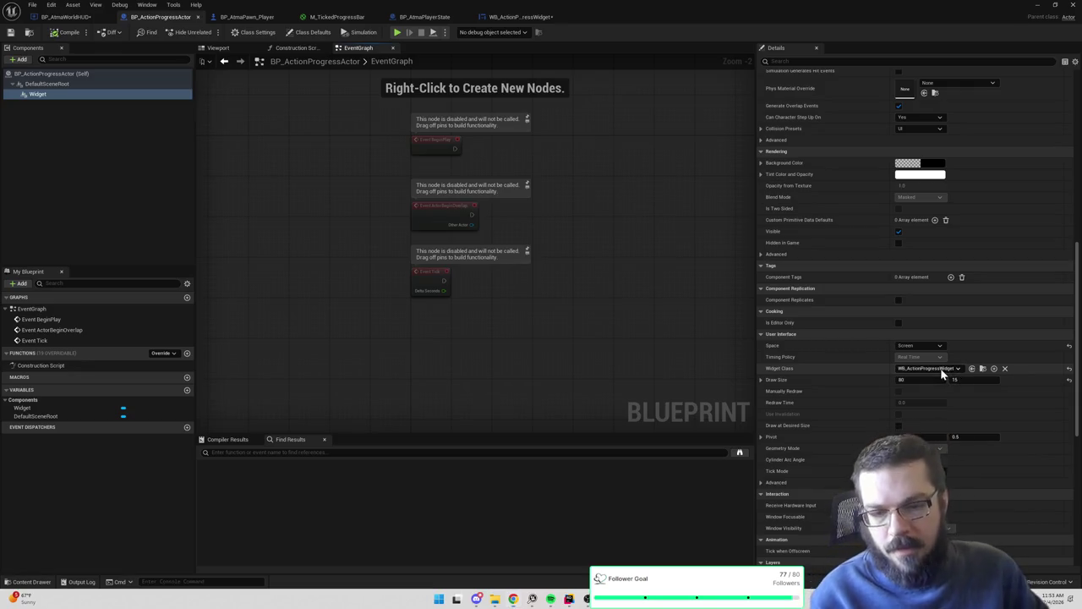
{"action": "left_click", "coordinate": [943, 370]}
{"action": "left_click", "coordinate": [938, 384]}
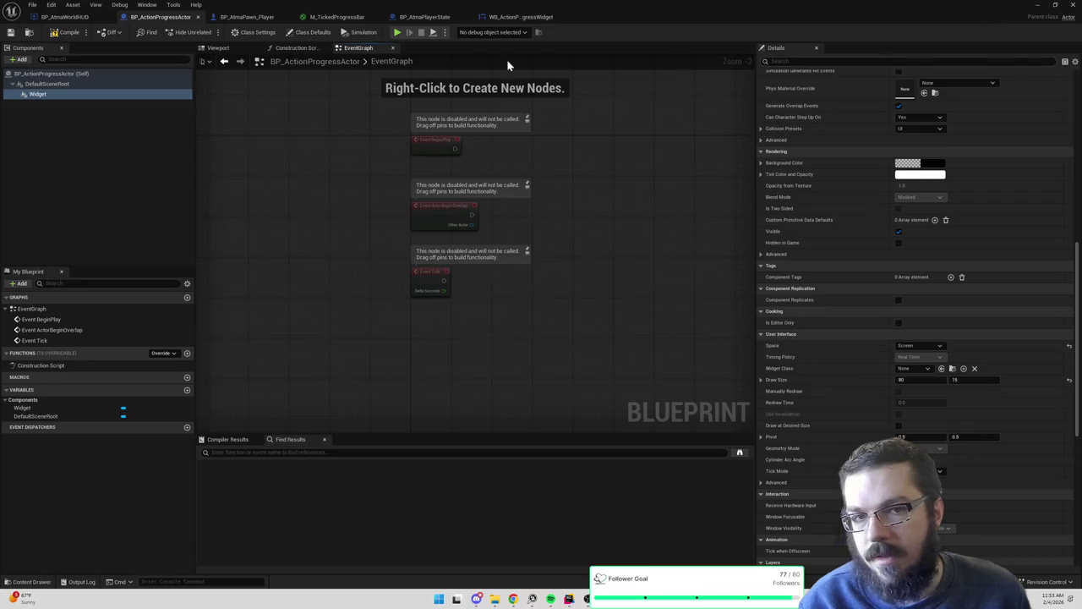
Play the game, walk the character to the tree to chop, then stop and return to BP_ActionProgressActor
{"action": "left_click", "coordinate": [1037, 6]}
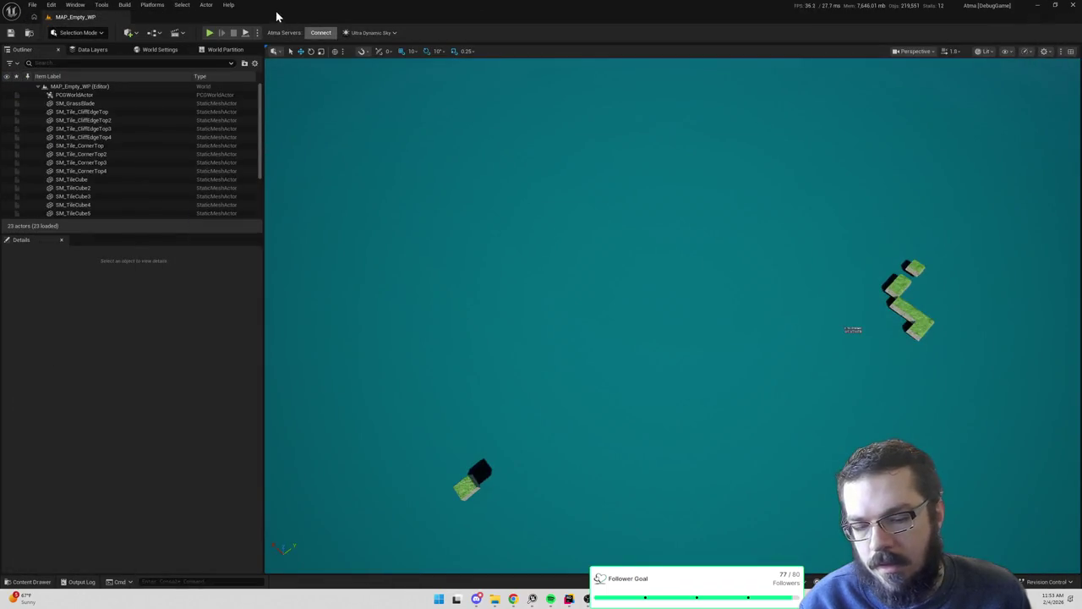
{"action": "left_click", "coordinate": [219, 34]}
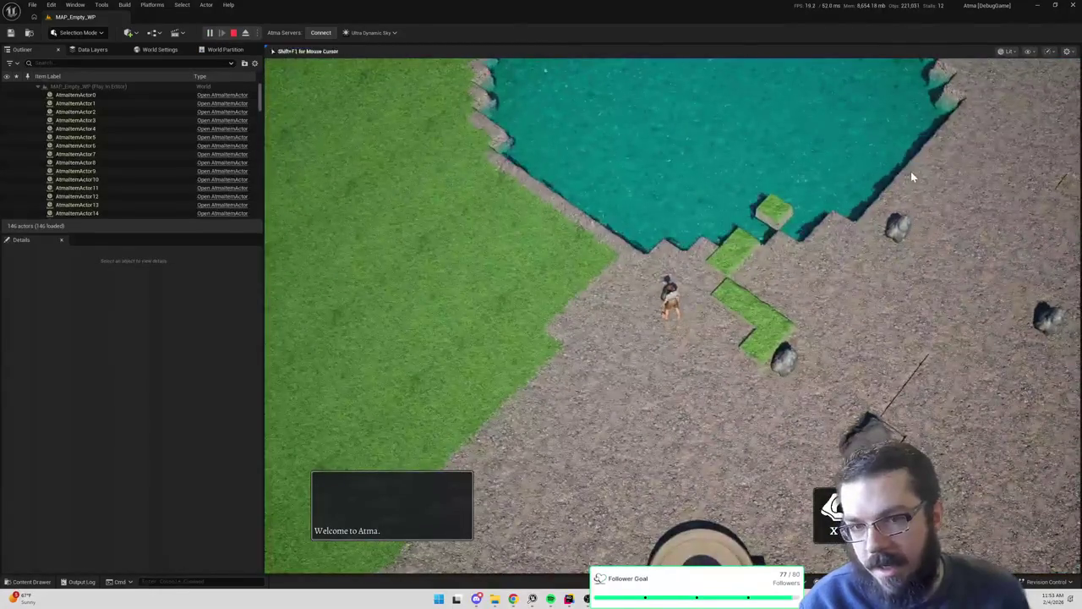
{"action": "left_click", "coordinate": [908, 171]}
{"action": "left_click", "coordinate": [967, 80]}
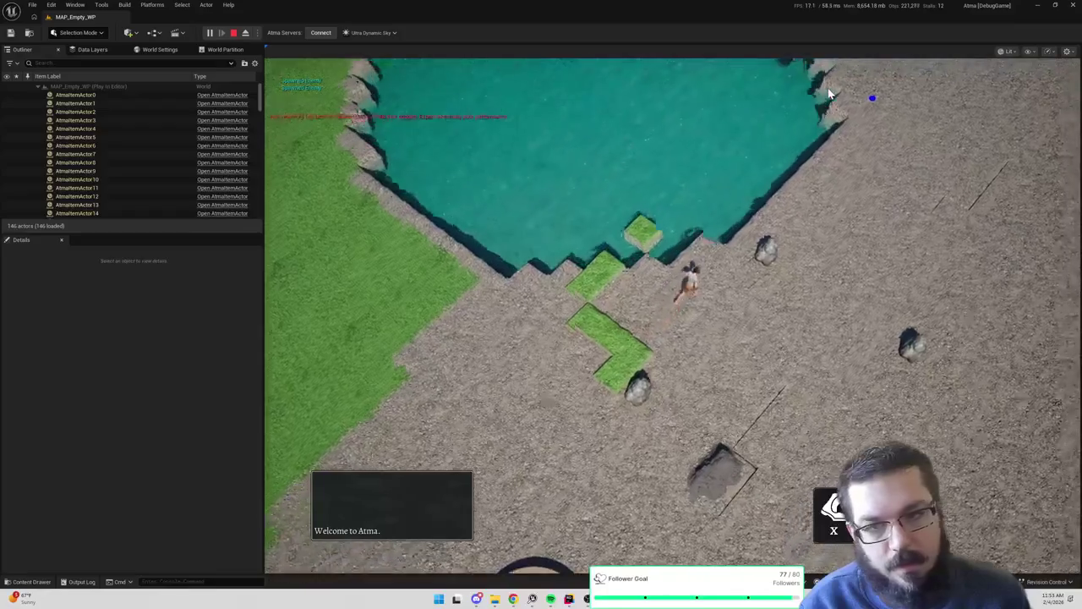
{"action": "left_click", "coordinate": [836, 88]}
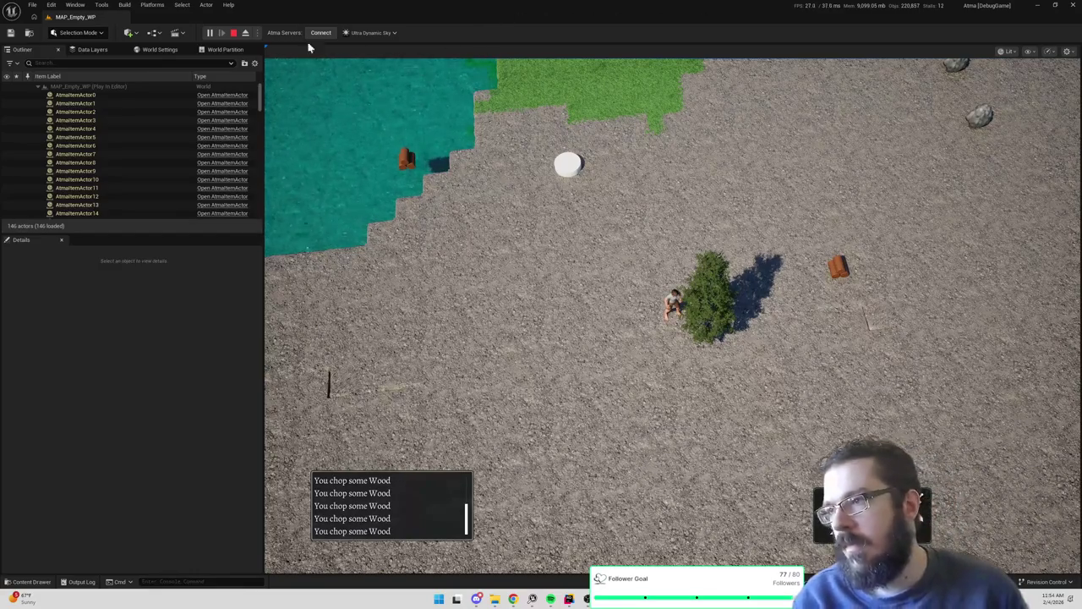
{"action": "key", "text": "Escape"}
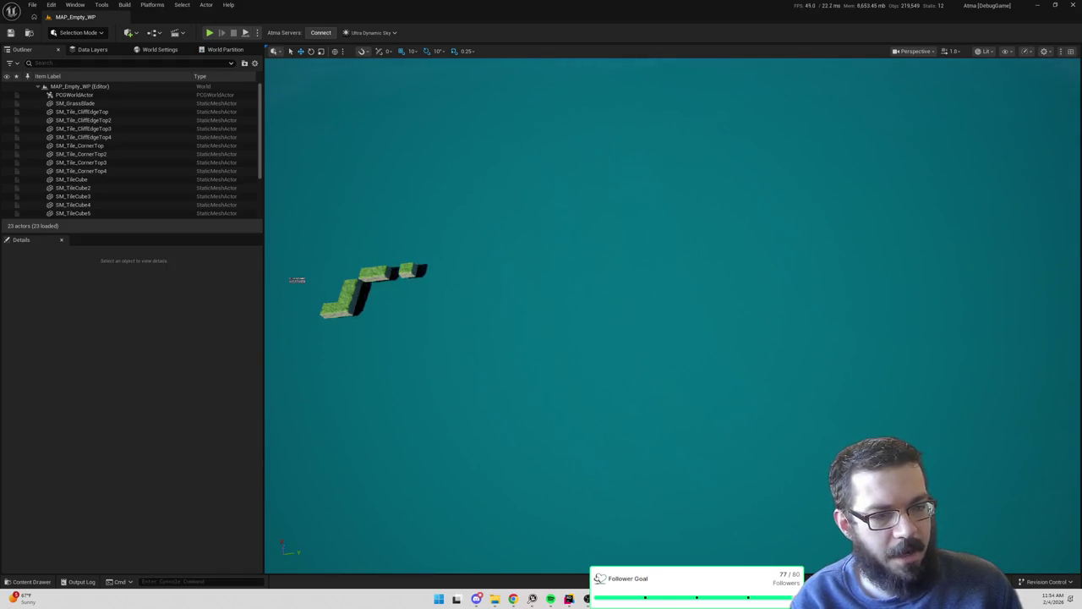
{"action": "key", "text": "alt+Tab"}
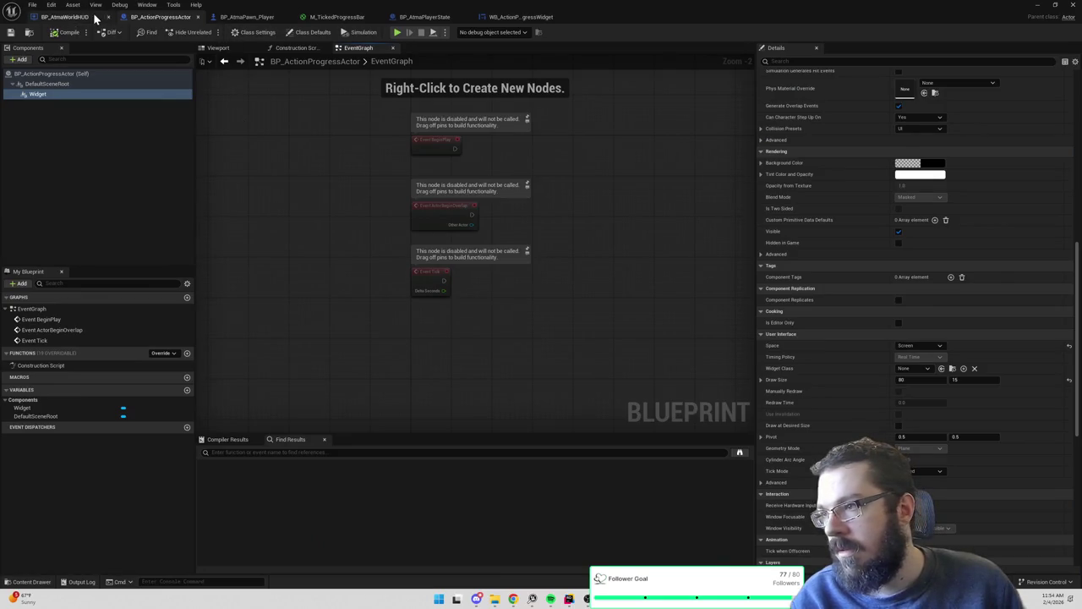
In BP_AtmaWorldHUD, make room in the graph and shift the Hide Progress Bar group down-left
{"action": "left_click", "coordinate": [88, 17]}
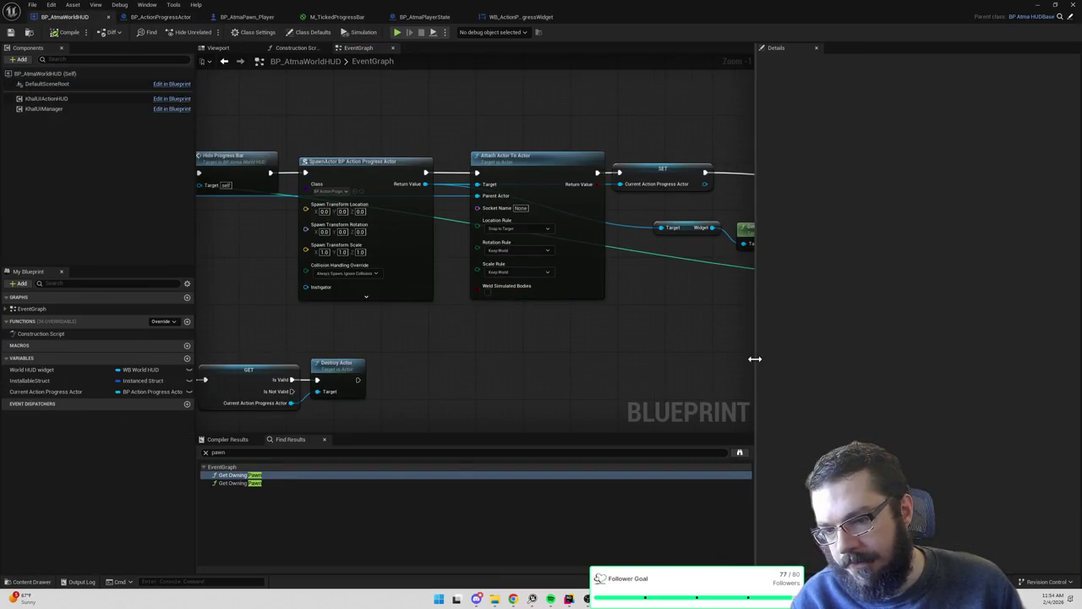
{"action": "left_click_drag", "start_coordinate": [755, 363], "coordinate": [910, 358]}
{"action": "scroll", "coordinate": [705, 358], "scroll_direction": "down", "scroll_amount": 1}
{"action": "scroll", "coordinate": [527, 285], "scroll_direction": "down", "scroll_amount": 1}
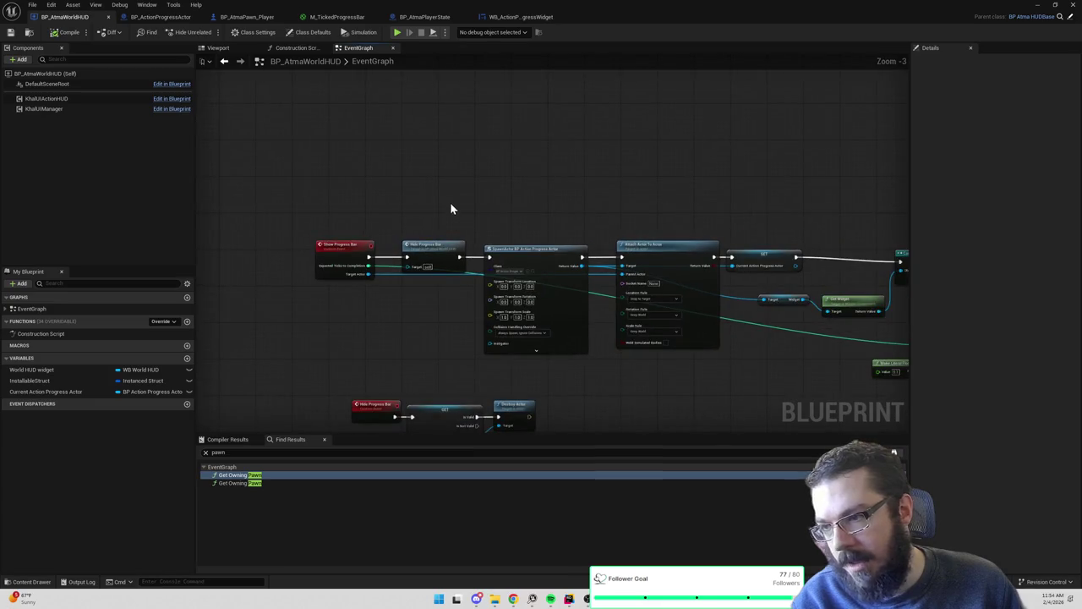
{"action": "left_click_drag", "start_coordinate": [451, 211], "coordinate": [404, 166]}
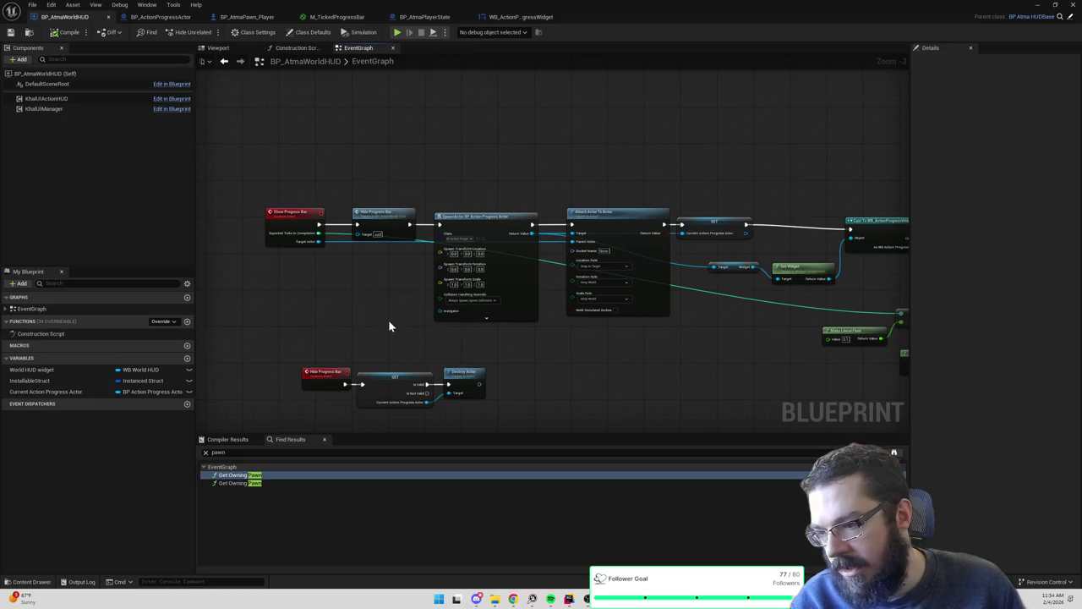
{"action": "left_click_drag", "start_coordinate": [389, 327], "coordinate": [459, 283]}
{"action": "left_click_drag", "start_coordinate": [459, 321], "coordinate": [502, 282]}
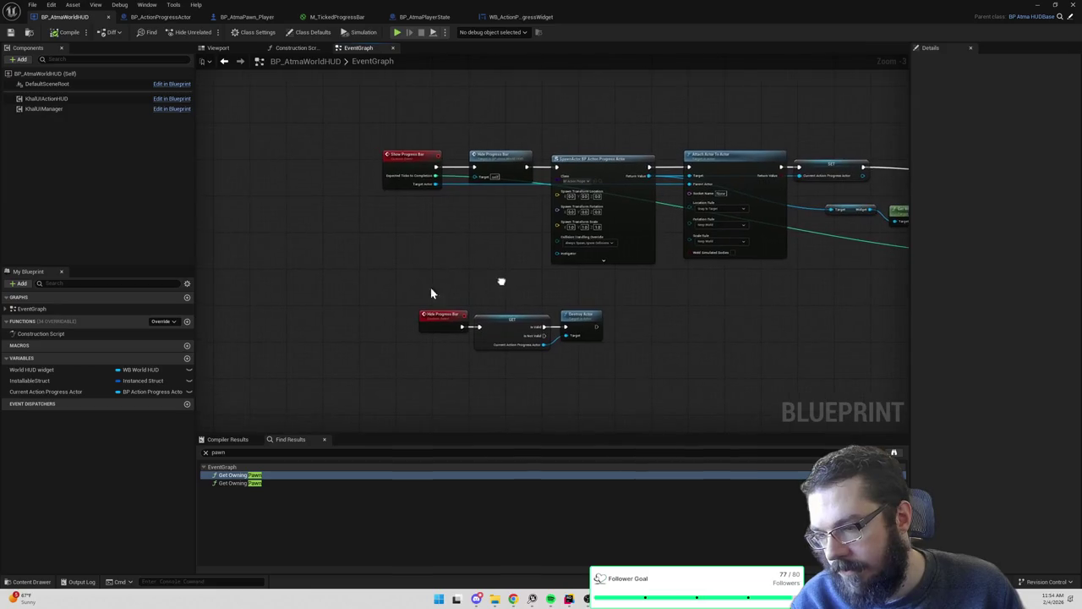
{"action": "left_click_drag", "start_coordinate": [565, 310], "coordinate": [519, 355]}
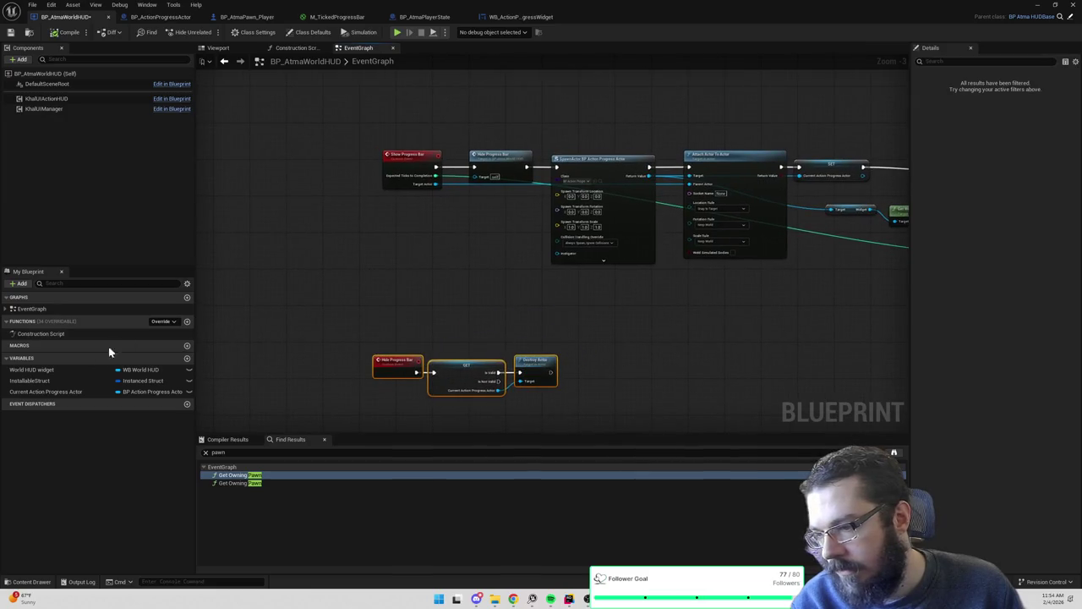
Add a validated Current Action Progress Actor getter and wire it right after Hide Progress Bar
{"action": "left_click_drag", "start_coordinate": [48, 390], "coordinate": [372, 218]}
{"action": "right_click", "coordinate": [423, 221]}
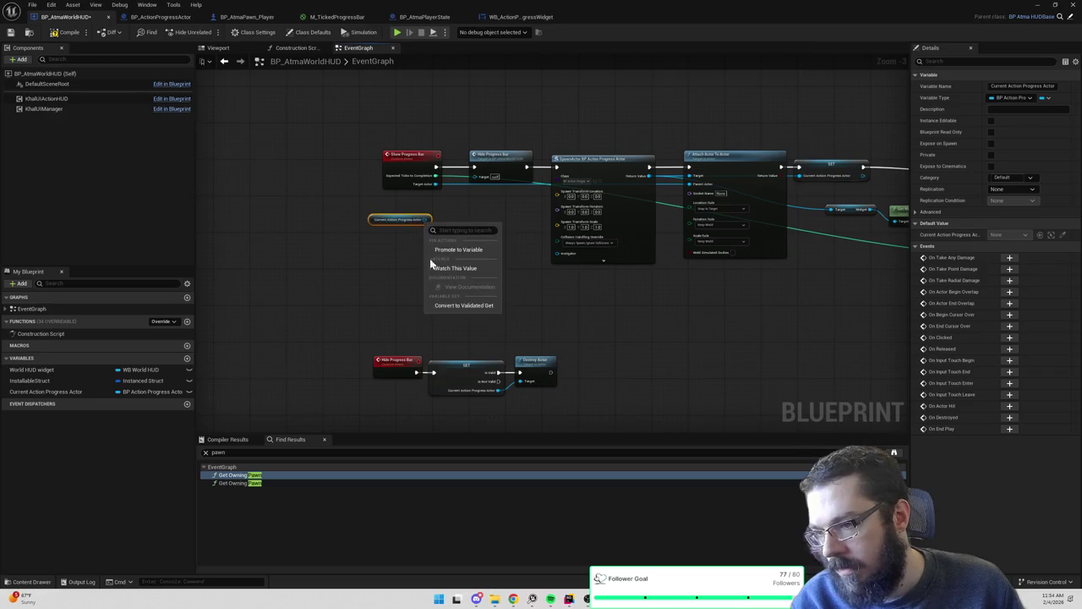
{"action": "left_click", "coordinate": [448, 305]}
{"action": "scroll", "coordinate": [464, 239], "scroll_direction": "up", "scroll_amount": 2}
{"action": "mouse_move", "coordinate": [482, 159]}
{"action": "left_mouse_down"}
{"action": "mouse_move", "coordinate": [309, 166]}
{"action": "mouse_move", "coordinate": [399, 186]}
{"action": "mouse_move", "coordinate": [446, 255]}
{"action": "mouse_move", "coordinate": [455, 167]}
{"action": "mouse_move", "coordinate": [592, 166]}
{"action": "mouse_move", "coordinate": [582, 223]}
{"action": "mouse_move", "coordinate": [591, 218]}
{"action": "left_mouse_up"}
{"action": "left_click_drag", "start_coordinate": [609, 142], "coordinate": [414, 148]}
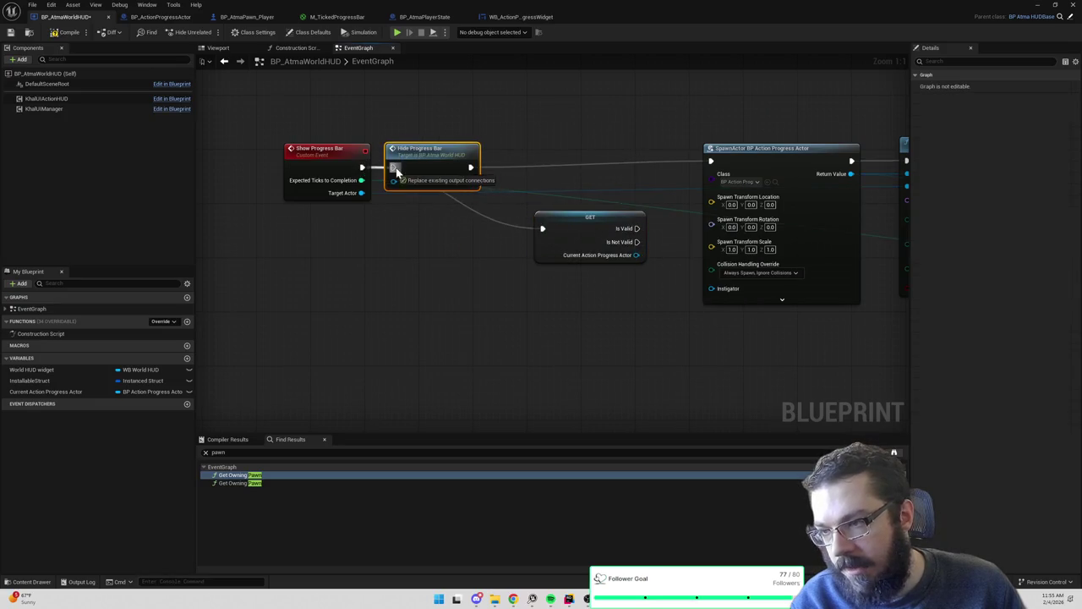
{"action": "mouse_move", "coordinate": [553, 213]}
{"action": "left_mouse_down"}
{"action": "mouse_move", "coordinate": [509, 152]}
{"action": "mouse_move", "coordinate": [501, 169]}
{"action": "left_mouse_up"}
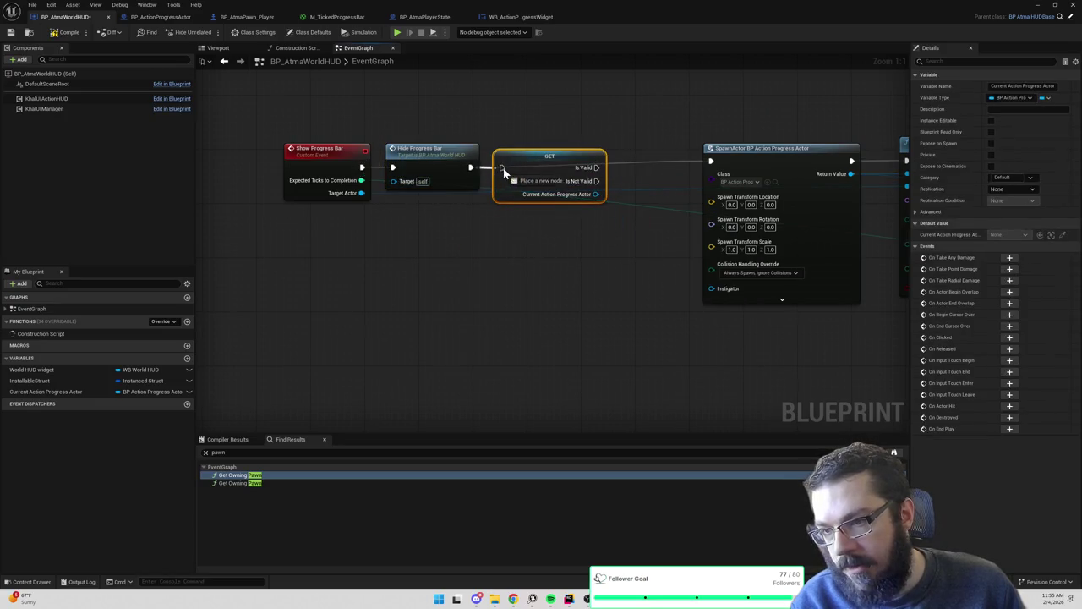
Route the Is Not Valid output into SpawnActor and place Attach Actor To Actor beside it
{"action": "mouse_move", "coordinate": [710, 152]}
{"action": "left_mouse_down"}
{"action": "mouse_move", "coordinate": [661, 78]}
{"action": "mouse_move", "coordinate": [632, 146]}
{"action": "mouse_move", "coordinate": [620, 76]}
{"action": "left_mouse_up"}
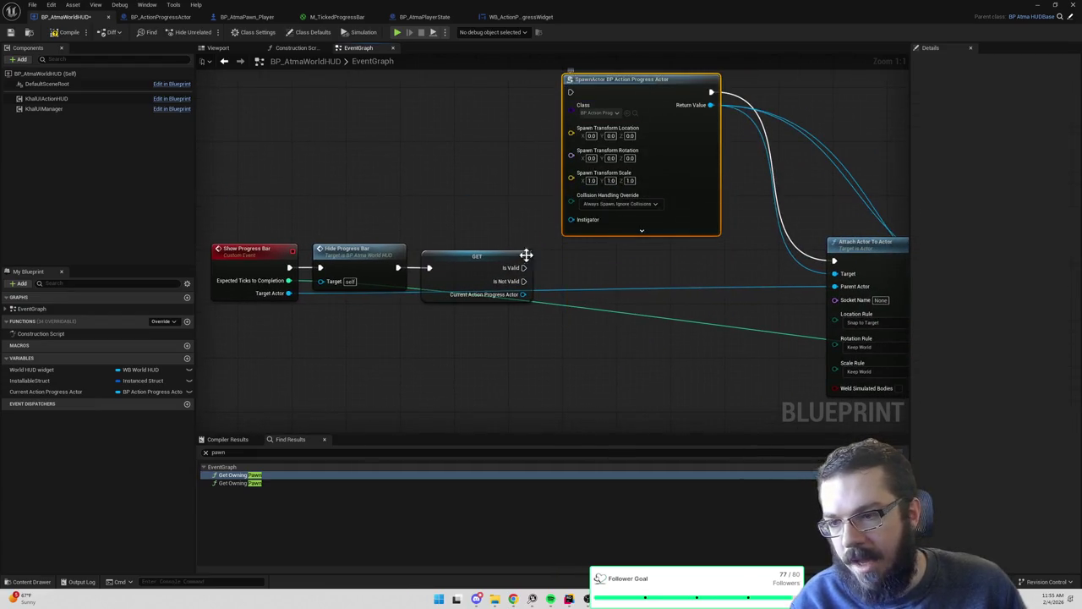
{"action": "mouse_move", "coordinate": [524, 280]}
{"action": "left_mouse_down"}
{"action": "mouse_move", "coordinate": [583, 99]}
{"action": "mouse_move", "coordinate": [640, 282]}
{"action": "left_mouse_up"}
{"action": "left_click_drag", "start_coordinate": [491, 268], "coordinate": [574, 95]}
{"action": "mouse_move", "coordinate": [638, 80]}
{"action": "left_mouse_down"}
{"action": "mouse_move", "coordinate": [651, 224]}
{"action": "mouse_move", "coordinate": [631, 357]}
{"action": "mouse_move", "coordinate": [622, 206]}
{"action": "left_mouse_up"}
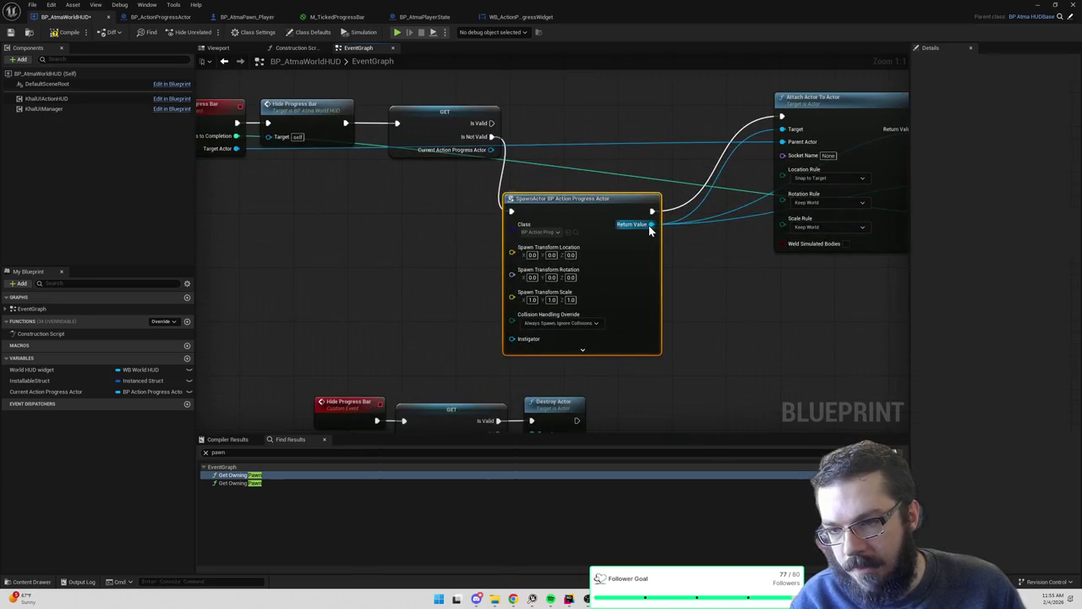
{"action": "left_click_drag", "start_coordinate": [707, 259], "coordinate": [640, 210]}
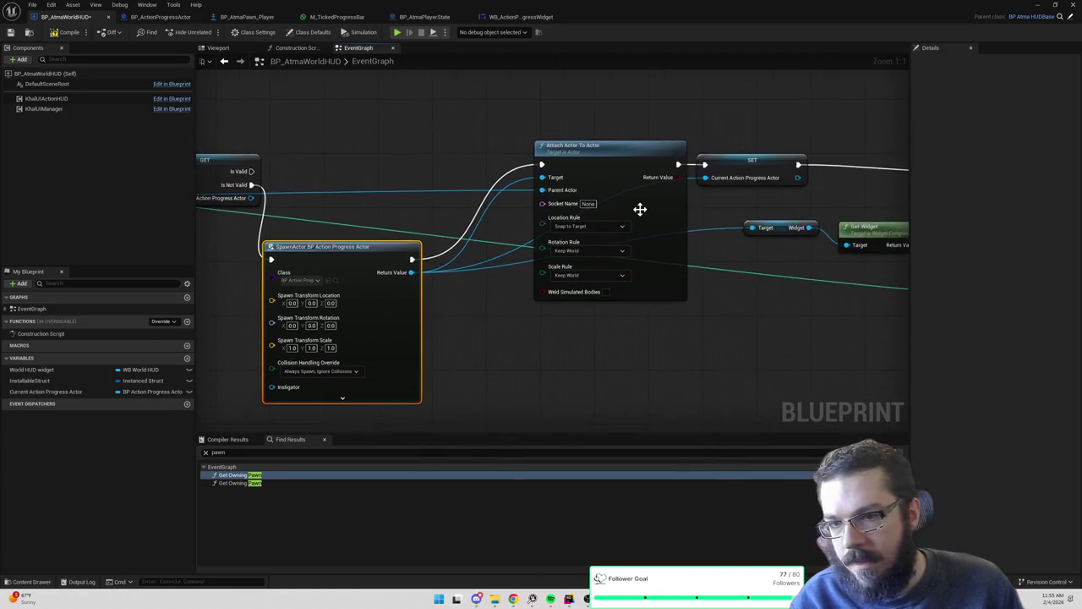
{"action": "mouse_move", "coordinate": [628, 170]}
{"action": "left_mouse_down"}
{"action": "mouse_move", "coordinate": [531, 256]}
{"action": "mouse_move", "coordinate": [650, 144]}
{"action": "left_mouse_up"}
Chain the SET node into Attach Actor To Actor and connect Is Valid to it as well
{"action": "left_click_drag", "start_coordinate": [662, 186], "coordinate": [413, 305]}
{"action": "left_click", "coordinate": [703, 130]}
{"action": "left_click_drag", "start_coordinate": [672, 190], "coordinate": [420, 332]}
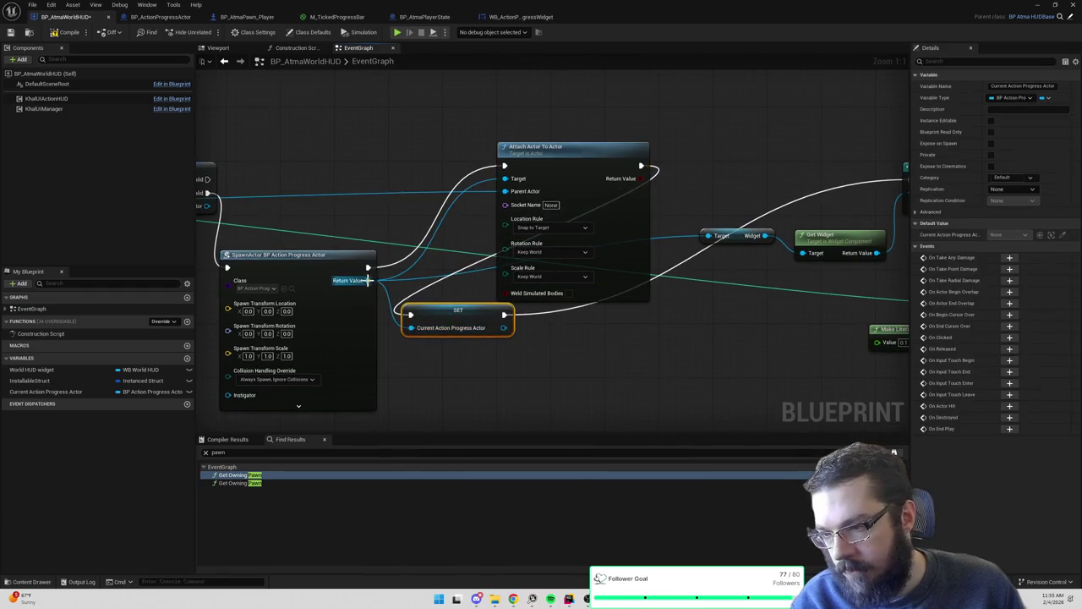
{"action": "left_click_drag", "start_coordinate": [504, 316], "coordinate": [508, 167]}
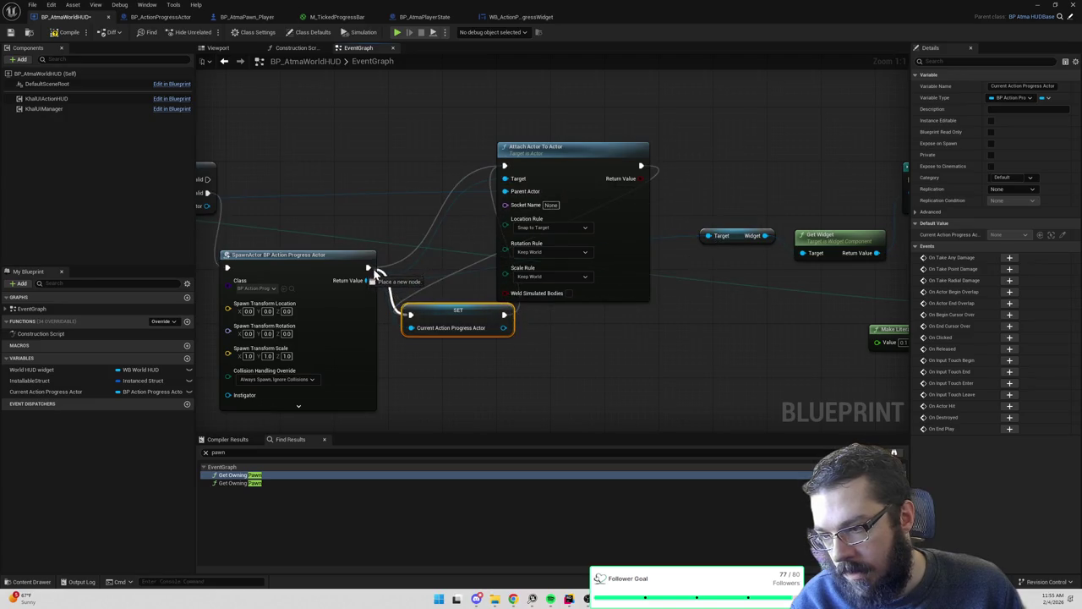
{"action": "mouse_move", "coordinate": [292, 209]}
{"action": "left_mouse_down"}
{"action": "mouse_move", "coordinate": [524, 208]}
{"action": "mouse_move", "coordinate": [589, 196]}
{"action": "left_mouse_up"}
{"action": "left_click_drag", "start_coordinate": [662, 192], "coordinate": [737, 185]}
{"action": "mouse_move", "coordinate": [541, 341]}
{"action": "left_mouse_down"}
{"action": "mouse_move", "coordinate": [548, 297]}
{"action": "mouse_move", "coordinate": [664, 201]}
{"action": "left_mouse_up"}
{"action": "scroll", "coordinate": [455, 253], "scroll_direction": "down", "scroll_amount": 5}
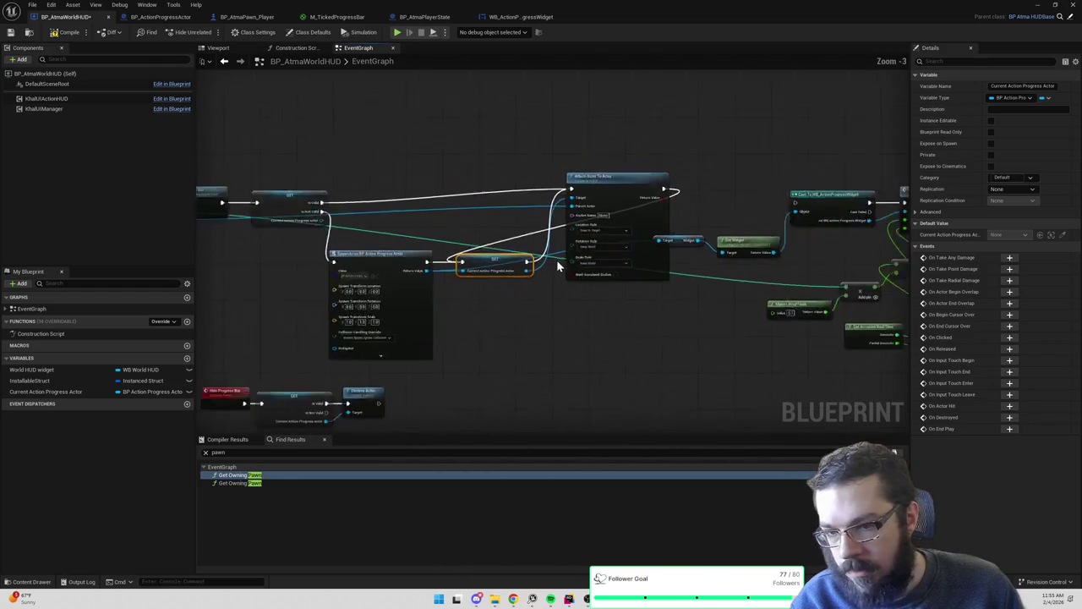
Move the Hide Progress Bar nodes aside and reroute the teal wire through two reroute points
{"action": "left_click_drag", "start_coordinate": [598, 232], "coordinate": [430, 307]}
{"action": "left_click_drag", "start_coordinate": [491, 252], "coordinate": [419, 329]}
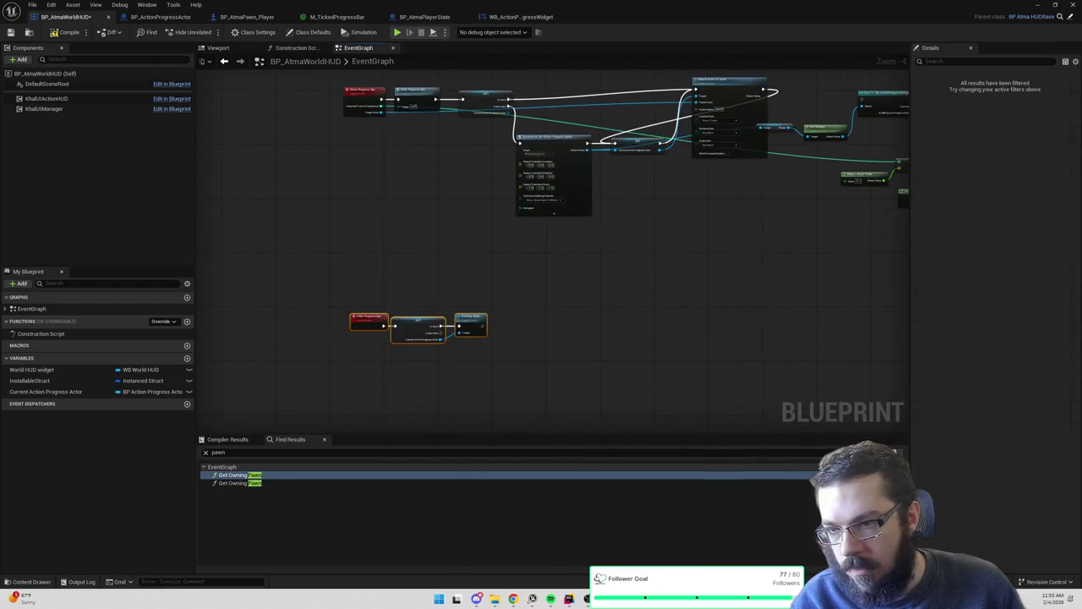
{"action": "mouse_move", "coordinate": [365, 153]}
{"action": "left_mouse_down"}
{"action": "mouse_move", "coordinate": [495, 314]}
{"action": "mouse_move", "coordinate": [545, 315]}
{"action": "mouse_move", "coordinate": [807, 206]}
{"action": "mouse_move", "coordinate": [547, 309]}
{"action": "mouse_move", "coordinate": [422, 265]}
{"action": "left_mouse_up"}
{"action": "double_click", "coordinate": [808, 207]}
{"action": "double_click", "coordinate": [799, 215]}
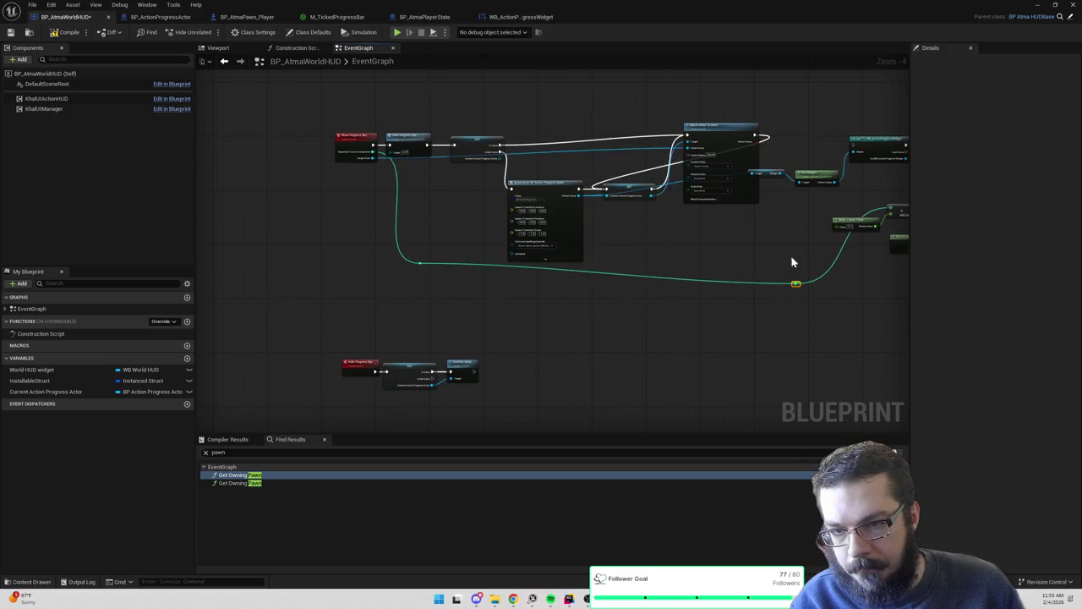
{"action": "scroll", "coordinate": [794, 271], "scroll_direction": "up", "scroll_amount": 2}
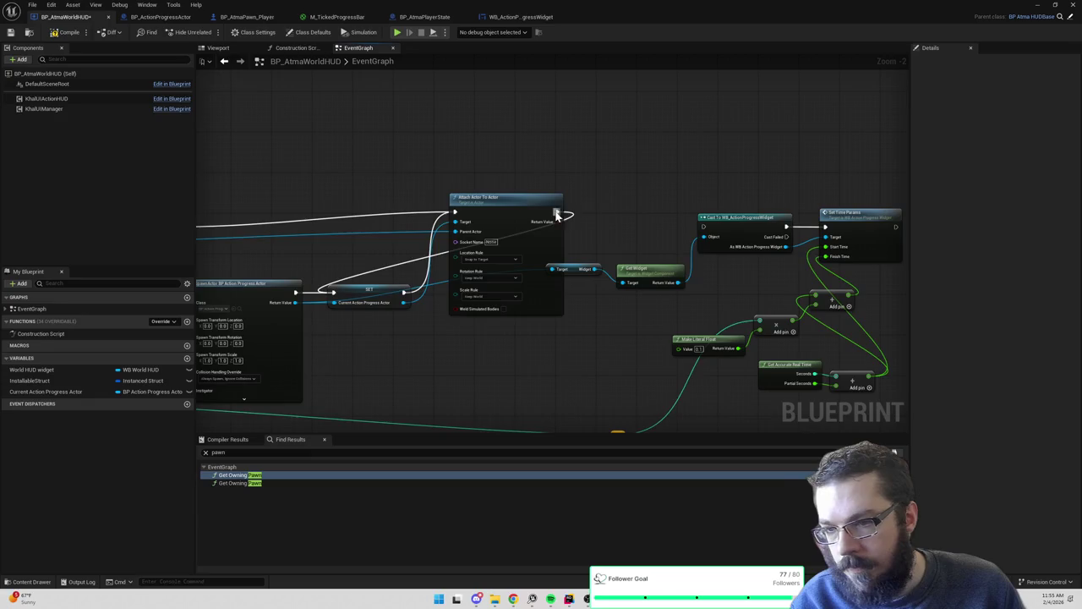
Connect Attach Actor To Actor's exec output to the widget Cast node and move the cast and widget nodes up and right
{"action": "left_click_drag", "start_coordinate": [557, 216], "coordinate": [704, 236]}
{"action": "scroll", "coordinate": [491, 191], "scroll_direction": "down", "scroll_amount": 1}
{"action": "left_click_drag", "start_coordinate": [487, 198], "coordinate": [718, 326]}
{"action": "mouse_move", "coordinate": [606, 216]}
{"action": "left_mouse_down"}
{"action": "mouse_move", "coordinate": [611, 203]}
{"action": "mouse_move", "coordinate": [676, 181]}
{"action": "left_mouse_up"}
Rearrange the time, add, multiply and Make Literal Float nodes, and feed Current Action Progress Actor into Widget's Target
{"action": "mouse_move", "coordinate": [643, 297]}
{"action": "left_mouse_down"}
{"action": "mouse_move", "coordinate": [723, 340]}
{"action": "mouse_move", "coordinate": [650, 236]}
{"action": "mouse_move", "coordinate": [606, 231]}
{"action": "left_mouse_up"}
{"action": "left_click_drag", "start_coordinate": [695, 262], "coordinate": [725, 273]}
{"action": "mouse_move", "coordinate": [719, 189]}
{"action": "left_mouse_down"}
{"action": "mouse_move", "coordinate": [790, 189]}
{"action": "mouse_move", "coordinate": [777, 189]}
{"action": "left_mouse_up"}
{"action": "left_click_drag", "start_coordinate": [639, 277], "coordinate": [668, 272]}
{"action": "left_click", "coordinate": [594, 292]}
{"action": "left_click_drag", "start_coordinate": [595, 292], "coordinate": [607, 287]}
{"action": "mouse_move", "coordinate": [541, 271]}
{"action": "left_mouse_down"}
{"action": "mouse_move", "coordinate": [532, 253]}
{"action": "mouse_move", "coordinate": [549, 237]}
{"action": "mouse_move", "coordinate": [558, 243]}
{"action": "left_mouse_up"}
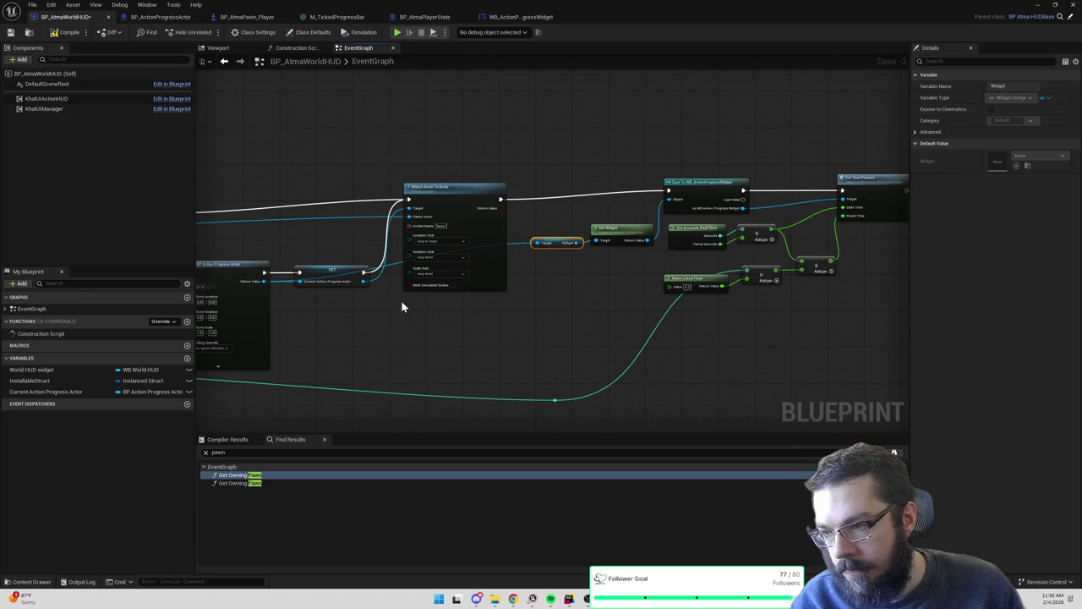
{"action": "mouse_move", "coordinate": [45, 390]}
{"action": "left_mouse_down"}
{"action": "mouse_move", "coordinate": [437, 326]}
{"action": "mouse_move", "coordinate": [540, 257]}
{"action": "mouse_move", "coordinate": [590, 259]}
{"action": "mouse_move", "coordinate": [545, 247]}
{"action": "mouse_move", "coordinate": [545, 188]}
{"action": "mouse_move", "coordinate": [696, 190]}
{"action": "left_mouse_up"}
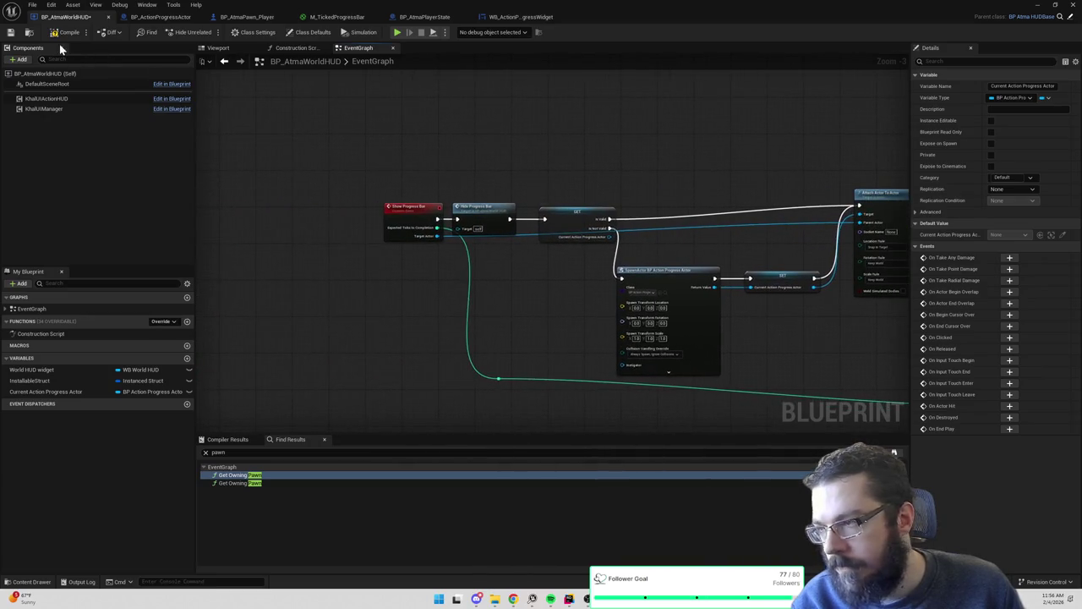
{"action": "left_click_drag", "start_coordinate": [585, 166], "coordinate": [505, 160]}
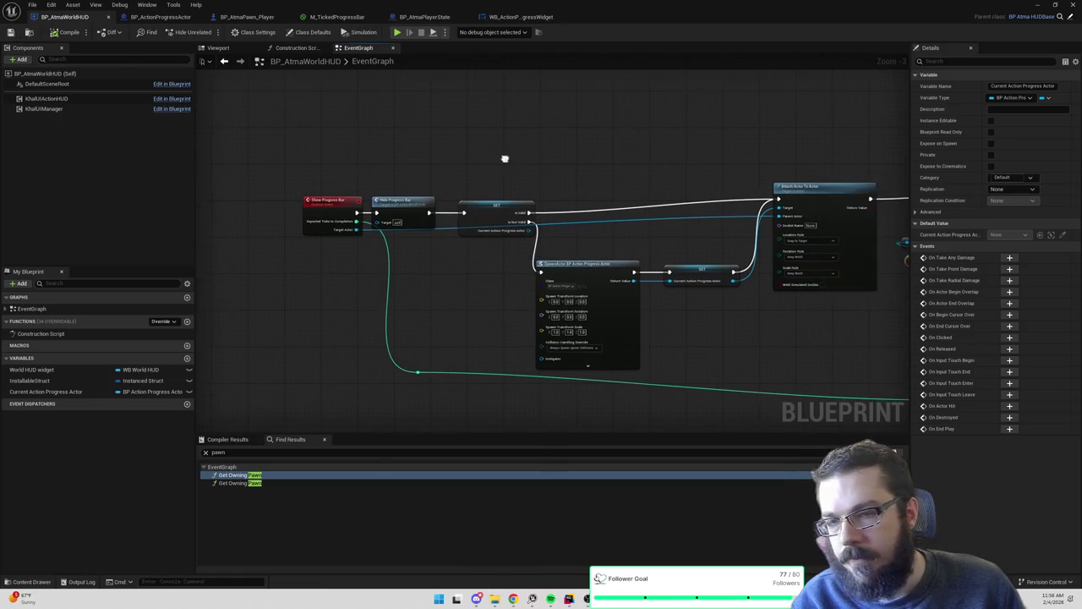
Play the game, walk the character across the map to a tree to chop wood, then stop
{"action": "left_click", "coordinate": [1039, 6]}
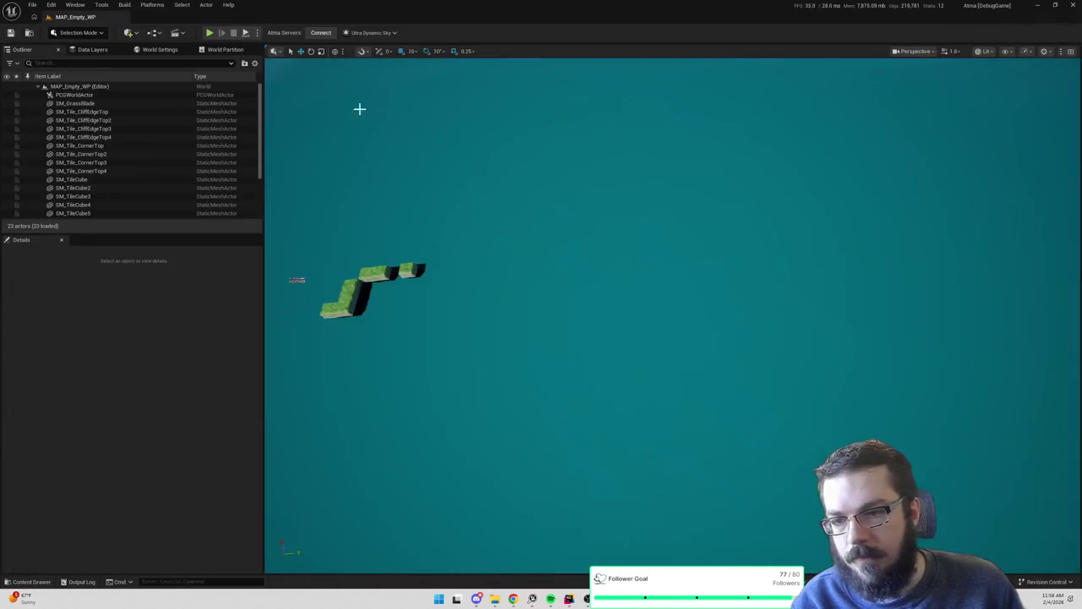
{"action": "left_click", "coordinate": [211, 34]}
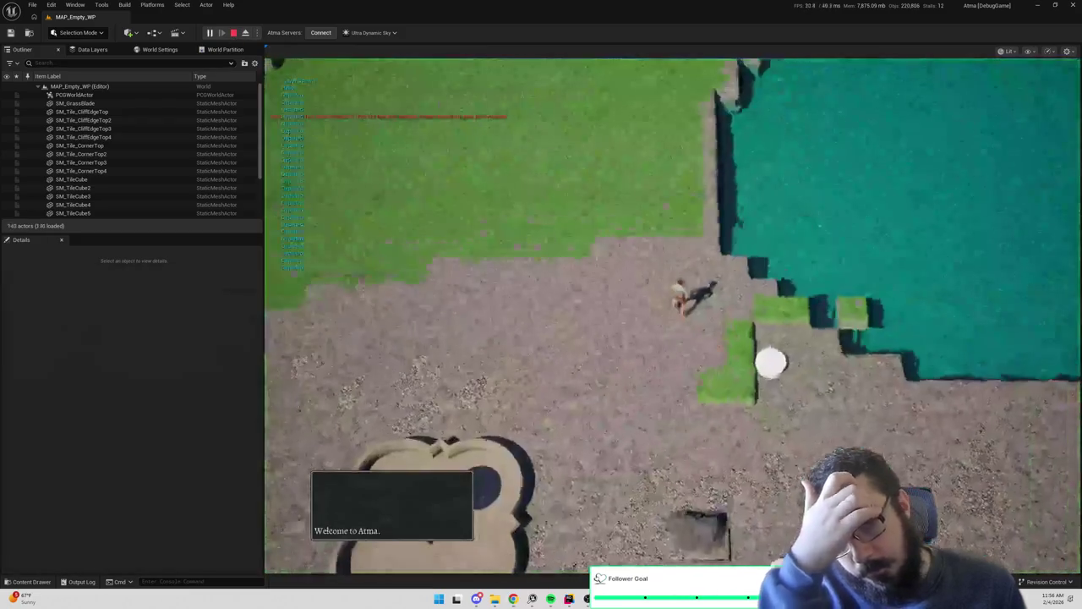
{"action": "left_click", "coordinate": [831, 372]}
{"action": "mouse_move", "coordinate": [867, 411]}
{"action": "left_mouse_down"}
{"action": "mouse_move", "coordinate": [902, 324]}
{"action": "mouse_move", "coordinate": [978, 249]}
{"action": "mouse_move", "coordinate": [984, 167]}
{"action": "left_mouse_up"}
{"action": "left_click", "coordinate": [984, 167]}
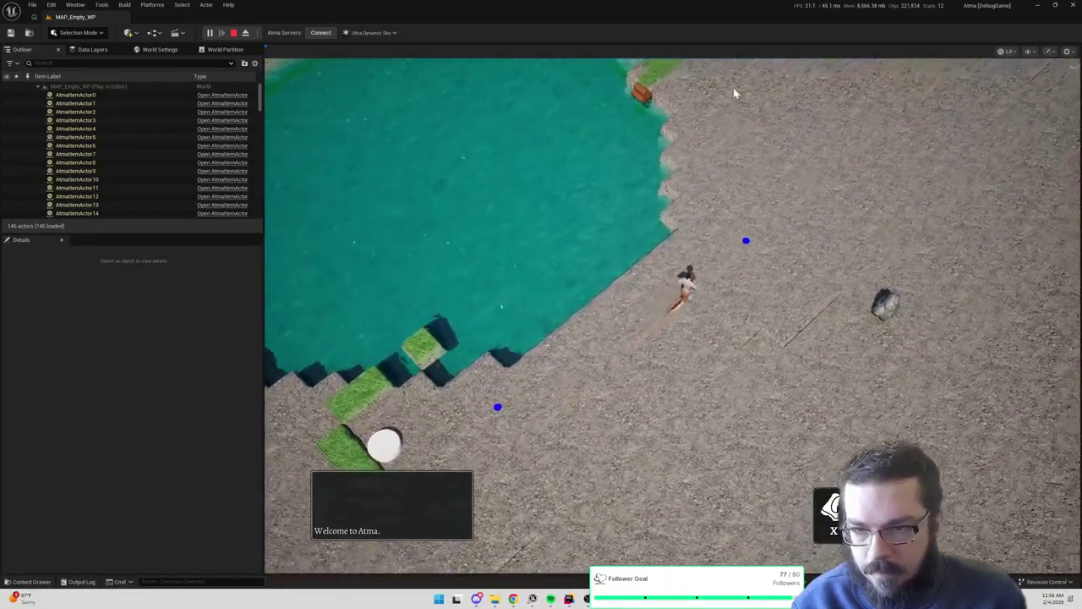
{"action": "left_click", "coordinate": [731, 86]}
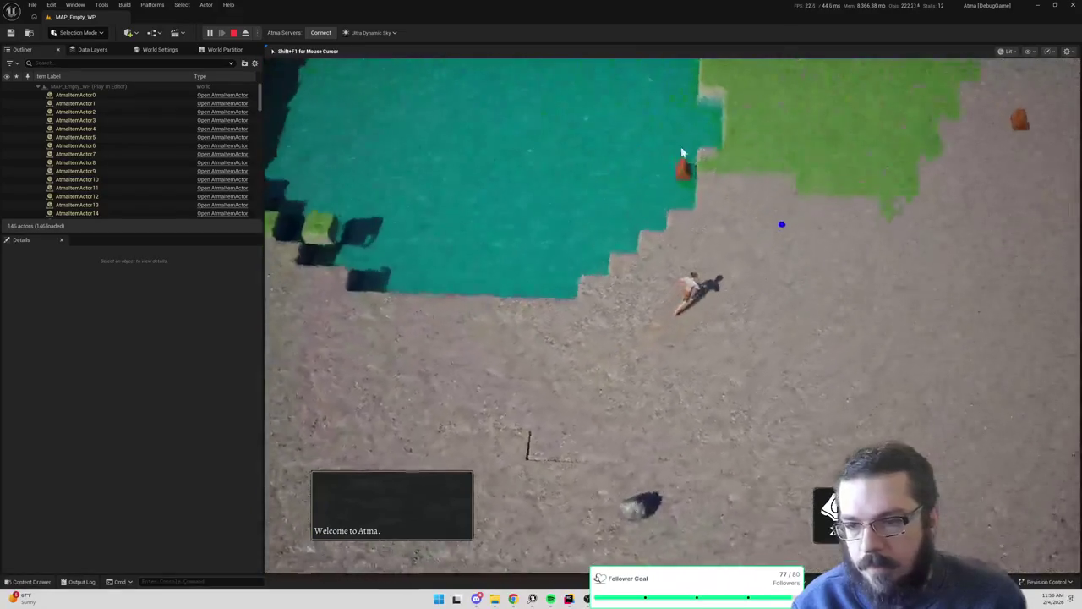
{"action": "left_click", "coordinate": [748, 87]}
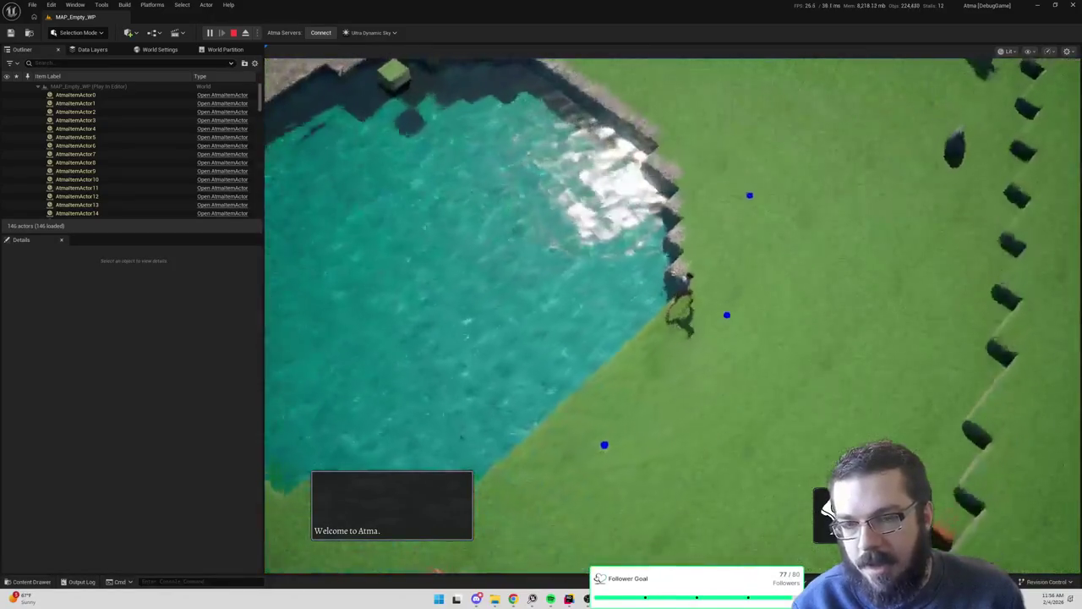
{"action": "left_click", "coordinate": [926, 82]}
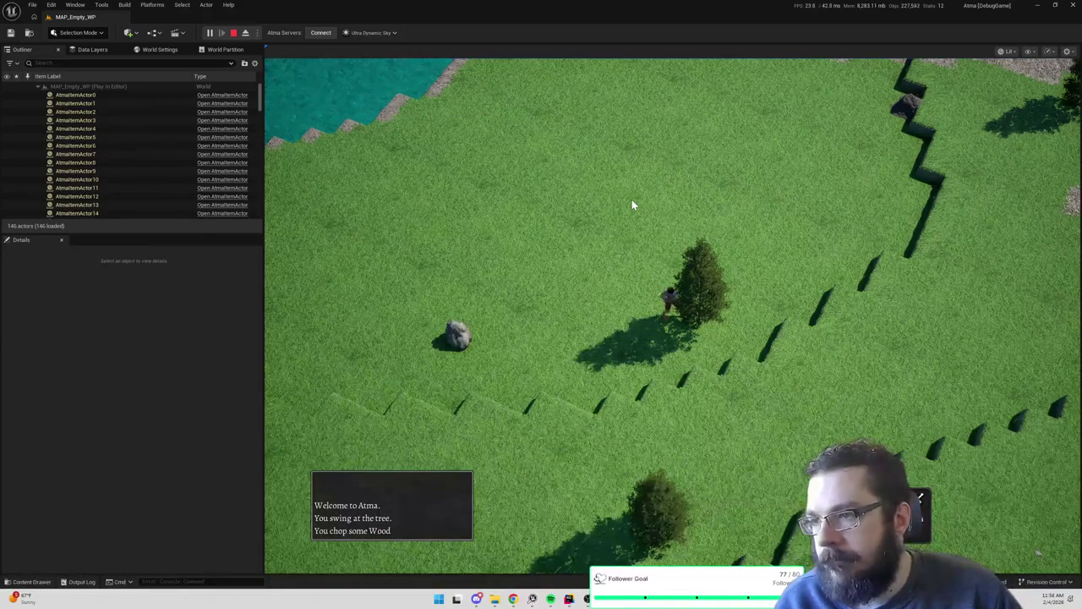
{"action": "key", "text": "Escape"}
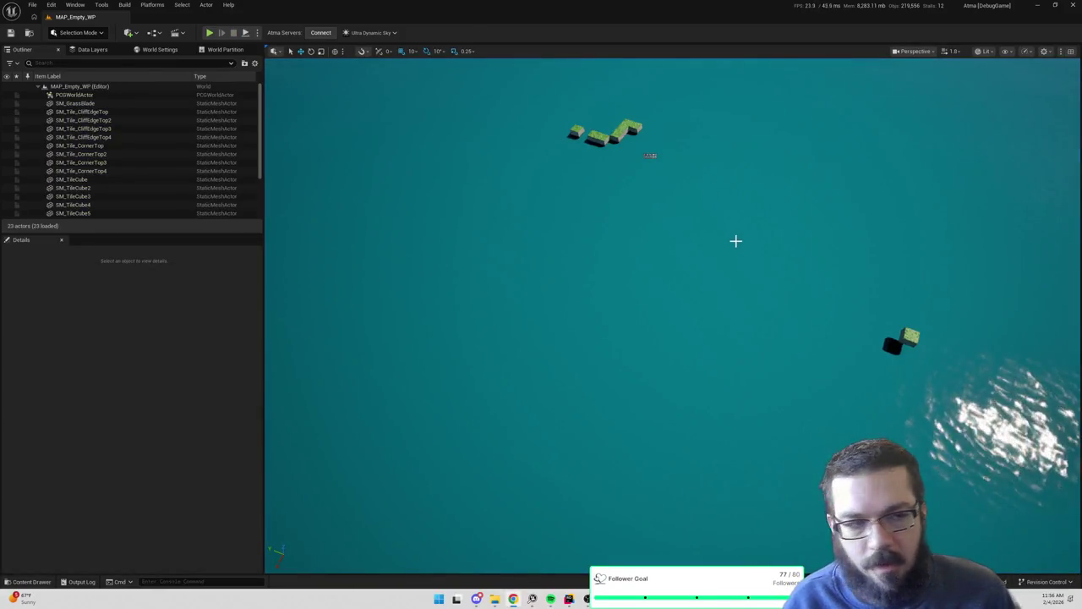
Add a Get Widget node off Current Action Progress Actor in the Hide Progress Bar event
{"action": "key", "text": "alt+Tab"}
{"action": "scroll", "coordinate": [713, 305], "scroll_direction": "down", "scroll_amount": 2}
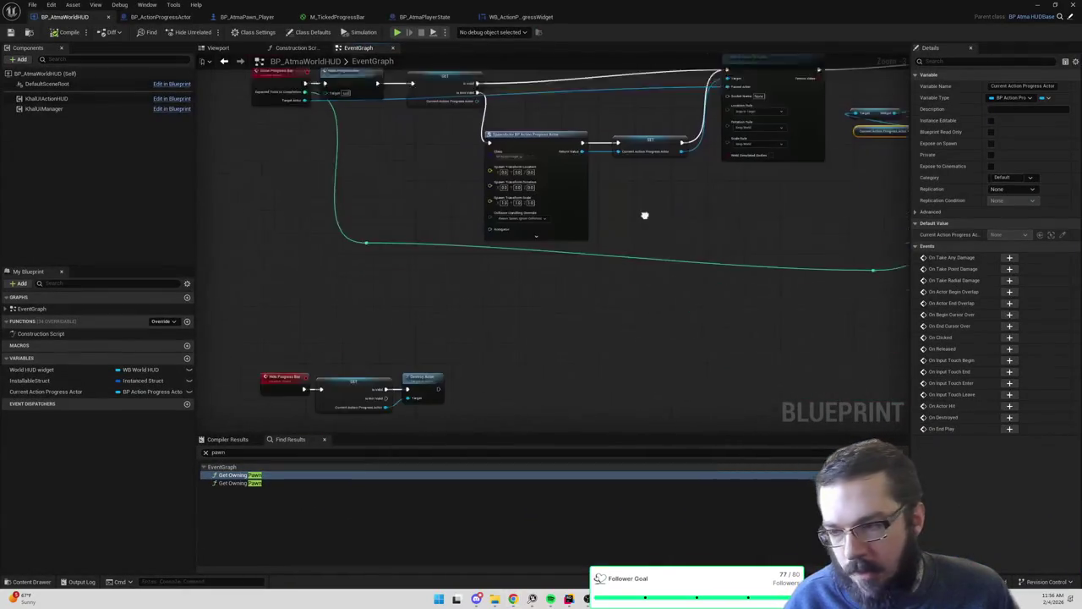
{"action": "scroll", "coordinate": [499, 277], "scroll_direction": "up", "scroll_amount": 1}
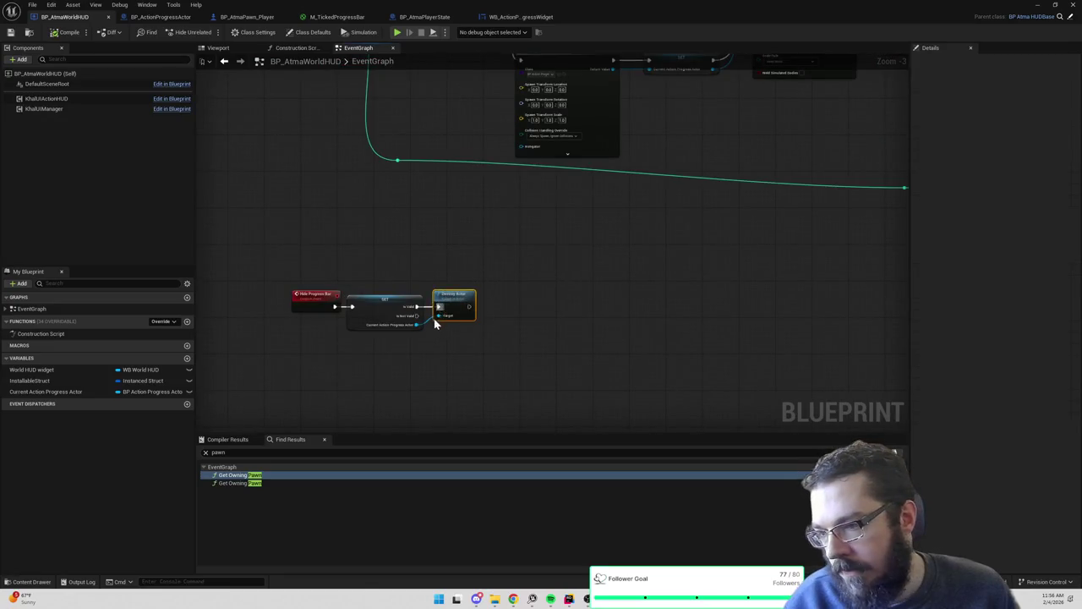
{"action": "left_click_drag", "start_coordinate": [415, 325], "coordinate": [448, 319]}
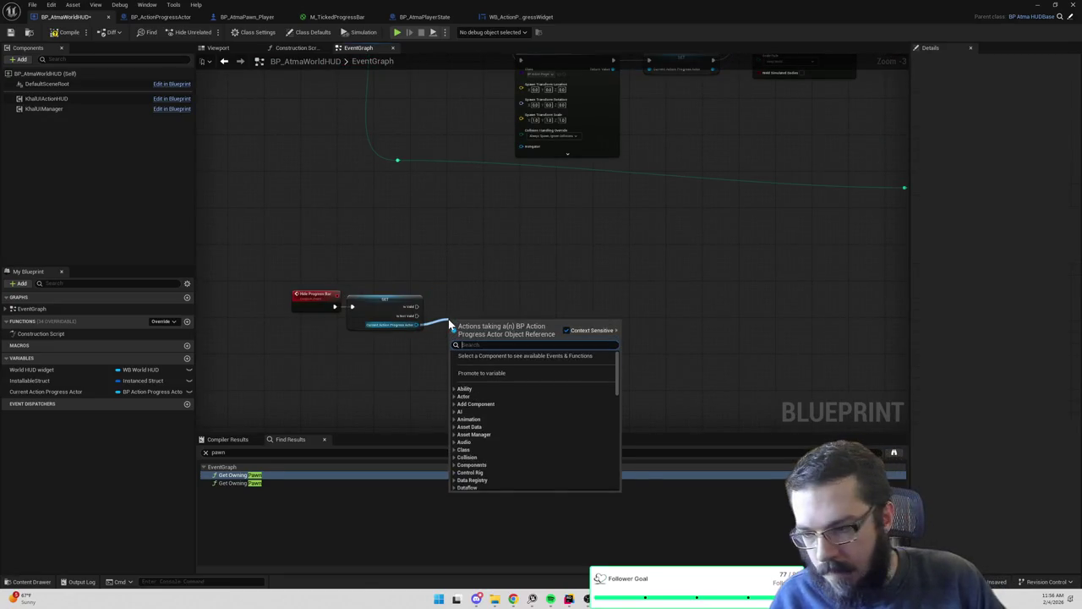
{"action": "type", "text": "get widget"}
{"action": "key", "text": "Return"}
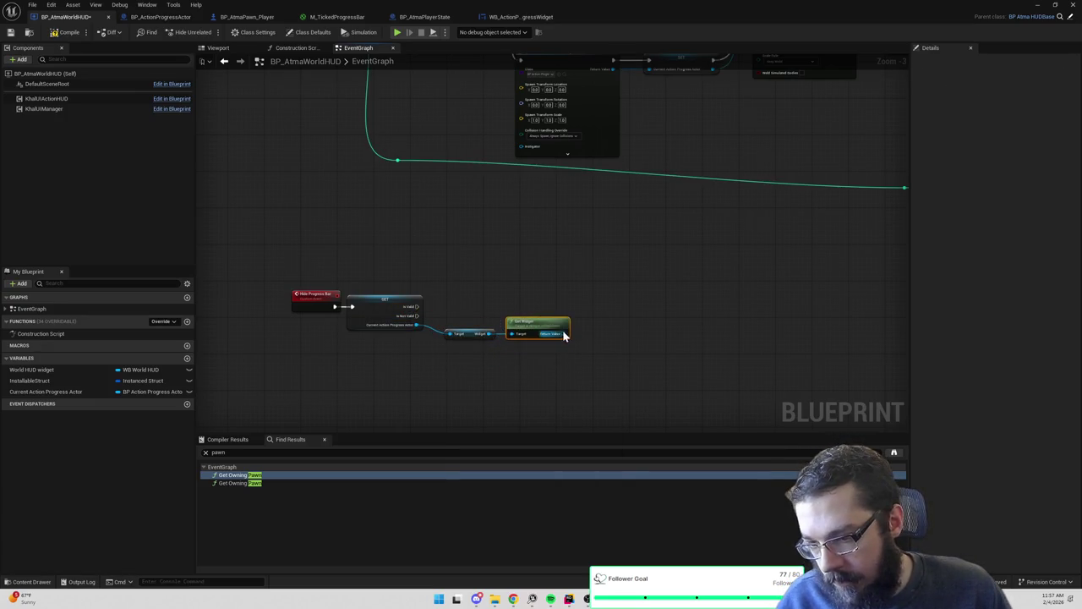
Add a Set Visibility node on that widget with In Visibility set to Hidden
{"action": "left_click_drag", "start_coordinate": [564, 334], "coordinate": [593, 324]}
{"action": "type", "text": "set visi"}
{"action": "key", "text": "Return"}
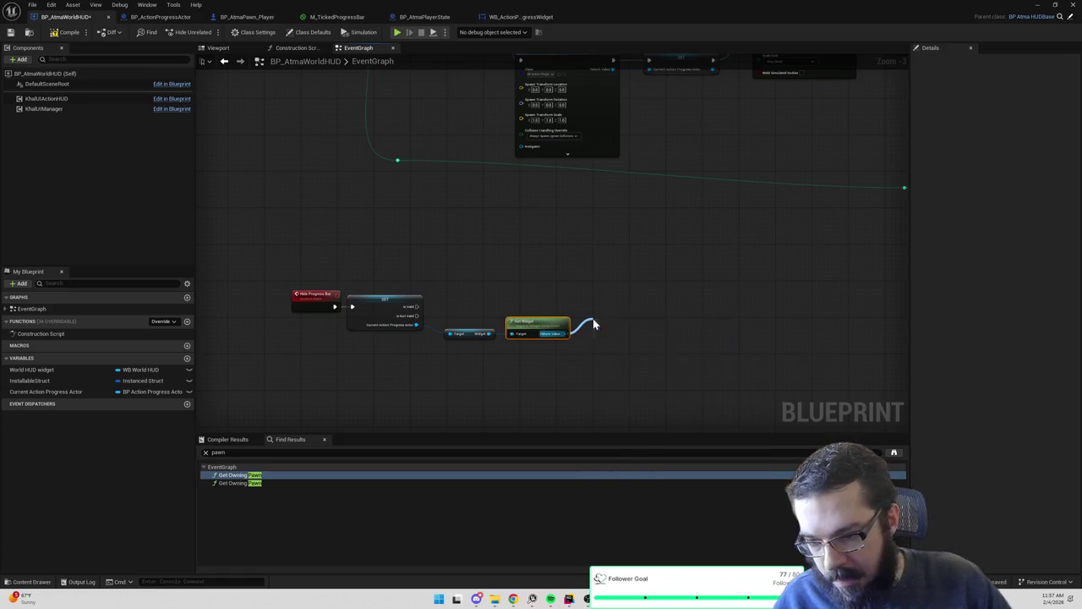
{"action": "left_click", "coordinate": [627, 356]}
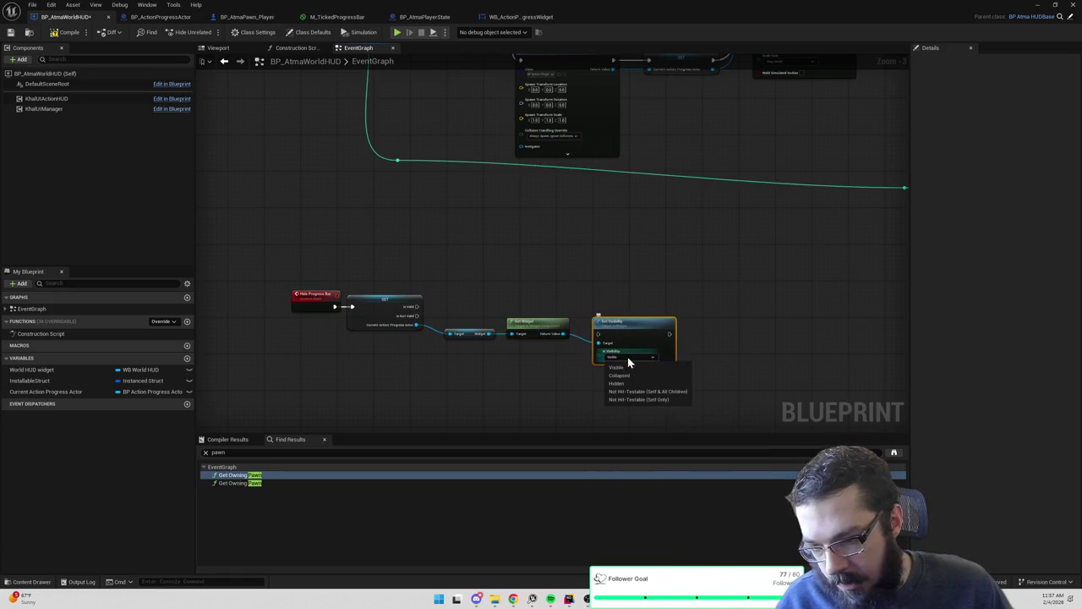
{"action": "left_click", "coordinate": [626, 383]}
{"action": "left_click_drag", "start_coordinate": [632, 326], "coordinate": [622, 297]}
{"action": "left_click_drag", "start_coordinate": [416, 306], "coordinate": [590, 307]}
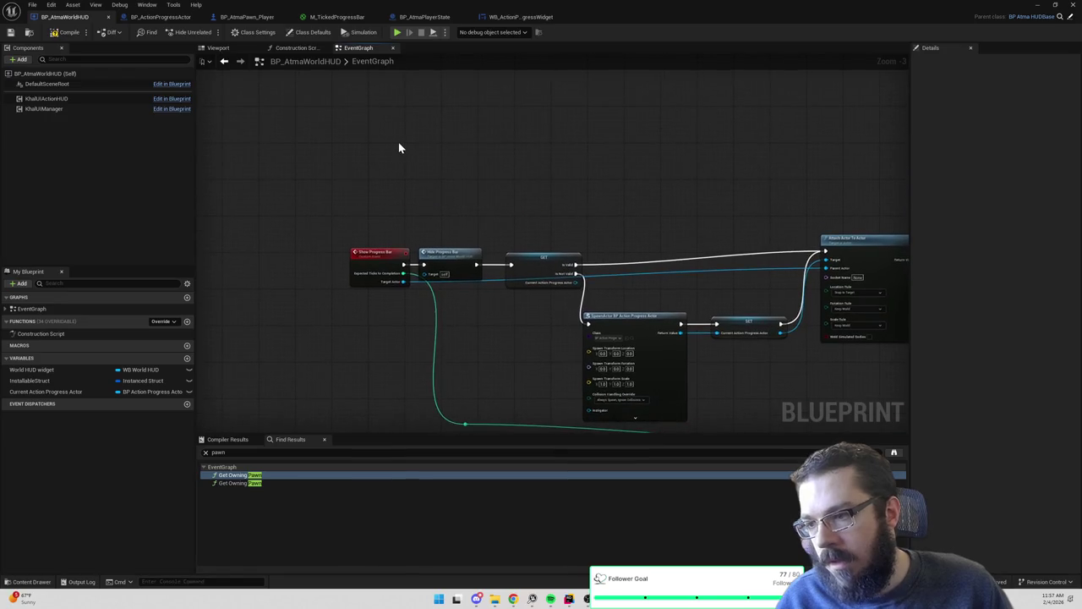
Add a custom event and chain it into the SpawnActor and SET nodes
{"action": "right_click", "coordinate": [399, 146]}
{"action": "type", "text": "custom event"}
{"action": "key", "text": "Return"}
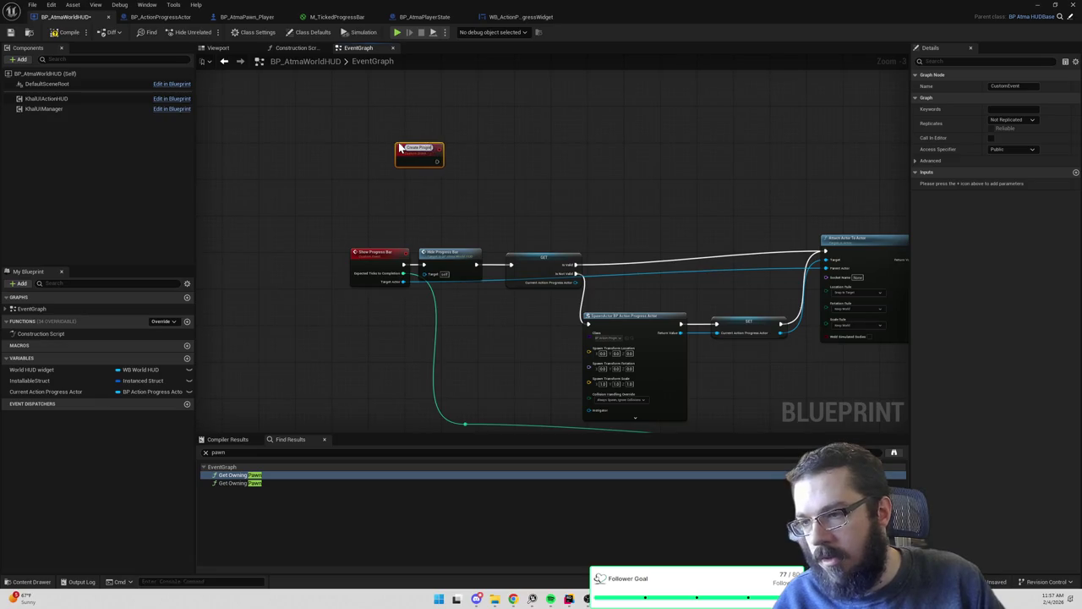
{"action": "left_click_drag", "start_coordinate": [658, 293], "coordinate": [755, 368]}
{"action": "left_click_drag", "start_coordinate": [634, 318], "coordinate": [567, 162]}
{"action": "left_click_drag", "start_coordinate": [569, 106], "coordinate": [564, 176]}
{"action": "left_click_drag", "start_coordinate": [565, 235], "coordinate": [565, 175]}
{"action": "left_click", "coordinate": [418, 217]}
{"action": "mouse_move", "coordinate": [418, 217]}
{"action": "left_mouse_down"}
{"action": "mouse_move", "coordinate": [453, 179]}
{"action": "mouse_move", "coordinate": [516, 180]}
{"action": "left_mouse_up"}
Name the event Create Progress Bar Actor and call it from Is Not Valid before Attach Actor To Actor
{"action": "left_click_drag", "start_coordinate": [613, 241], "coordinate": [574, 197]}
{"action": "left_click_drag", "start_coordinate": [535, 300], "coordinate": [575, 335]}
{"action": "type", "text": "p"}
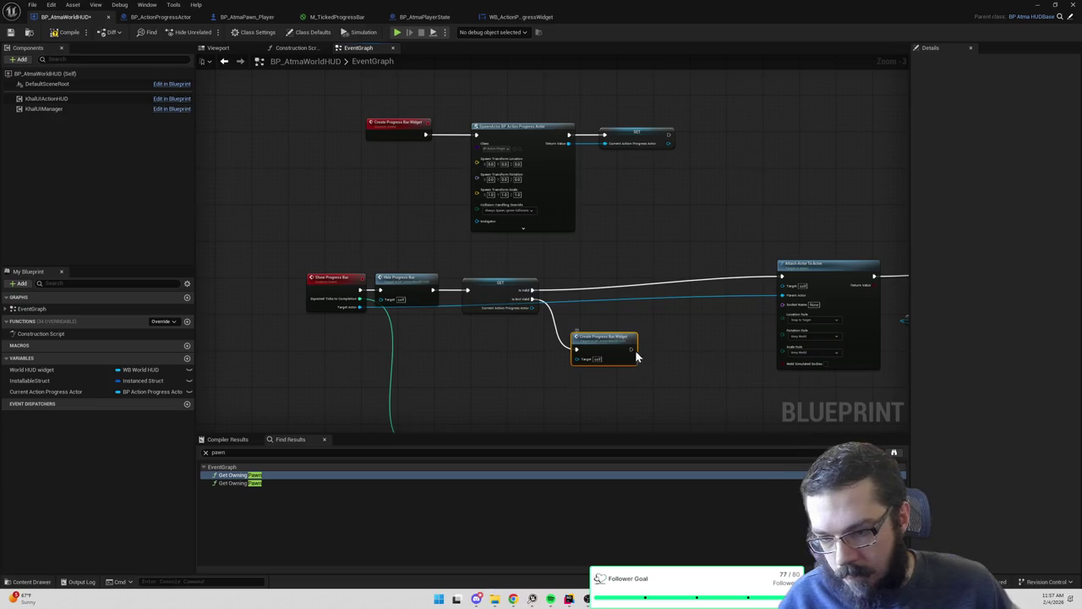
{"action": "left_click", "coordinate": [395, 132]}
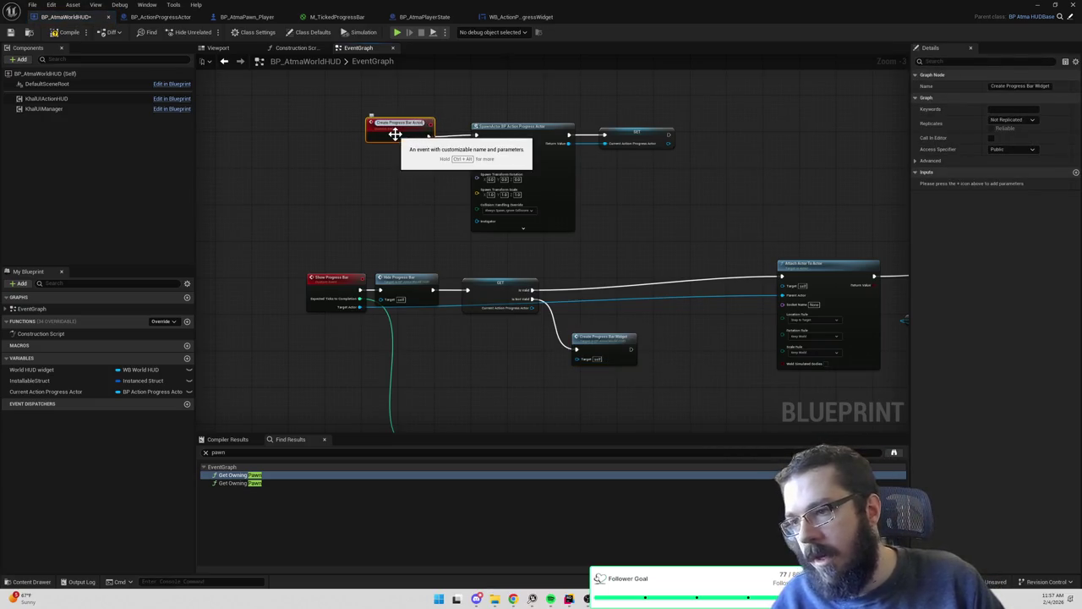
{"action": "key", "text": "Return"}
{"action": "left_click_drag", "start_coordinate": [629, 349], "coordinate": [779, 275]}
{"action": "left_click_drag", "start_coordinate": [608, 335], "coordinate": [604, 307]}
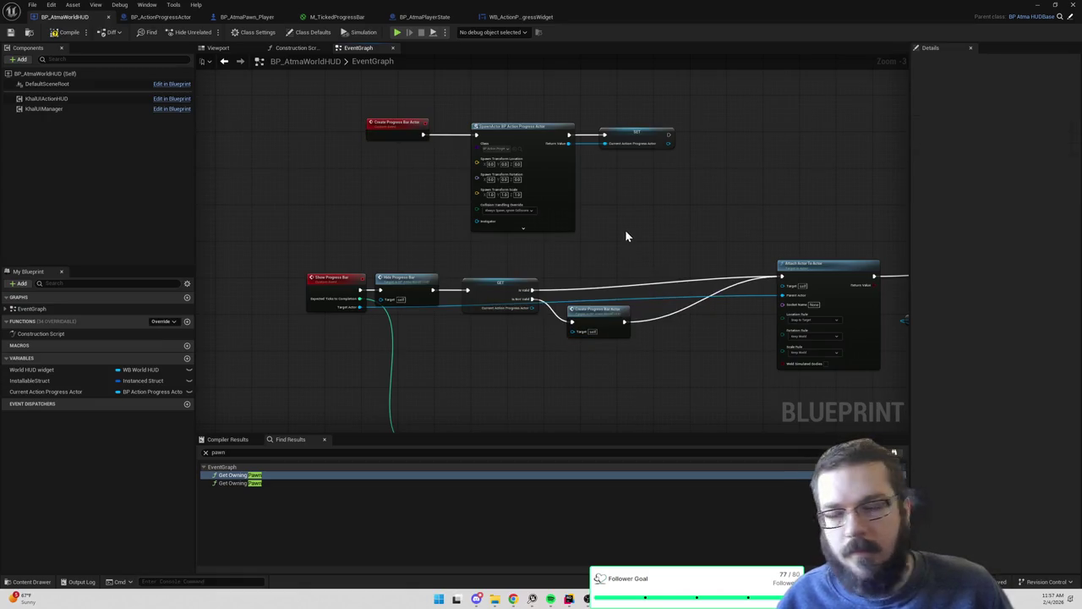
Call Create Progress Bar Actor after Add Mapping Context in Event BeginPlay and save the Blueprint
{"action": "left_click_drag", "start_coordinate": [647, 214], "coordinate": [364, 108]}
{"action": "key", "text": "Home"}
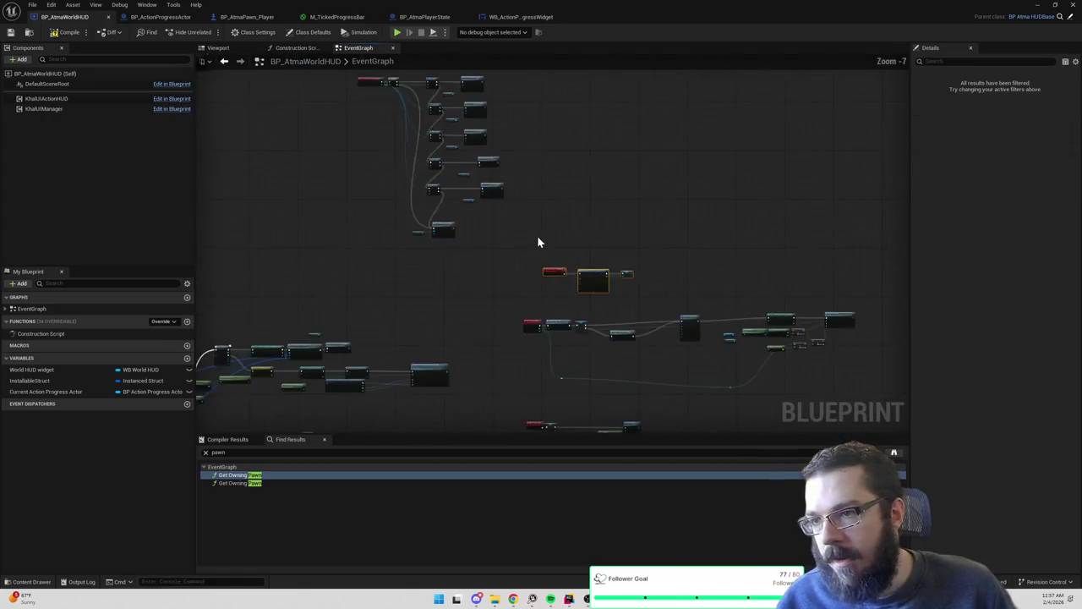
{"action": "scroll", "coordinate": [564, 238], "scroll_direction": "up", "scroll_amount": 3}
{"action": "right_click", "coordinate": [564, 238]}
{"action": "type", "text": "begin"}
{"action": "key", "text": "Return"}
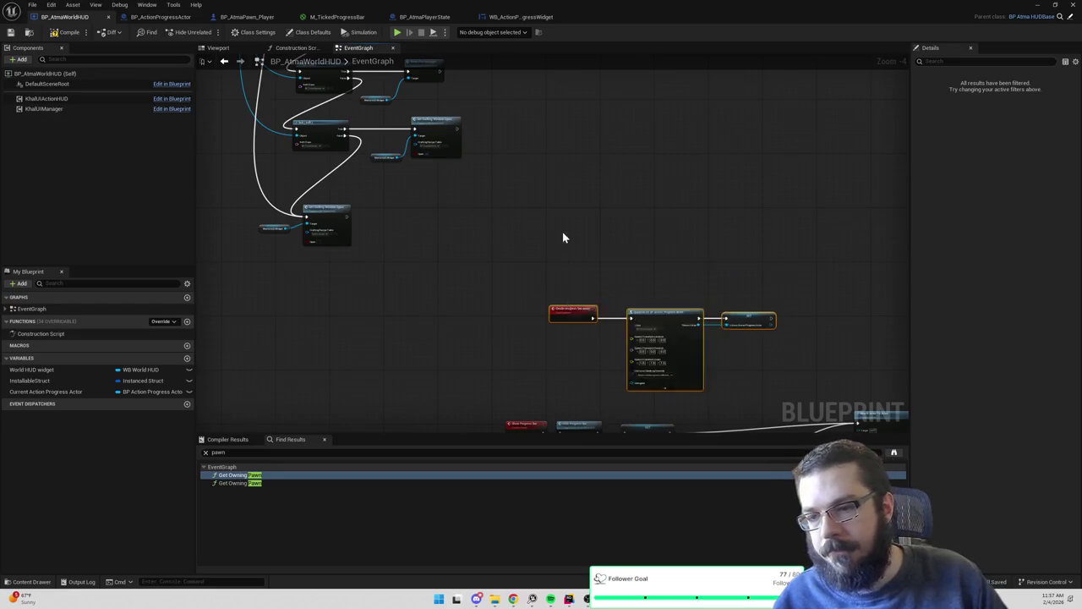
{"action": "scroll", "coordinate": [637, 215], "scroll_direction": "up", "scroll_amount": 2}
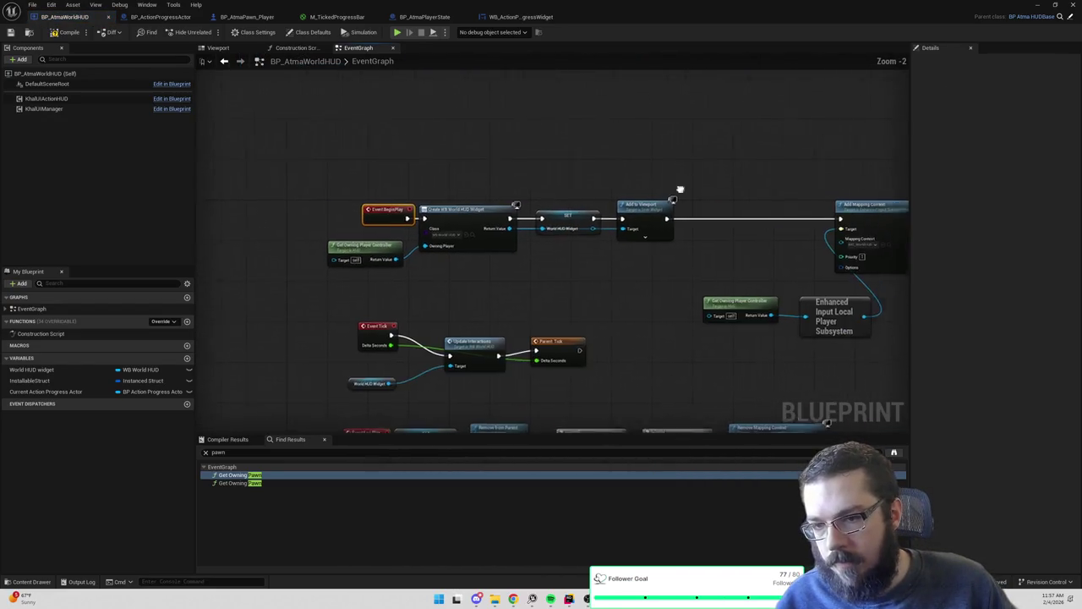
{"action": "left_click_drag", "start_coordinate": [699, 215], "coordinate": [699, 211]}
{"action": "type", "text": "progress"}
{"action": "key", "text": "Return"}
{"action": "key", "text": "ctrl+s"}
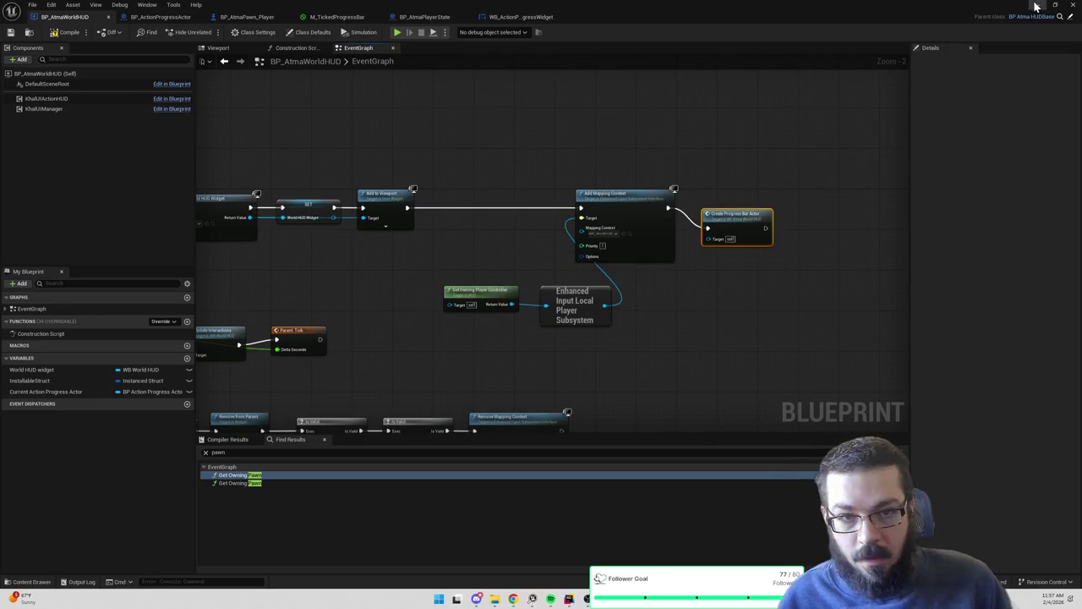
{"action": "left_click", "coordinate": [1038, 4]}
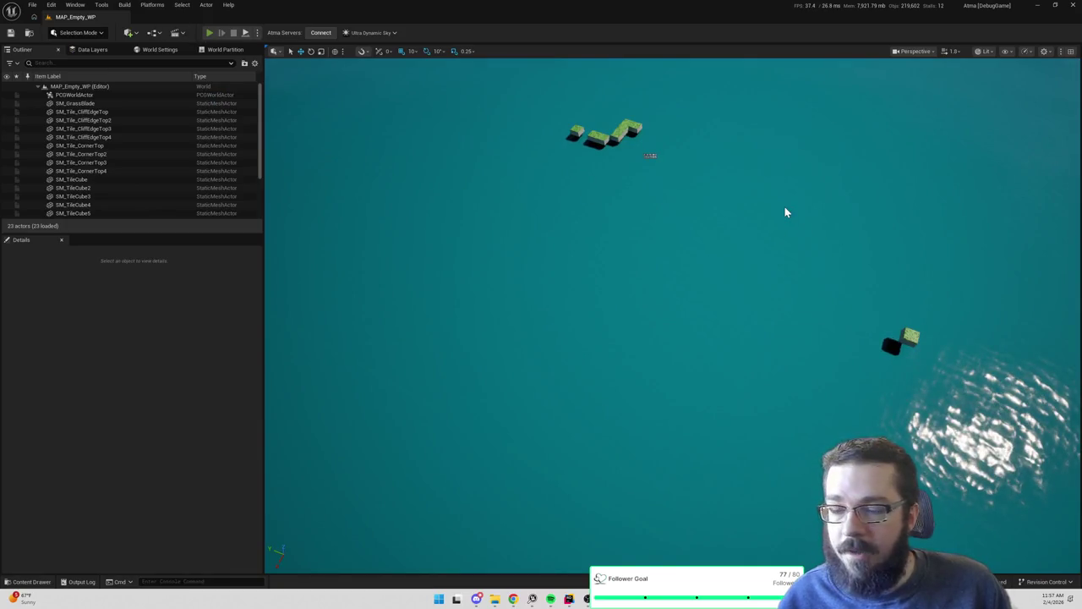
Play the game, have the character chop the tree, walk away and chop again, then stop
{"action": "key", "text": "alt+p"}
{"action": "left_click", "coordinate": [867, 436]}
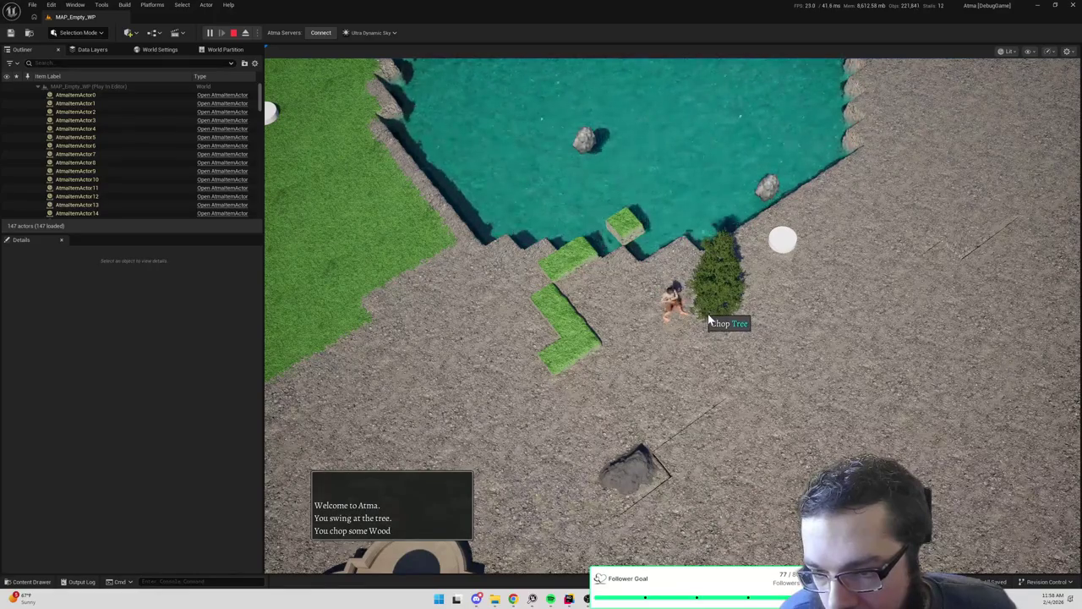
{"action": "left_click", "coordinate": [632, 338]}
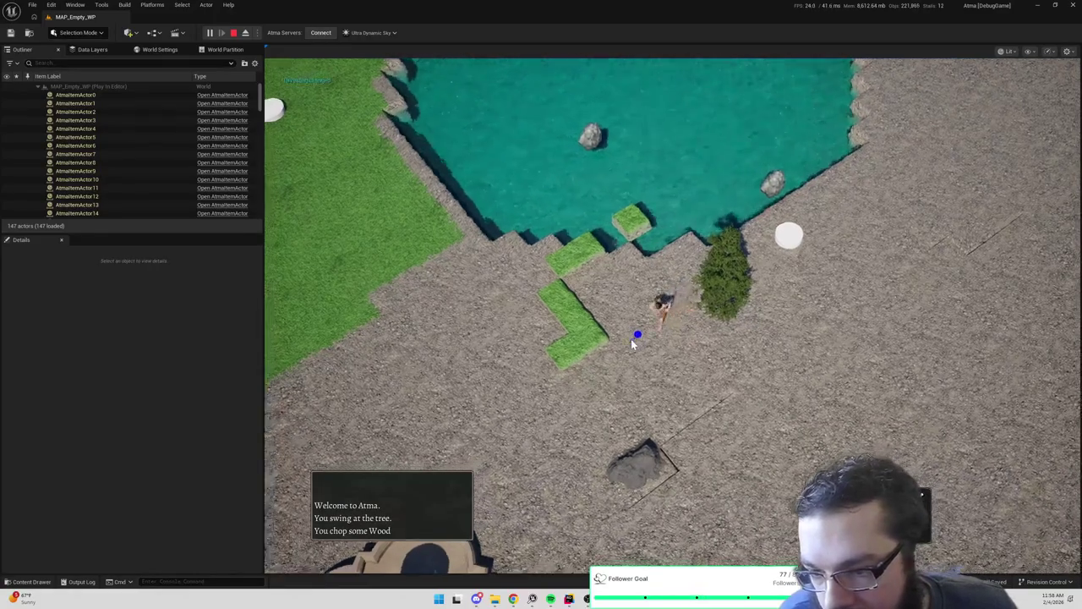
{"action": "left_click", "coordinate": [743, 281]}
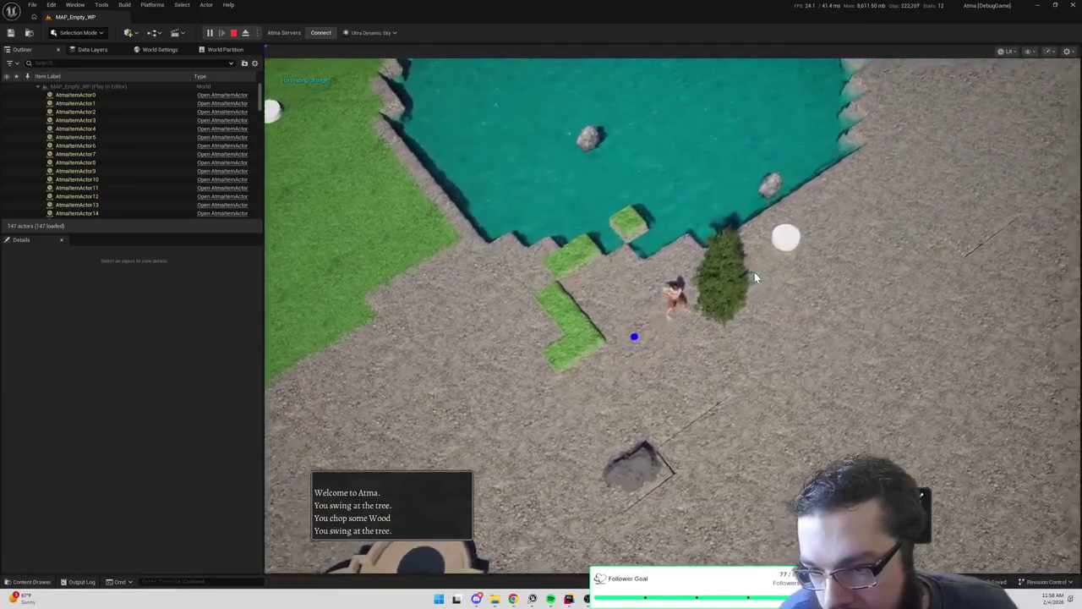
{"action": "key", "text": "Escape"}
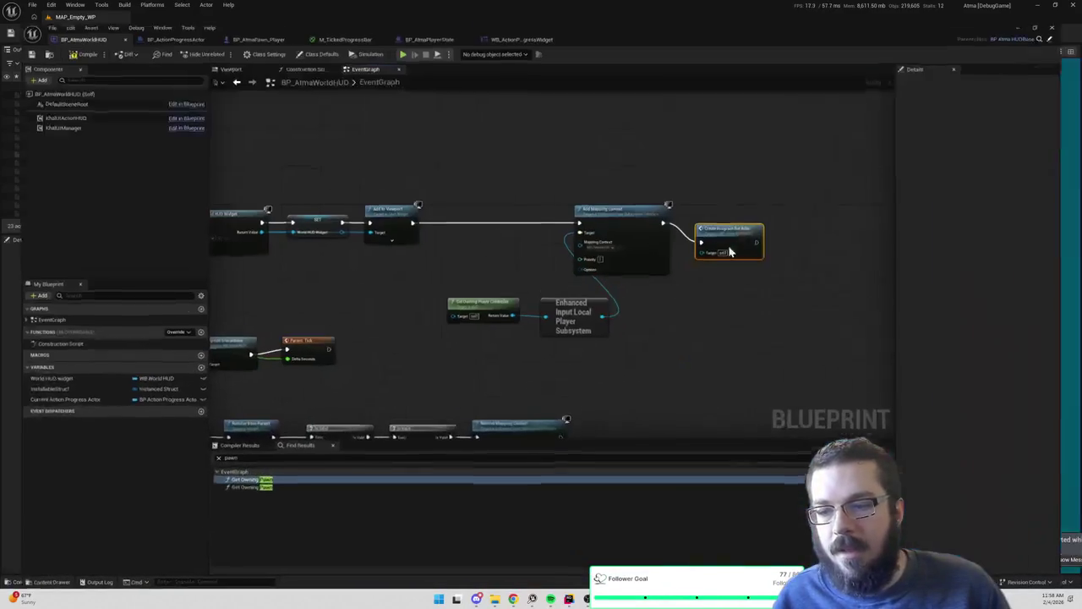
{"action": "scroll", "coordinate": [524, 165], "scroll_direction": "down", "scroll_amount": 6}
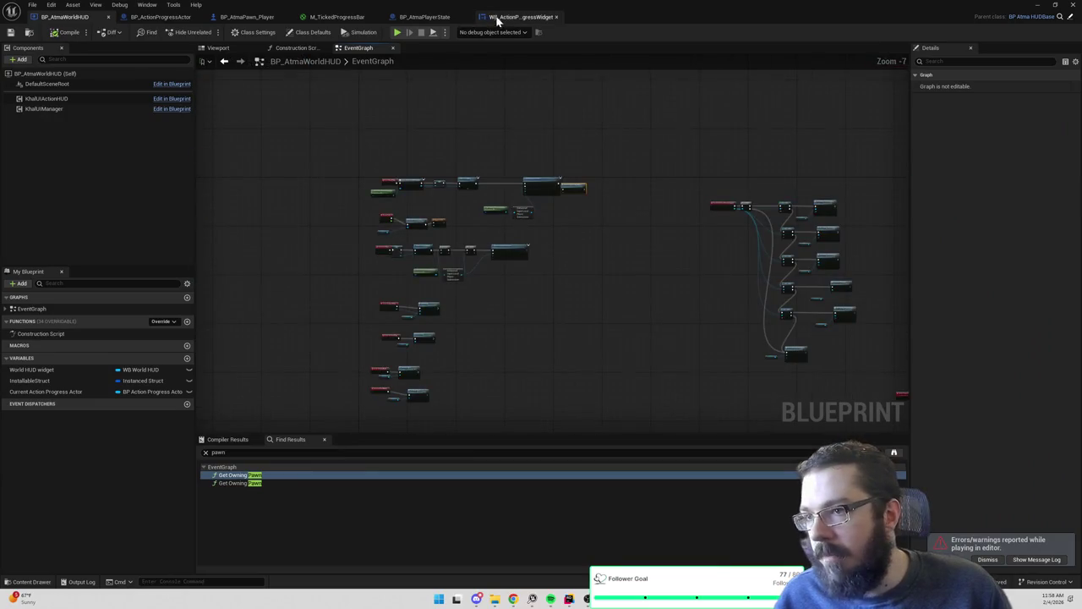
In WB_ActionProgressWidget's Designer, set the image brush to the M_TickedProgressBar material
{"action": "left_click", "coordinate": [503, 17]}
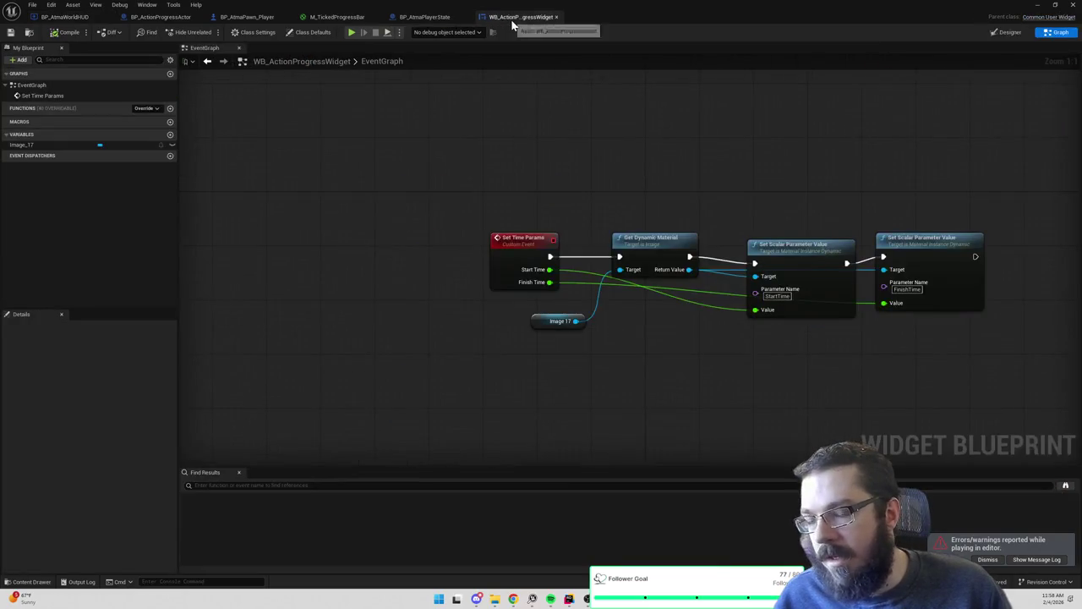
{"action": "left_click", "coordinate": [1013, 33]}
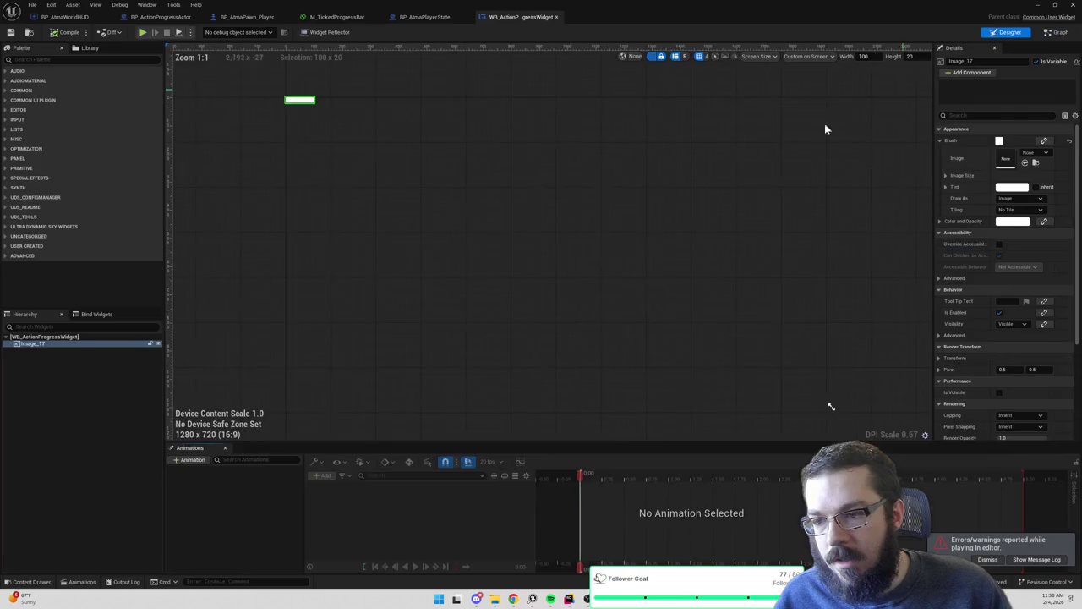
{"action": "left_click", "coordinate": [1030, 154]}
{"action": "type", "text": "actionp"}
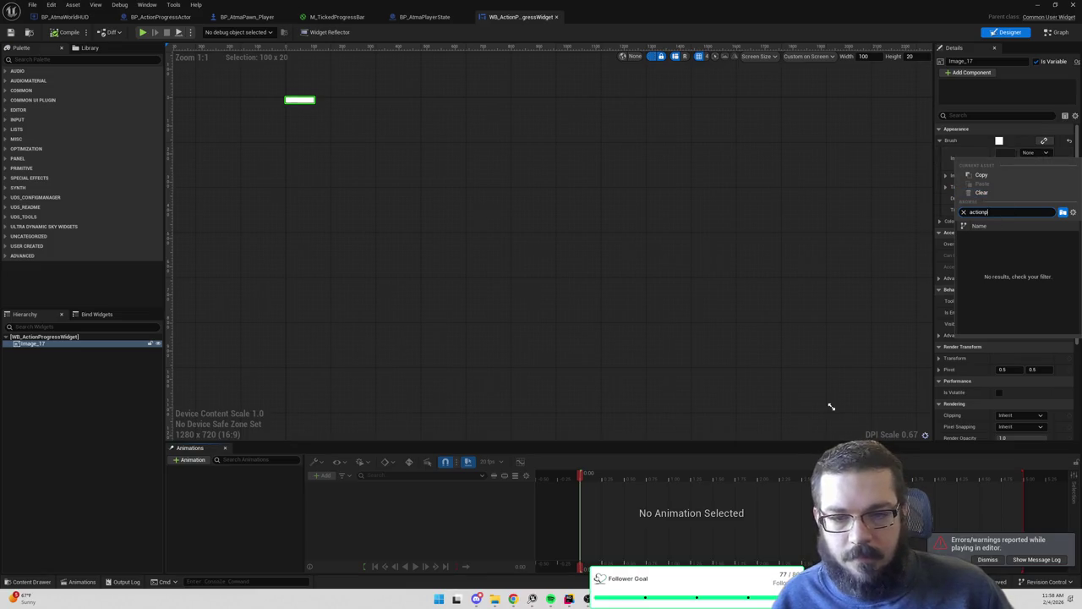
{"action": "key", "text": "ctrl+a"}
{"action": "type", "text": "A"}
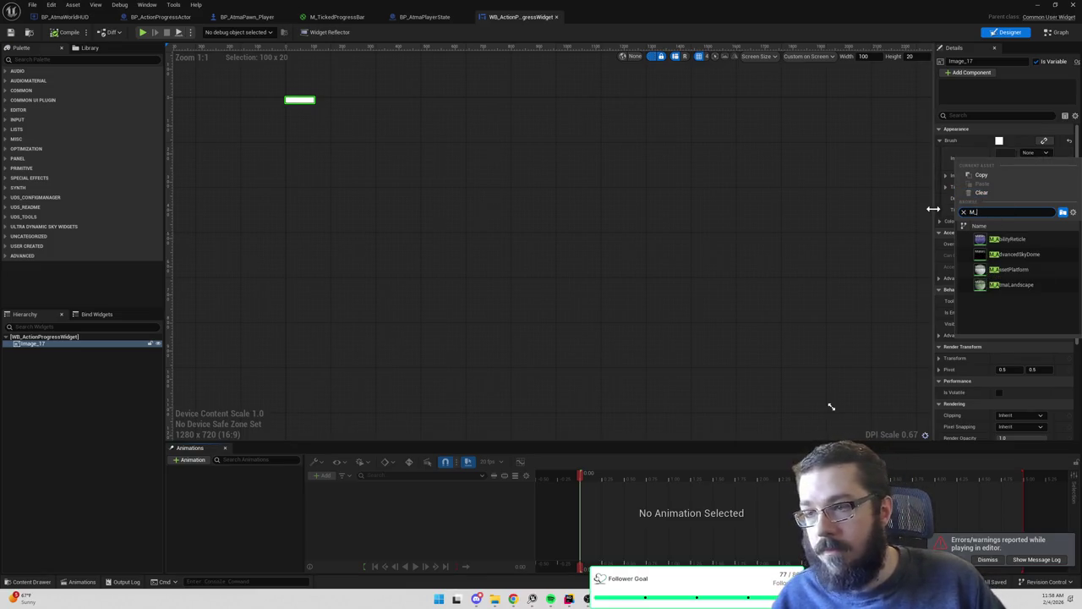
{"action": "left_click", "coordinate": [1005, 242]}
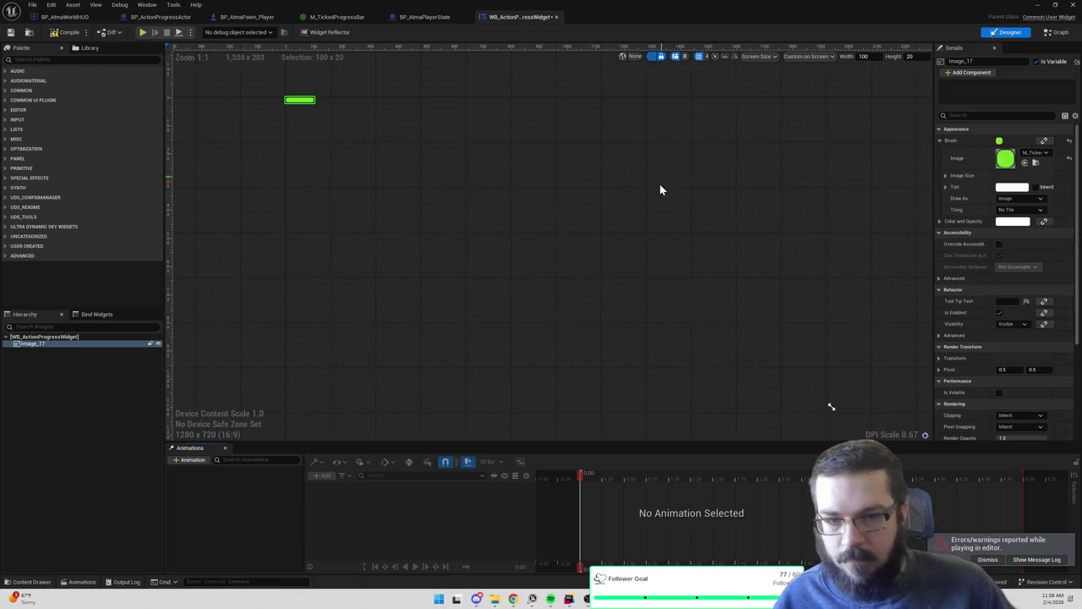
{"action": "left_click", "coordinate": [257, 18]}
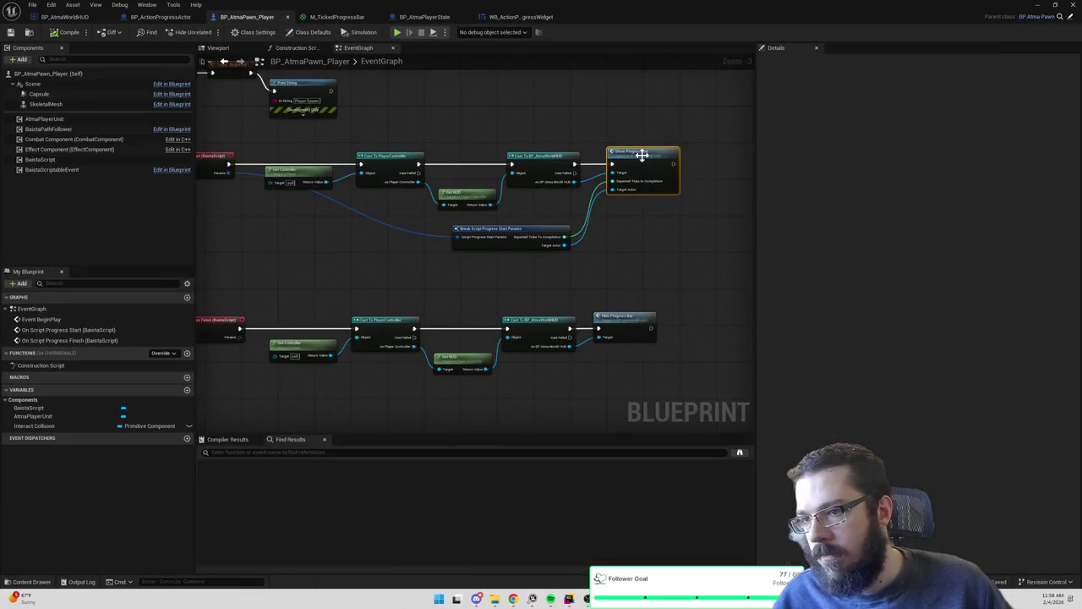
Look through the player pawn, M_TickedProgressBar, player state, progress widget and BP_ActionProgressActor tabs
{"action": "double_click", "coordinate": [642, 155]}
{"action": "scroll", "coordinate": [499, 204], "scroll_direction": "down", "scroll_amount": 3}
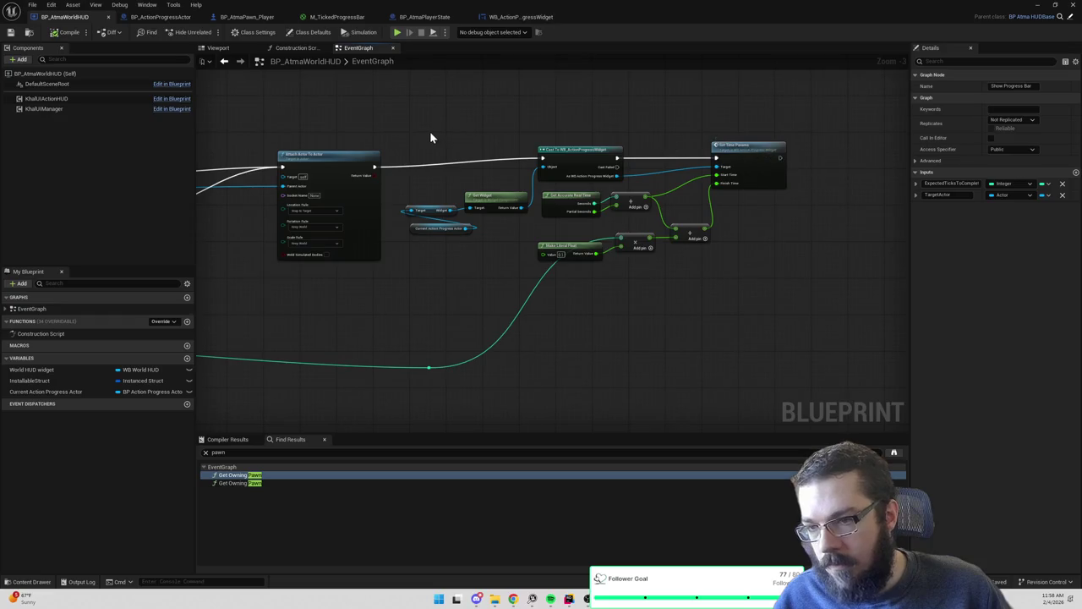
{"action": "scroll", "coordinate": [430, 135], "scroll_direction": "down", "scroll_amount": 1}
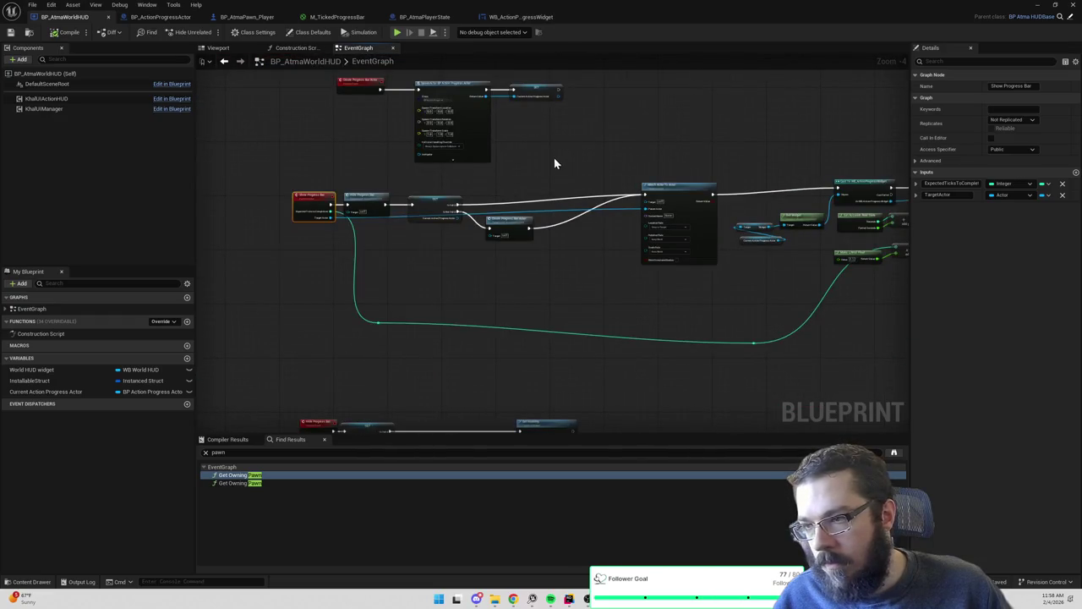
{"action": "scroll", "coordinate": [556, 165], "scroll_direction": "up", "scroll_amount": 1}
{"action": "left_click", "coordinate": [247, 17]}
{"action": "scroll", "coordinate": [461, 178], "scroll_direction": "down", "scroll_amount": 1}
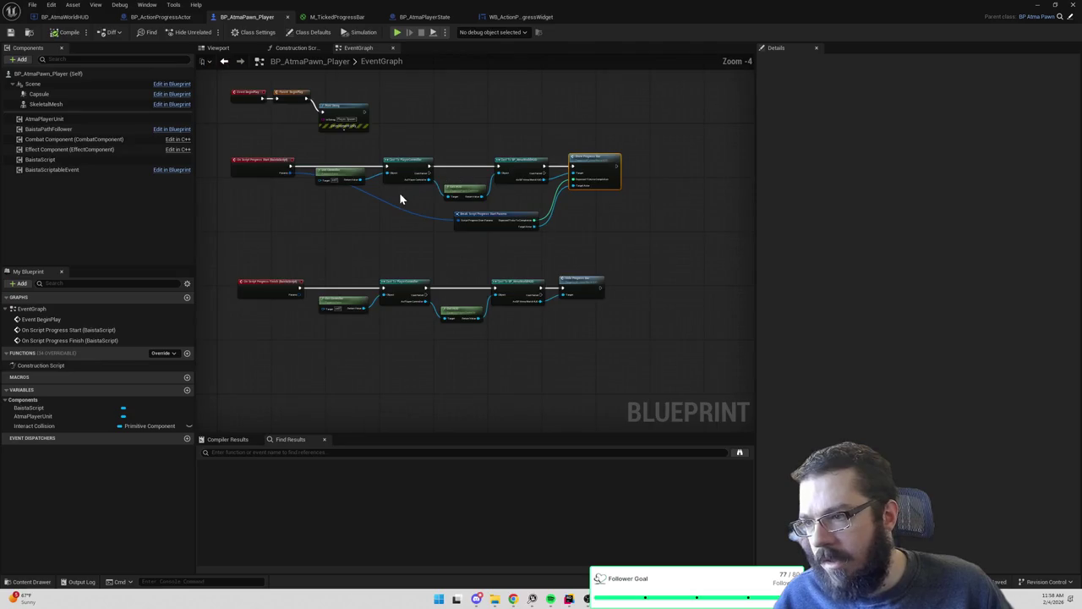
{"action": "left_click", "coordinate": [354, 15]}
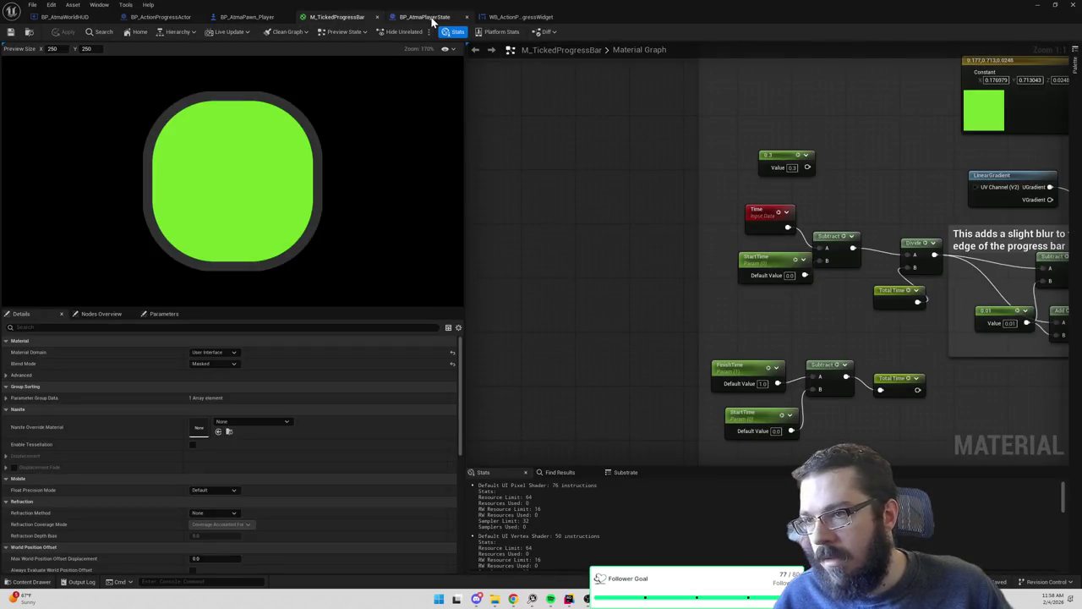
{"action": "left_click", "coordinate": [432, 18]}
{"action": "left_click", "coordinate": [517, 17]}
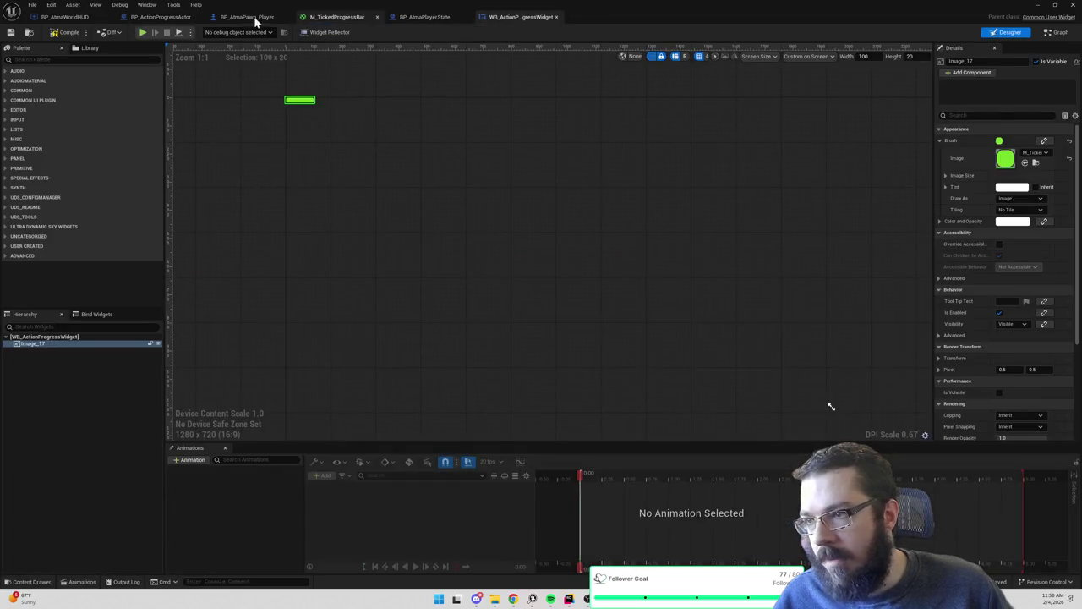
{"action": "left_click", "coordinate": [157, 19]}
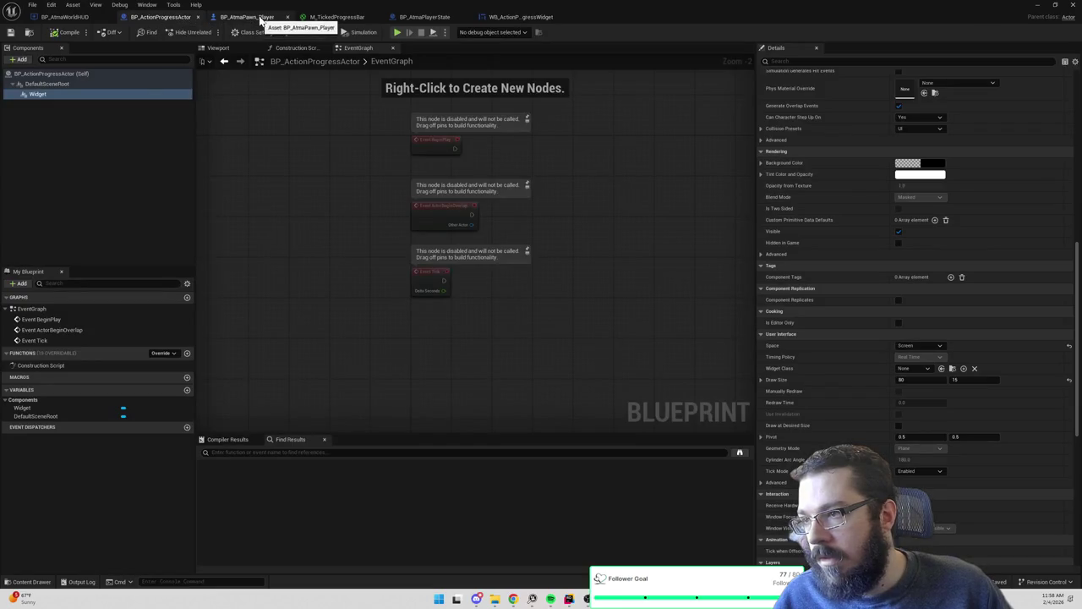
{"action": "left_click", "coordinate": [260, 18]}
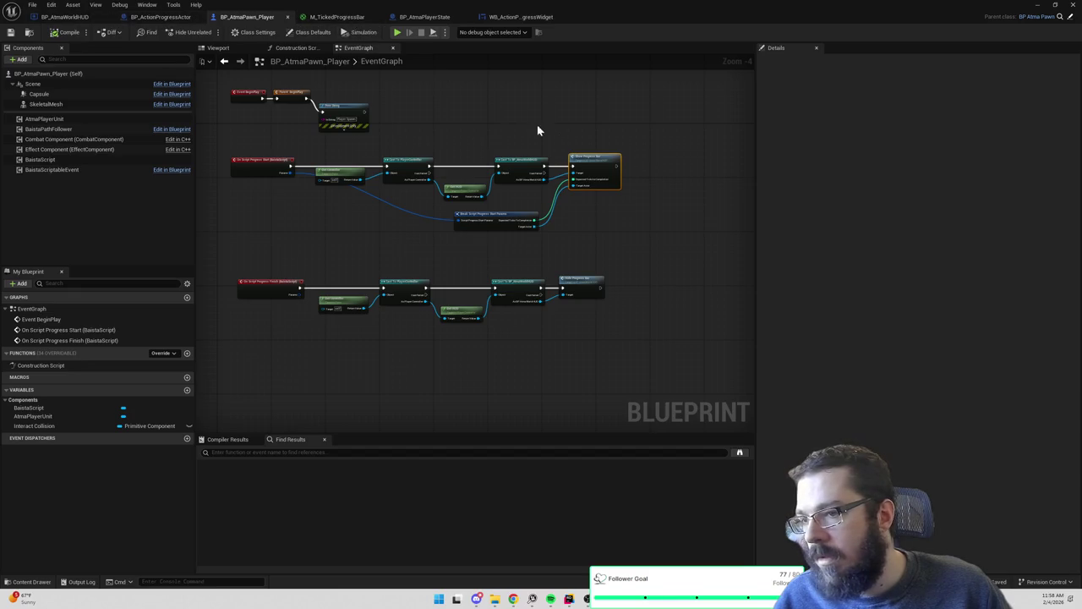
Follow Show Progress Bar into the widget's Set Time Params graph, view its Designer, then minimize the editor
{"action": "double_click", "coordinate": [596, 159]}
{"action": "scroll", "coordinate": [473, 179], "scroll_direction": "down", "scroll_amount": 2}
{"action": "left_click_drag", "start_coordinate": [512, 185], "coordinate": [305, 170]}
{"action": "scroll", "coordinate": [766, 152], "scroll_direction": "up", "scroll_amount": 1}
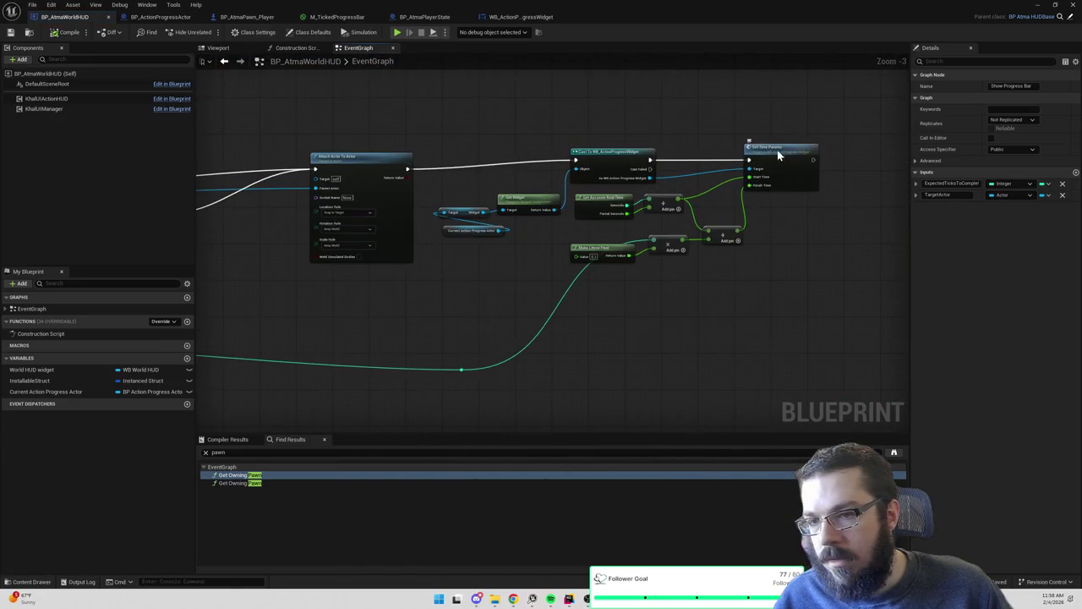
{"action": "double_click", "coordinate": [779, 155]}
{"action": "left_click_drag", "start_coordinate": [763, 155], "coordinate": [583, 152]}
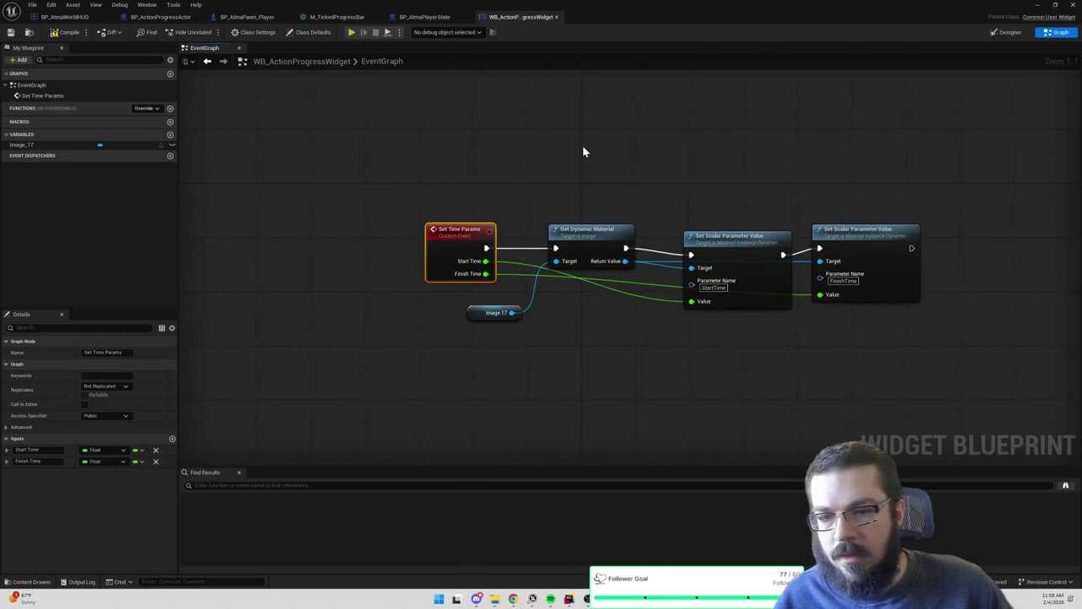
{"action": "left_click", "coordinate": [998, 35]}
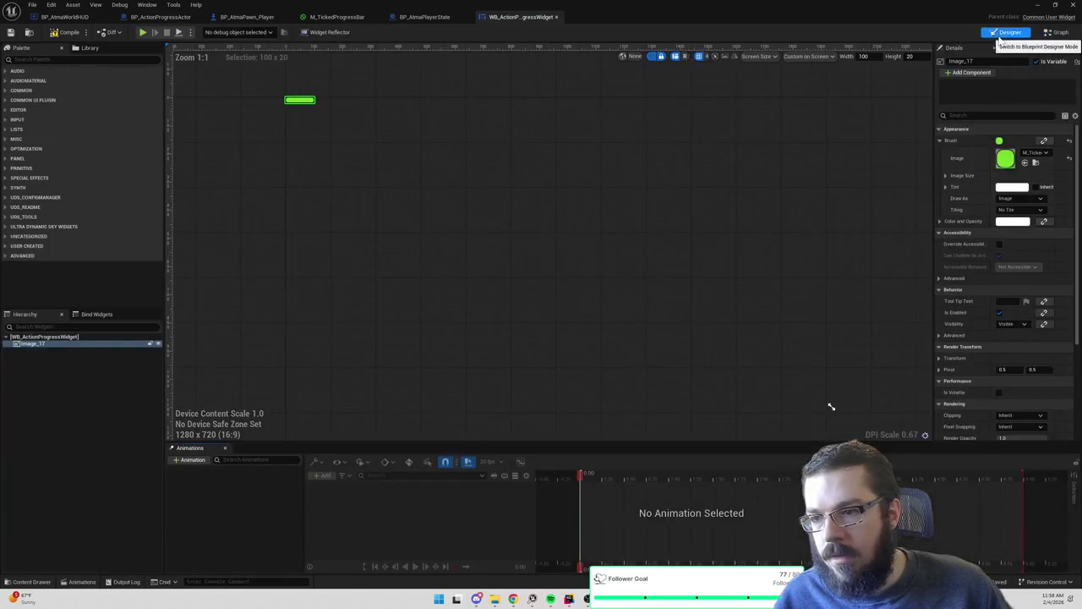
{"action": "left_click", "coordinate": [1038, 6]}
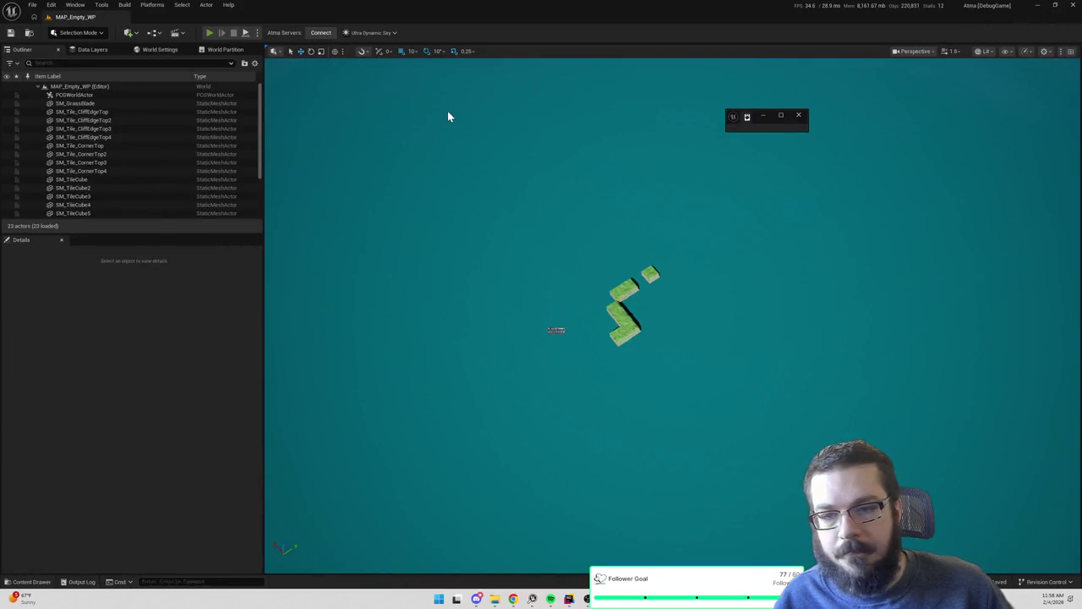
Play the game, walk the character to the tree to swing at it, then stop and widen the details panel
{"action": "key", "text": "alt+p"}
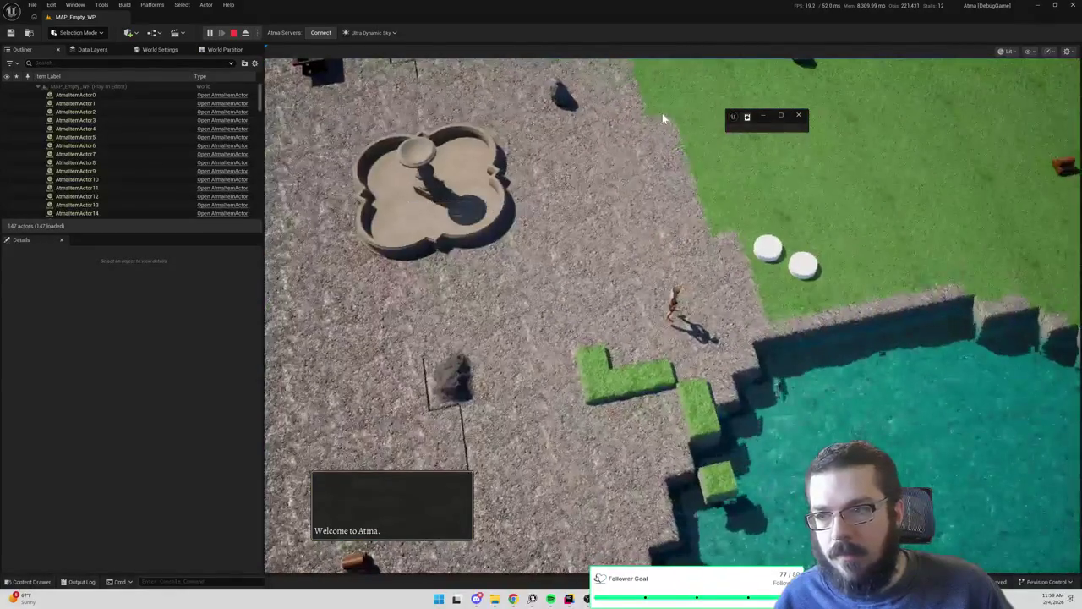
{"action": "left_click", "coordinate": [663, 115]}
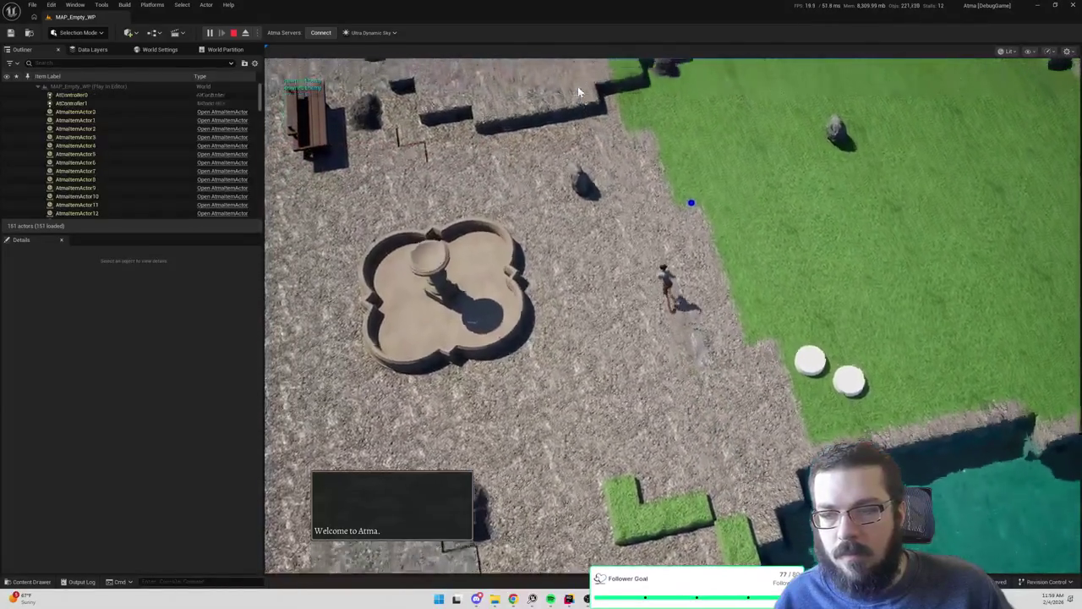
{"action": "left_click", "coordinate": [553, 88]}
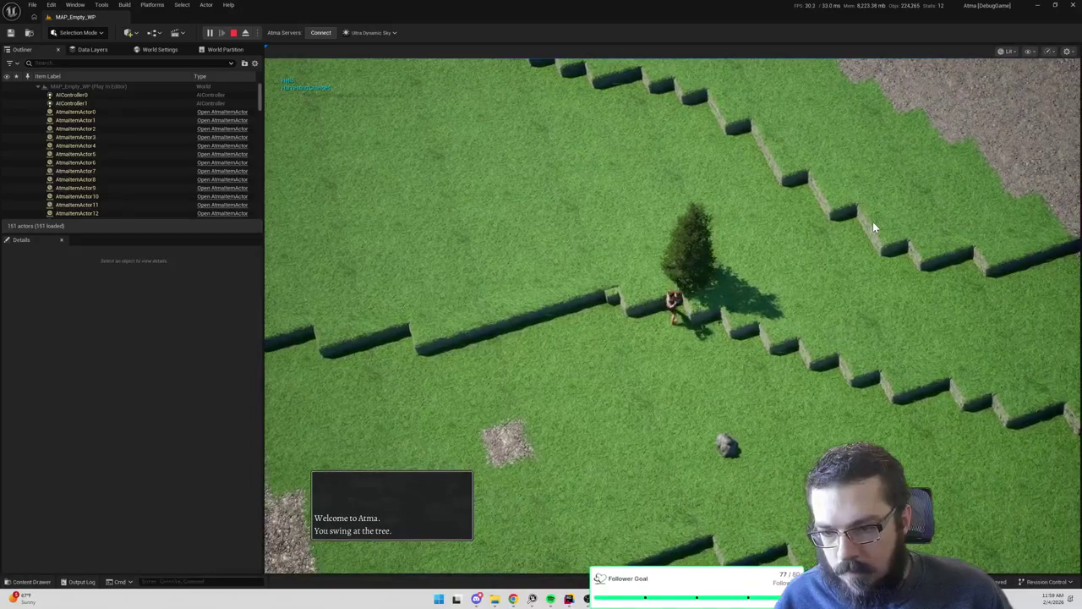
{"action": "key", "text": "Escape"}
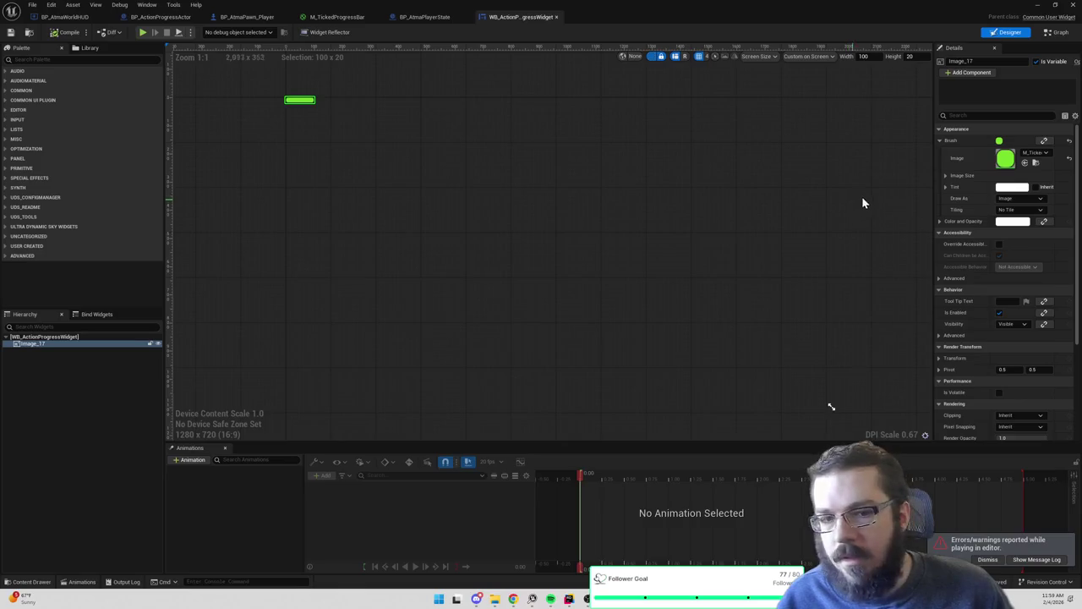
{"action": "left_click_drag", "start_coordinate": [890, 222], "coordinate": [780, 217]}
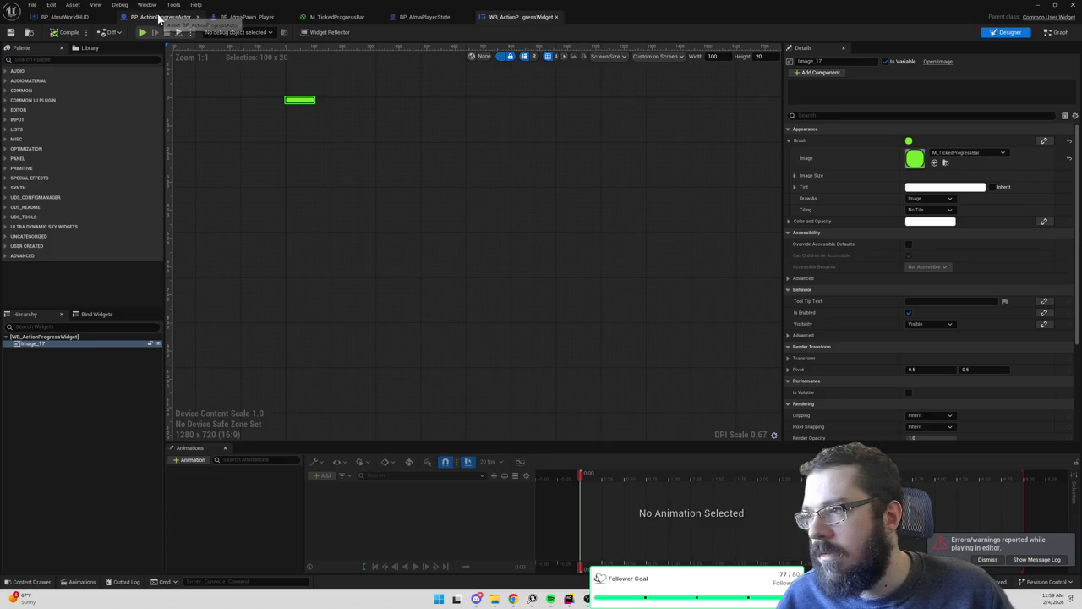
Set BP_ActionProgressActor's Widget component class to WB_ActionProgressWidget with a 100 × 20 draw size
{"action": "left_click", "coordinate": [142, 25]}
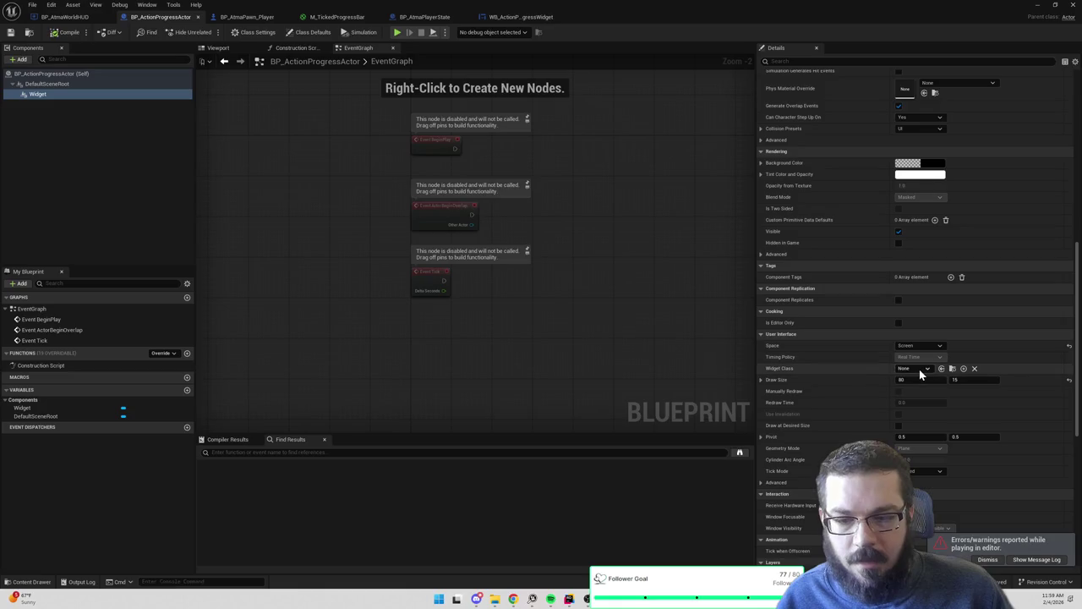
{"action": "left_click", "coordinate": [918, 368]}
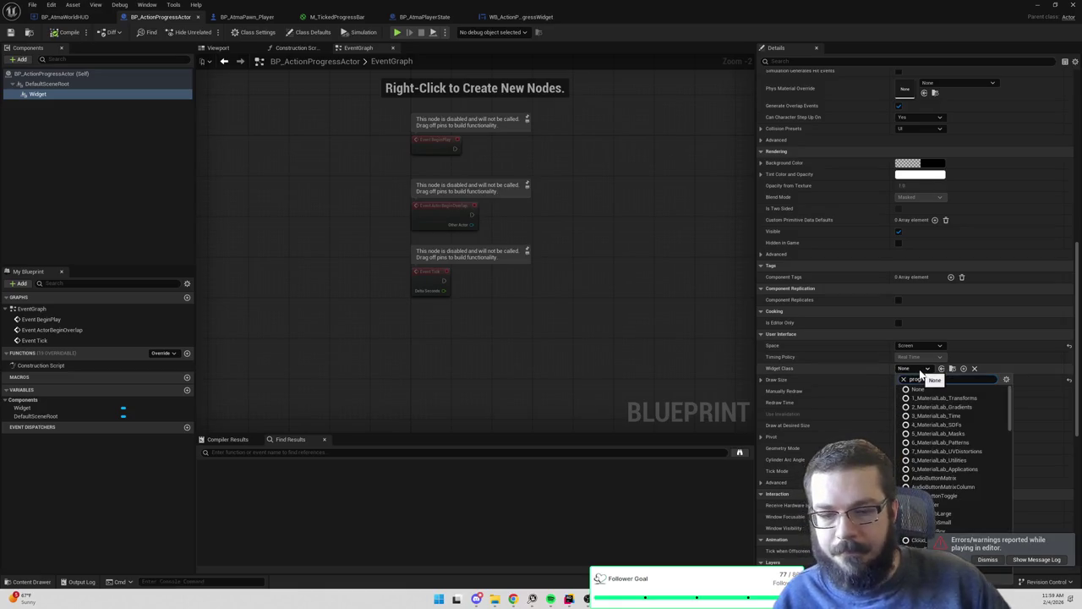
{"action": "type", "text": "progress"}
{"action": "left_click", "coordinate": [909, 394]}
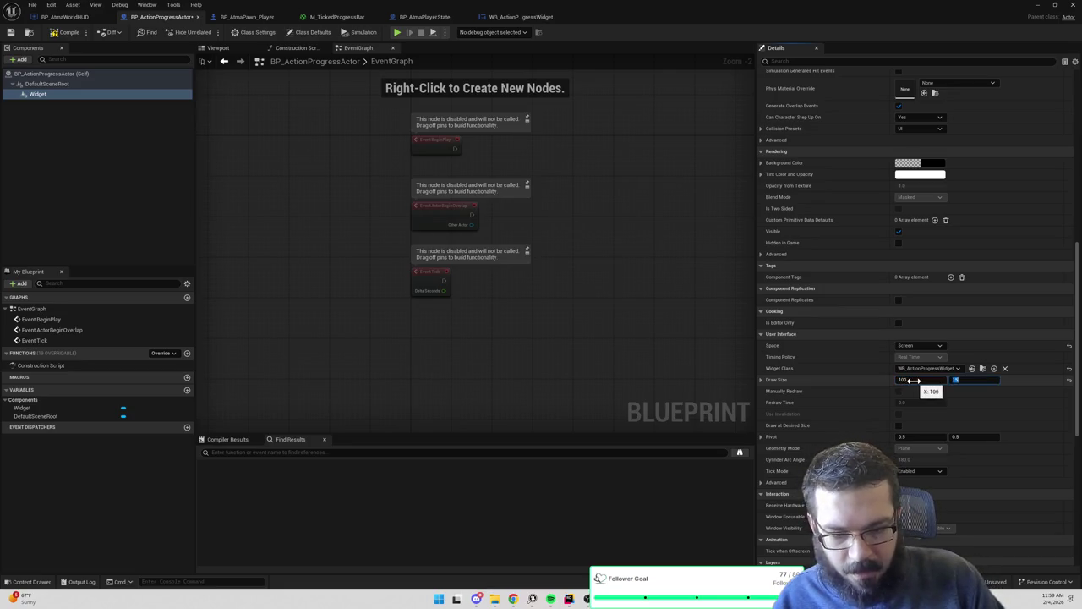
{"action": "key", "text": "Return"}
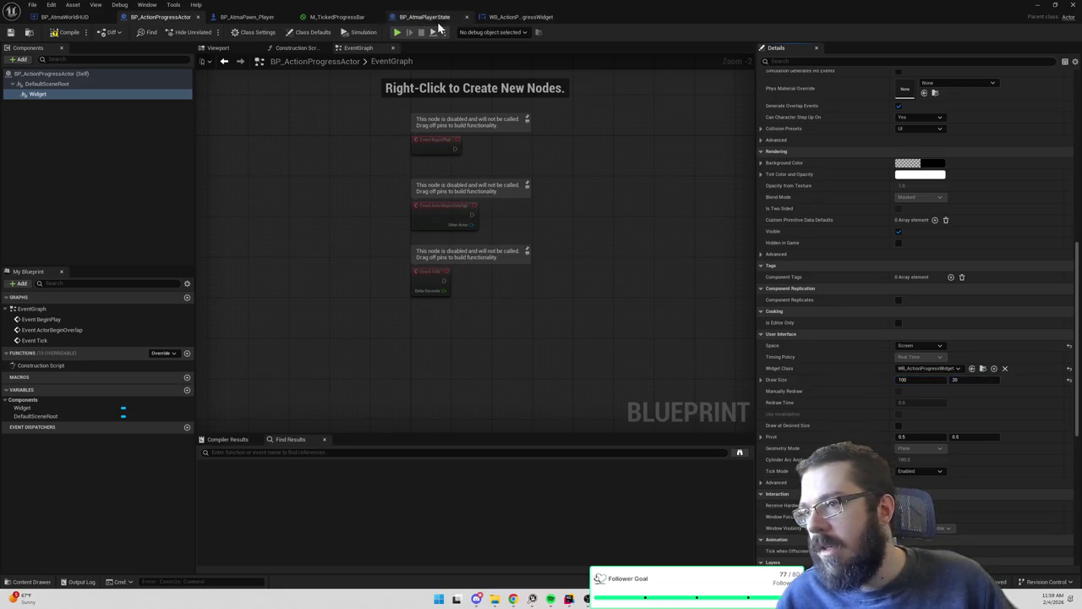
Change M_TickedProgressBar's stroke thickness constant from 0.1 to 0.15
{"action": "left_click", "coordinate": [335, 18]}
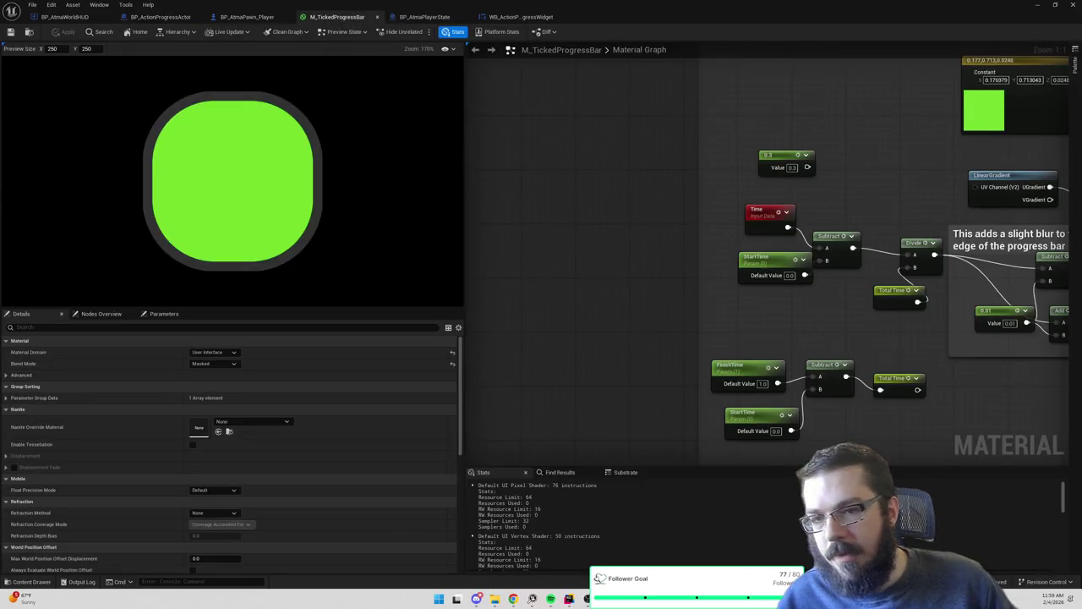
{"action": "scroll", "coordinate": [667, 194], "scroll_direction": "down", "scroll_amount": 5}
{"action": "scroll", "coordinate": [658, 267], "scroll_direction": "up", "scroll_amount": 2}
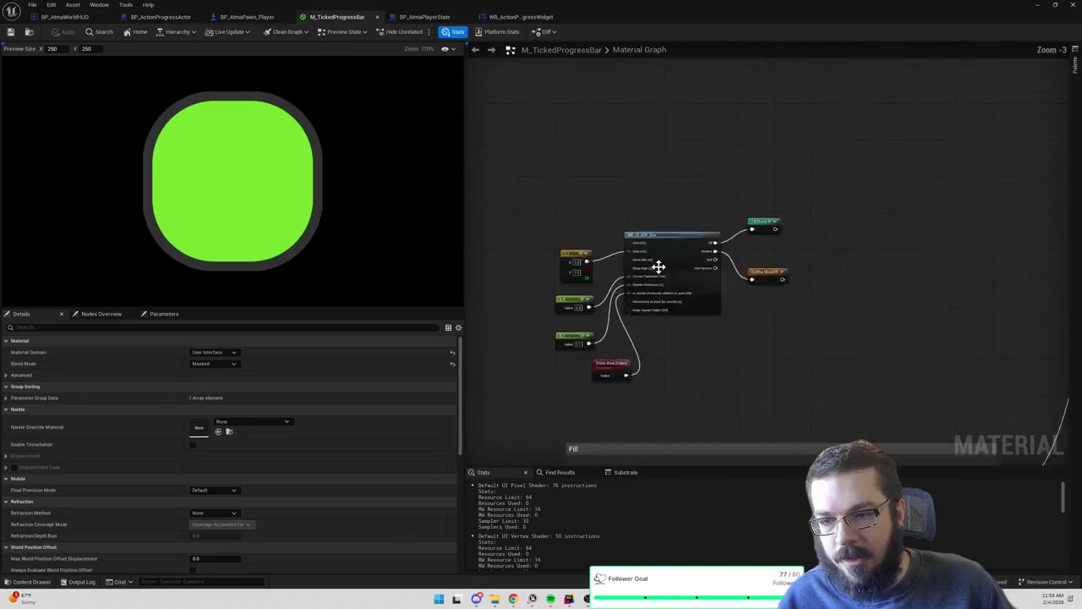
{"action": "scroll", "coordinate": [658, 267], "scroll_direction": "up", "scroll_amount": 3}
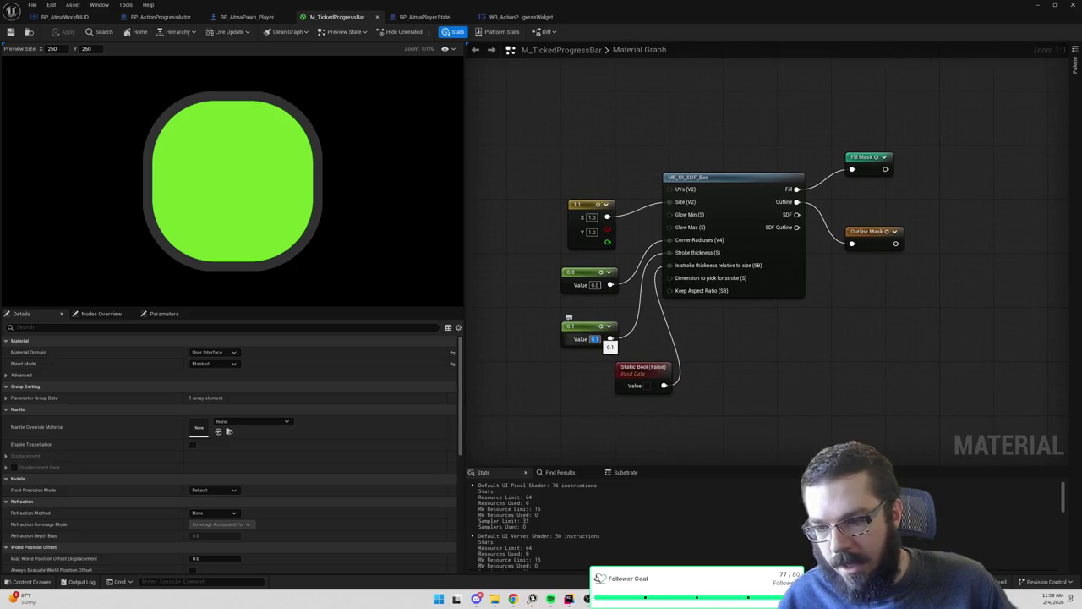
{"action": "type", "text": "0.15"}
{"action": "key", "text": "Return"}
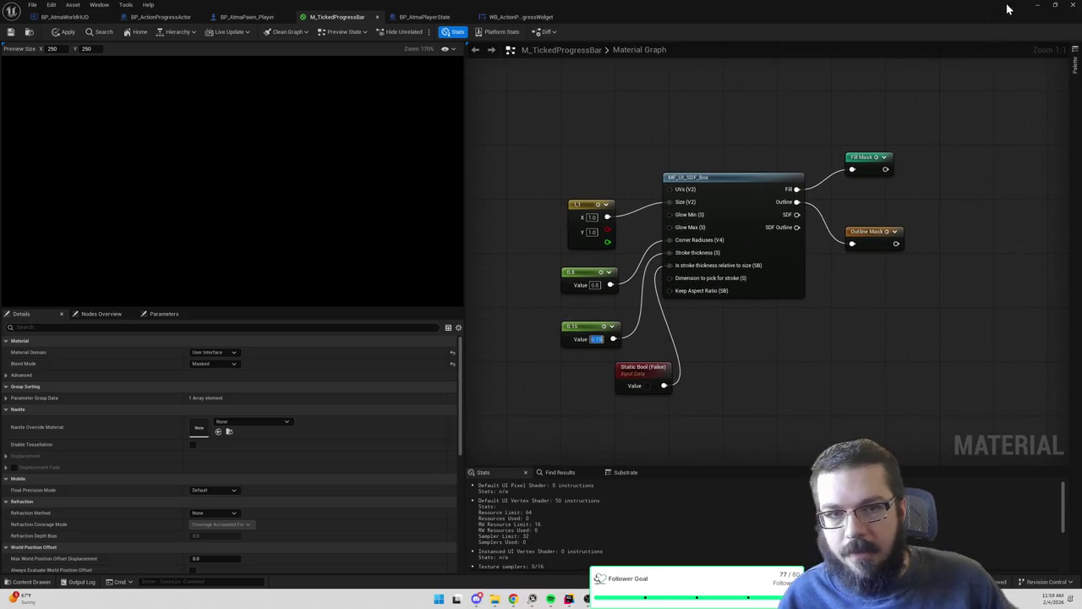
Play the game, send the character to chop the tree, then stop and return to the material editor
{"action": "left_click", "coordinate": [1040, 7]}
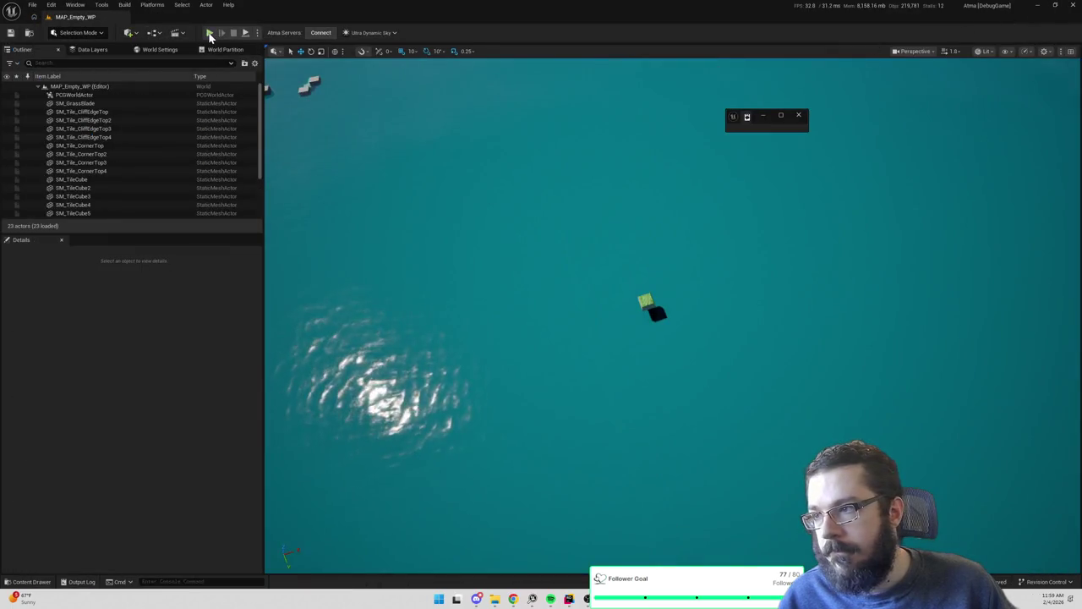
{"action": "key", "text": "alt+p"}
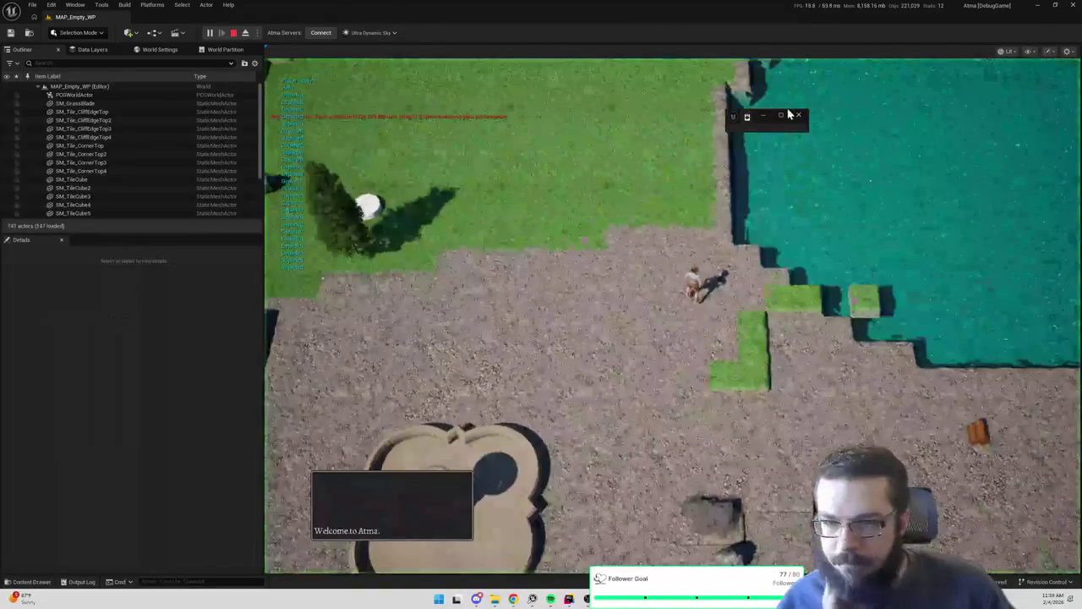
{"action": "scroll", "coordinate": [620, 212], "scroll_direction": "up", "scroll_amount": 3}
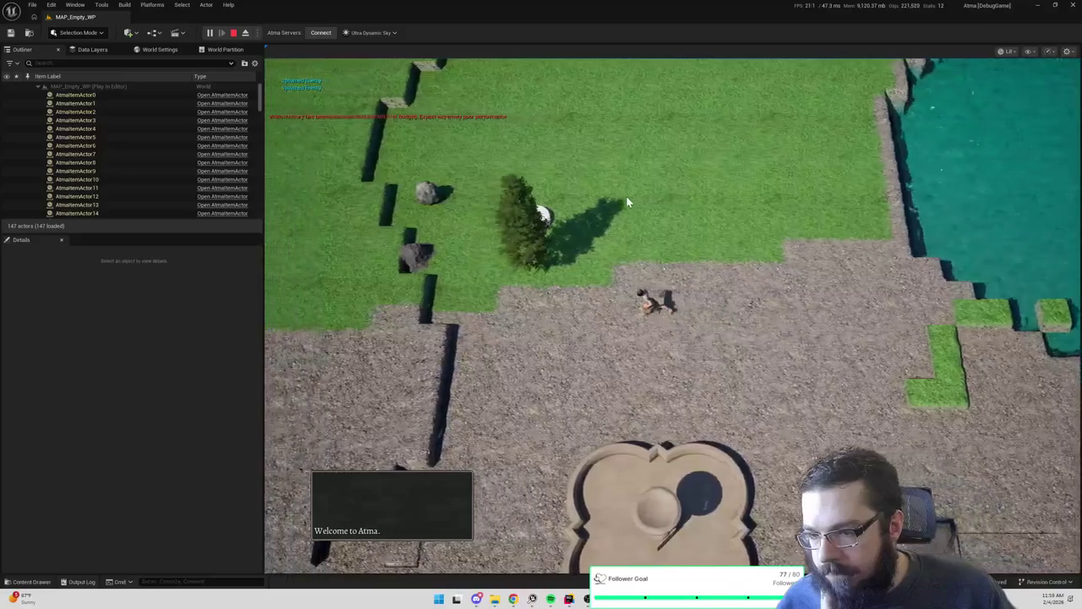
{"action": "left_click", "coordinate": [627, 196]}
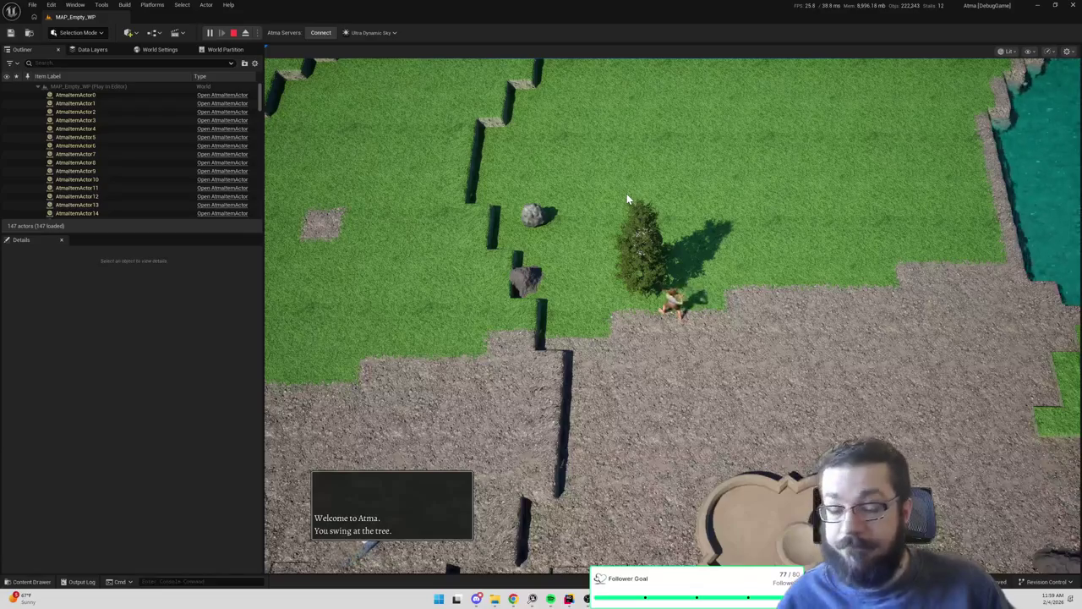
{"action": "key", "text": "Escape"}
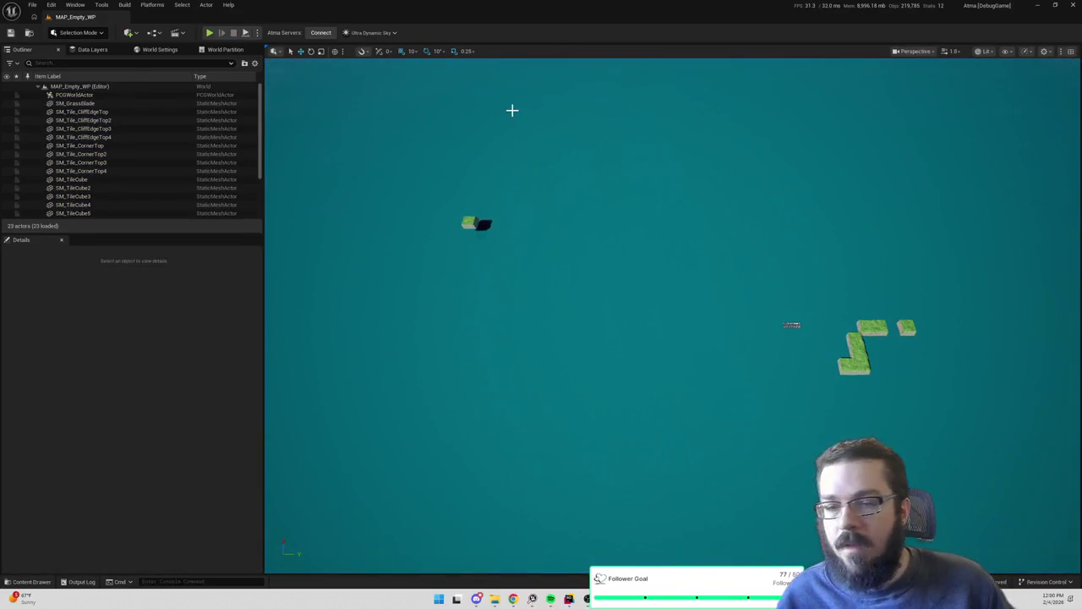
{"action": "key", "text": "alt+Tab"}
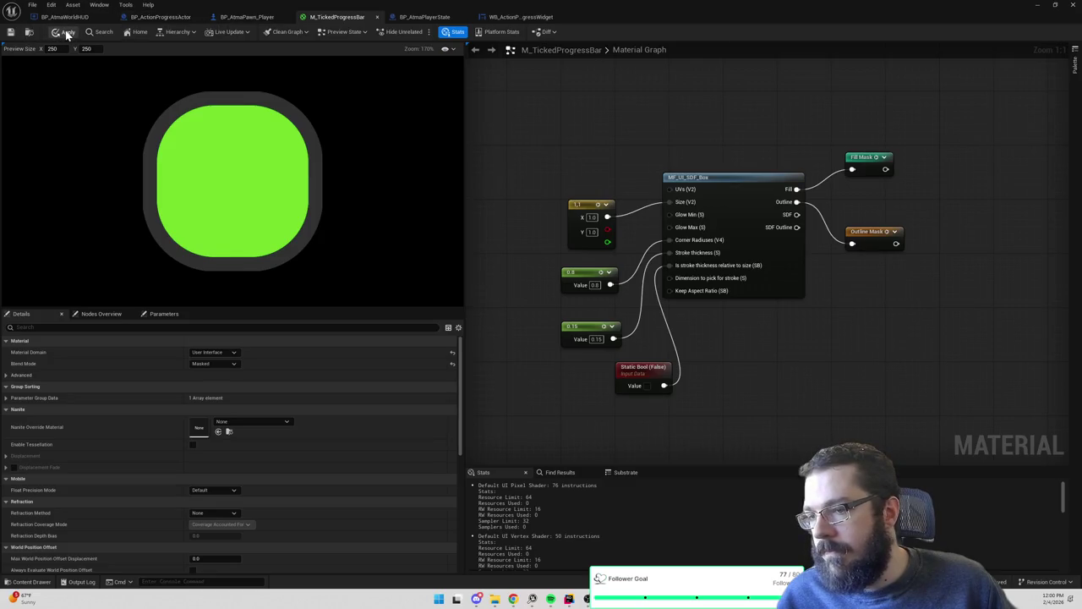
Open BP_ActionProgressActor and orbit its viewport preview around the widget component
{"action": "left_click", "coordinate": [244, 17]}
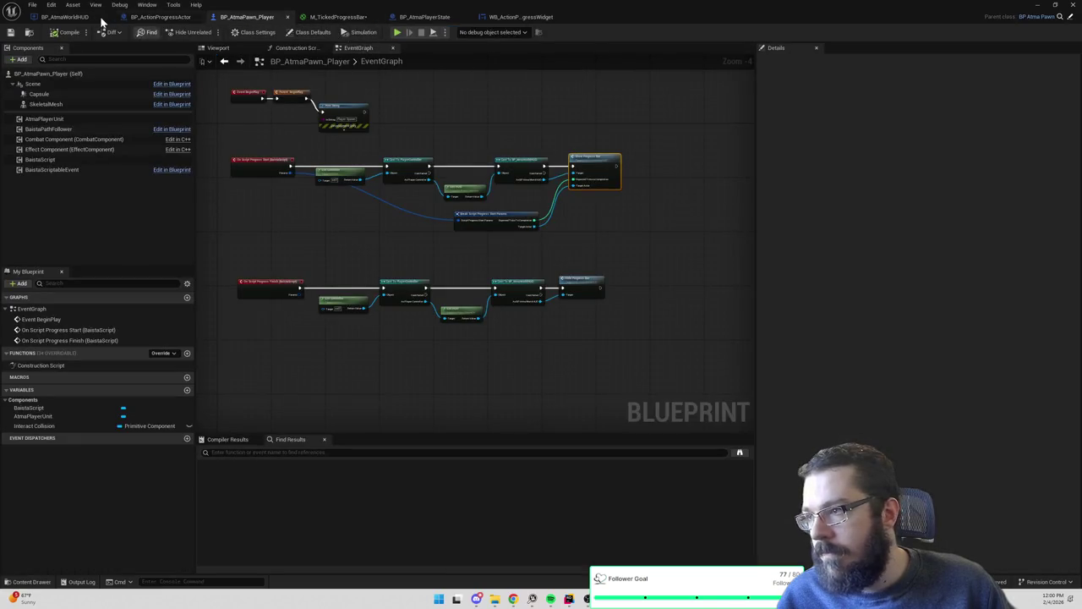
{"action": "left_click", "coordinate": [75, 18]}
{"action": "left_click", "coordinate": [159, 18]}
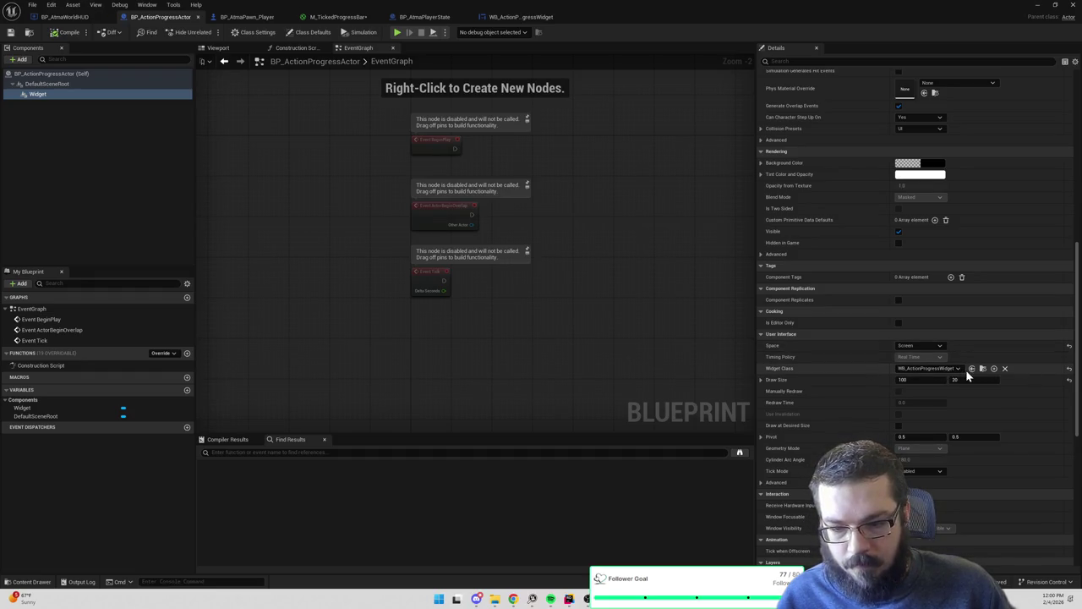
{"action": "left_click", "coordinate": [218, 49]}
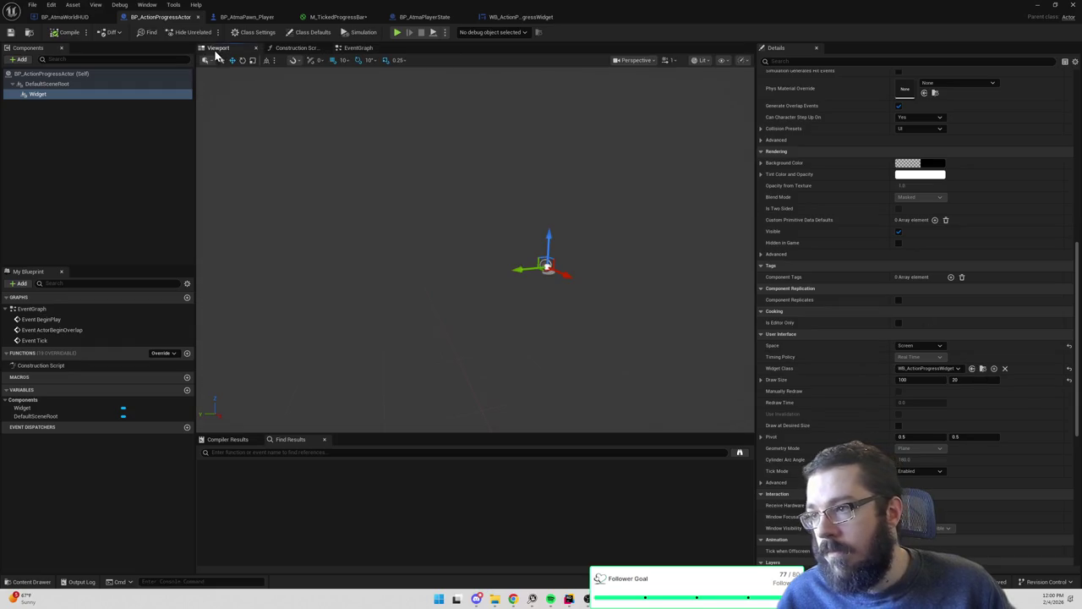
{"action": "scroll", "coordinate": [584, 242], "scroll_direction": "up", "scroll_amount": 5}
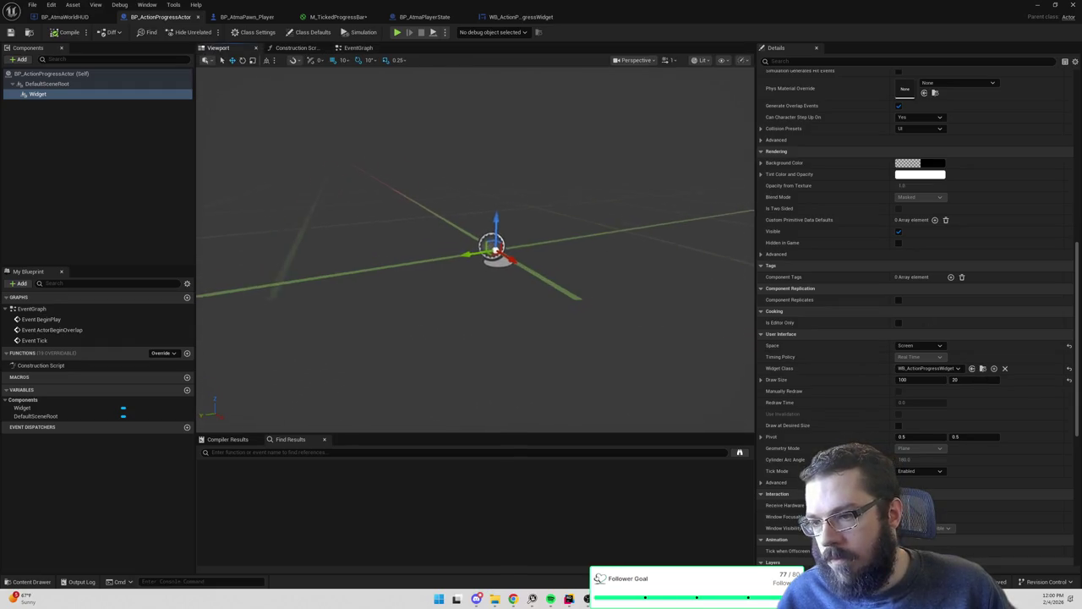
{"action": "mouse_move", "coordinate": [507, 254]}
{"action": "left_mouse_down"}
{"action": "mouse_move", "coordinate": [473, 203]}
{"action": "mouse_move", "coordinate": [499, 243]}
{"action": "left_mouse_up"}
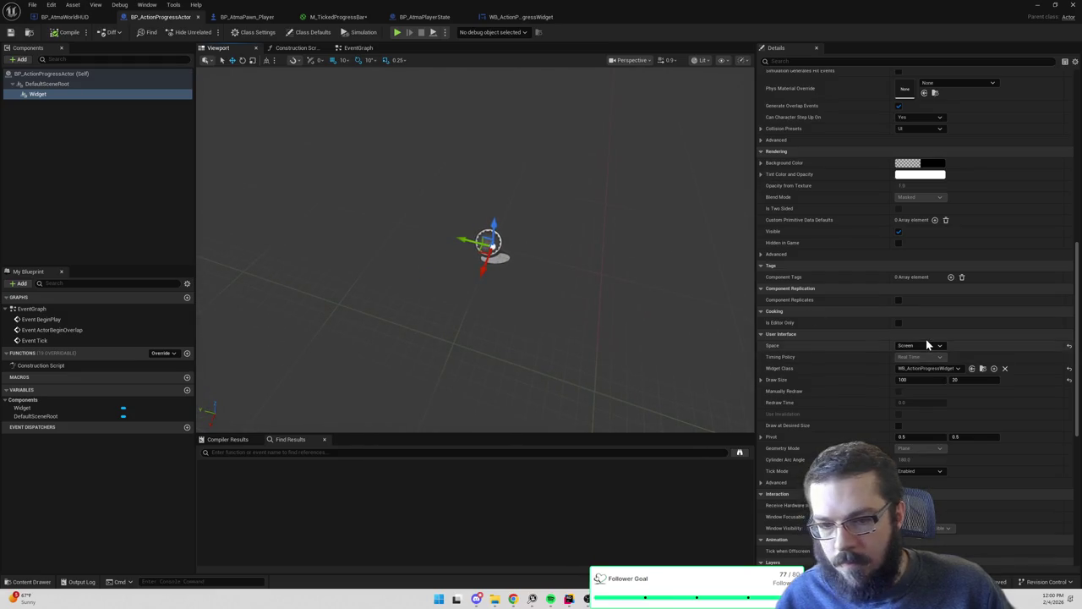
Try World space for the widget component, revert it to Screen, and save the blueprint
{"action": "left_click", "coordinate": [924, 345]}
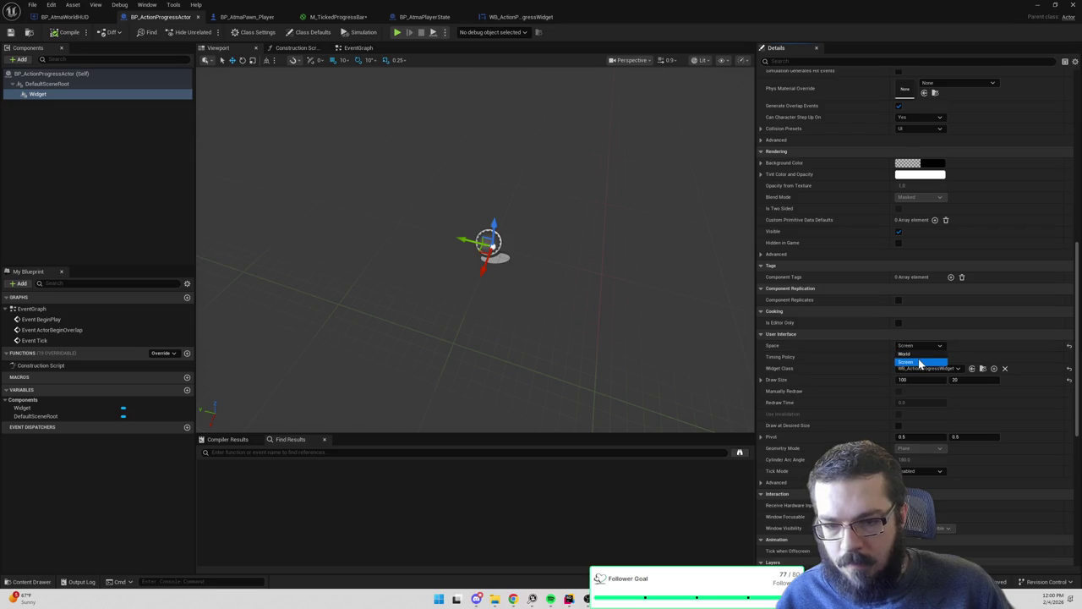
{"action": "left_click", "coordinate": [920, 355]}
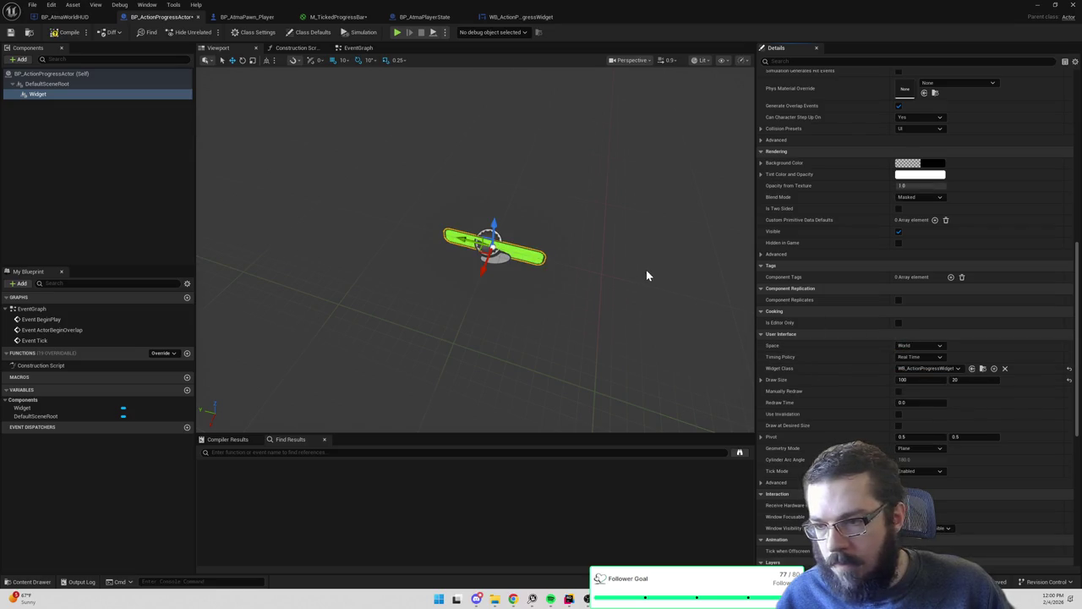
{"action": "left_click", "coordinate": [920, 347]}
{"action": "left_click", "coordinate": [919, 363]}
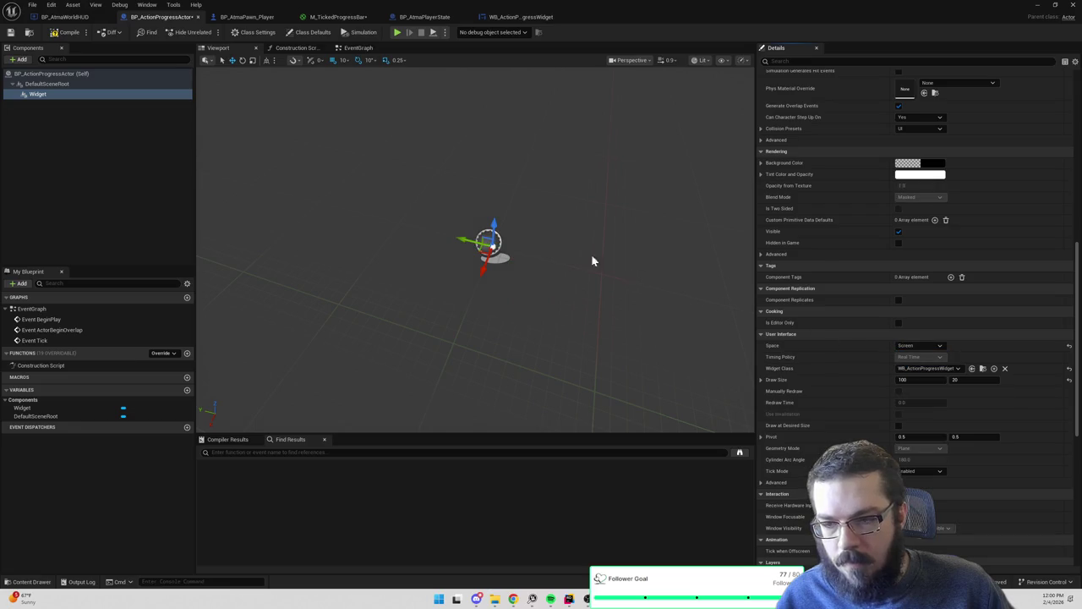
{"action": "key", "text": "ctrl+shift+s"}
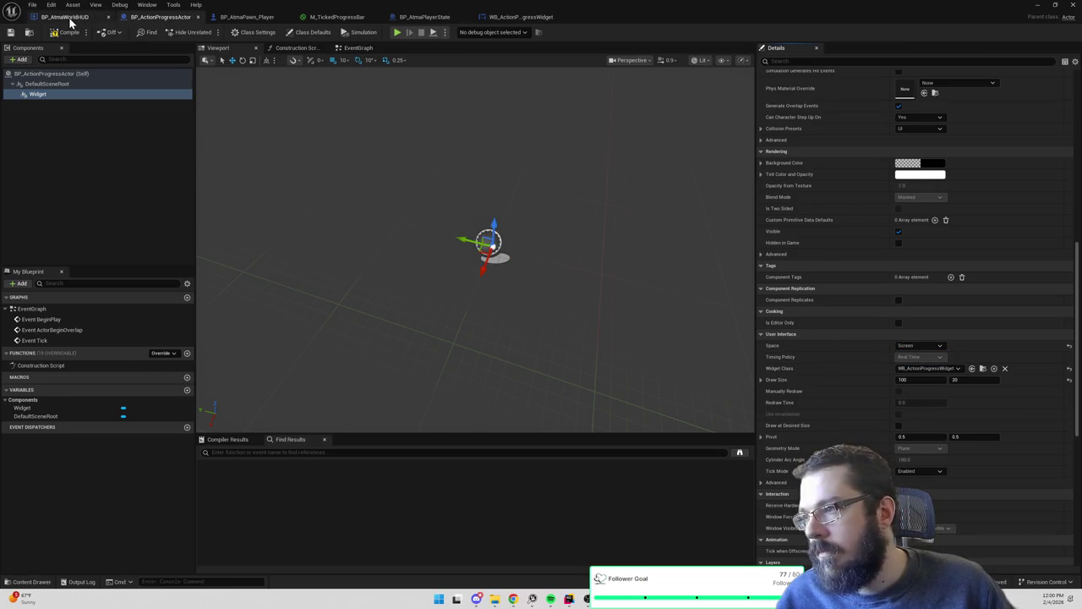
Return to the BP_AtmaPawn_Player event graph through the blueprint tabs
{"action": "left_click", "coordinate": [70, 19]}
{"action": "left_click", "coordinate": [135, 18]}
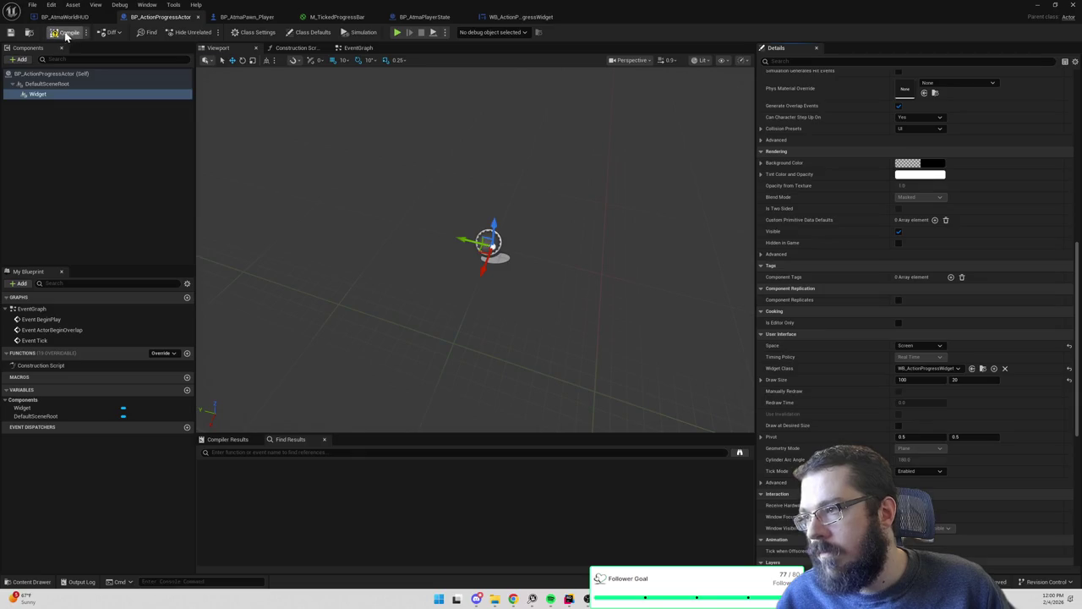
{"action": "left_click", "coordinate": [251, 17]}
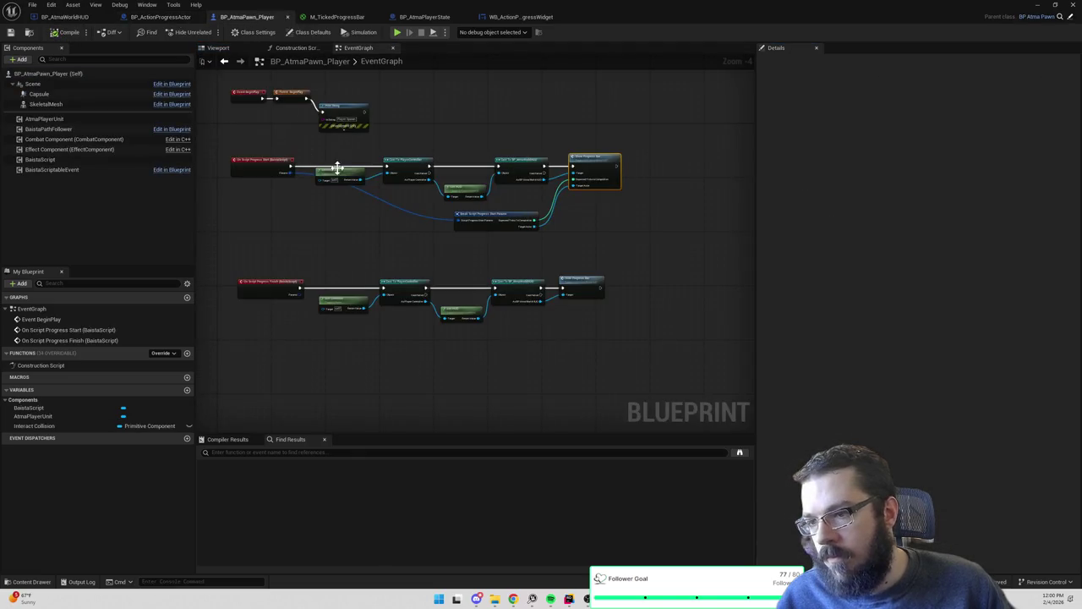
Jump from the pawn's progress handlers to the Show Progress Bar event in BP_AtmaWorldHUD
{"action": "scroll", "coordinate": [371, 171], "scroll_direction": "up", "scroll_amount": 2}
{"action": "mouse_move", "coordinate": [485, 251]}
{"action": "left_mouse_down"}
{"action": "mouse_move", "coordinate": [522, 266]}
{"action": "mouse_move", "coordinate": [379, 239]}
{"action": "left_mouse_up"}
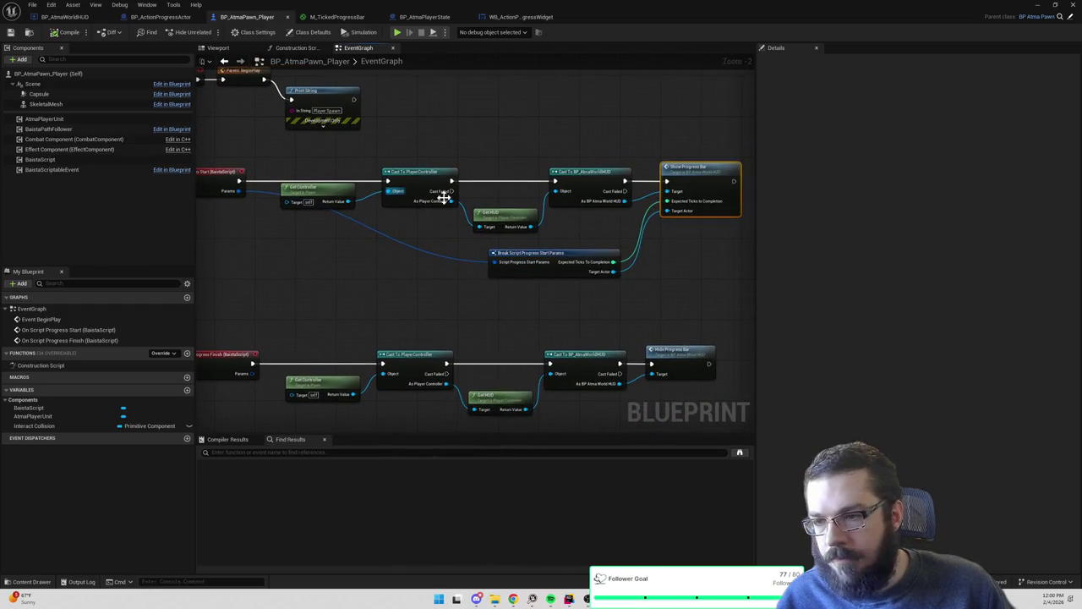
{"action": "double_click", "coordinate": [707, 179]}
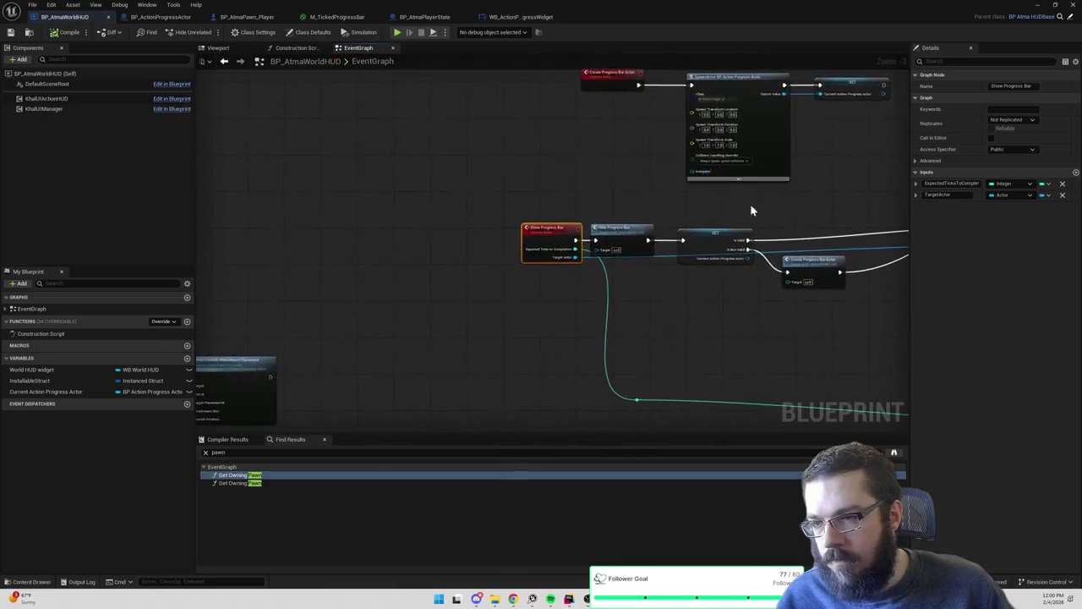
{"action": "scroll", "coordinate": [541, 193], "scroll_direction": "down", "scroll_amount": 2}
{"action": "mouse_move", "coordinate": [575, 198]}
{"action": "left_mouse_down"}
{"action": "mouse_move", "coordinate": [643, 362]}
{"action": "mouse_move", "coordinate": [642, 350]}
{"action": "left_mouse_up"}
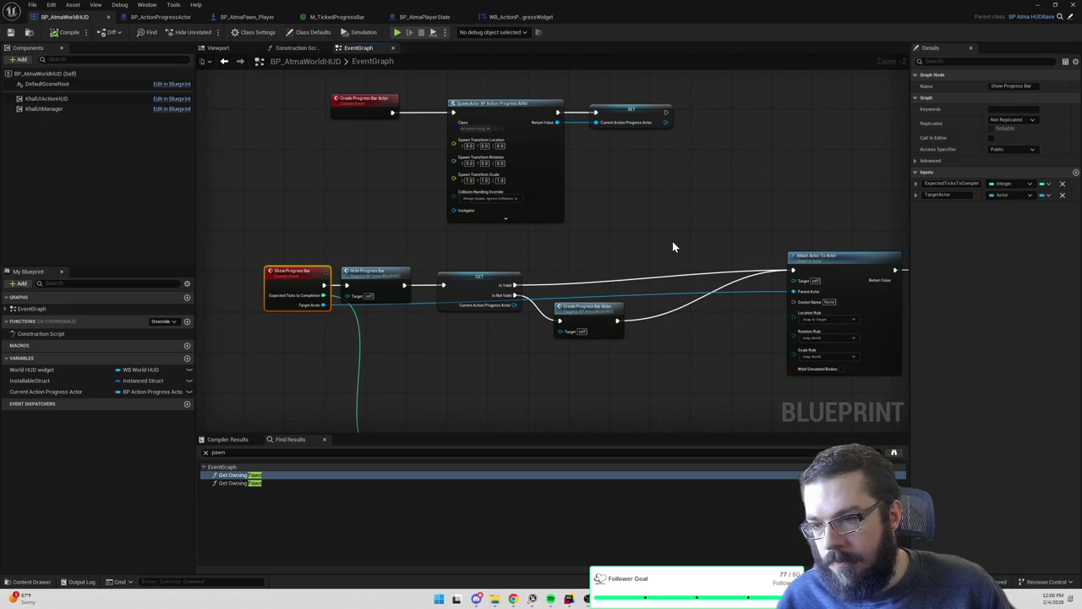
Follow the logic to the Cast To WB_ActionProgressWidget node and add a breakpoint on it
{"action": "left_click_drag", "start_coordinate": [673, 243], "coordinate": [566, 220]}
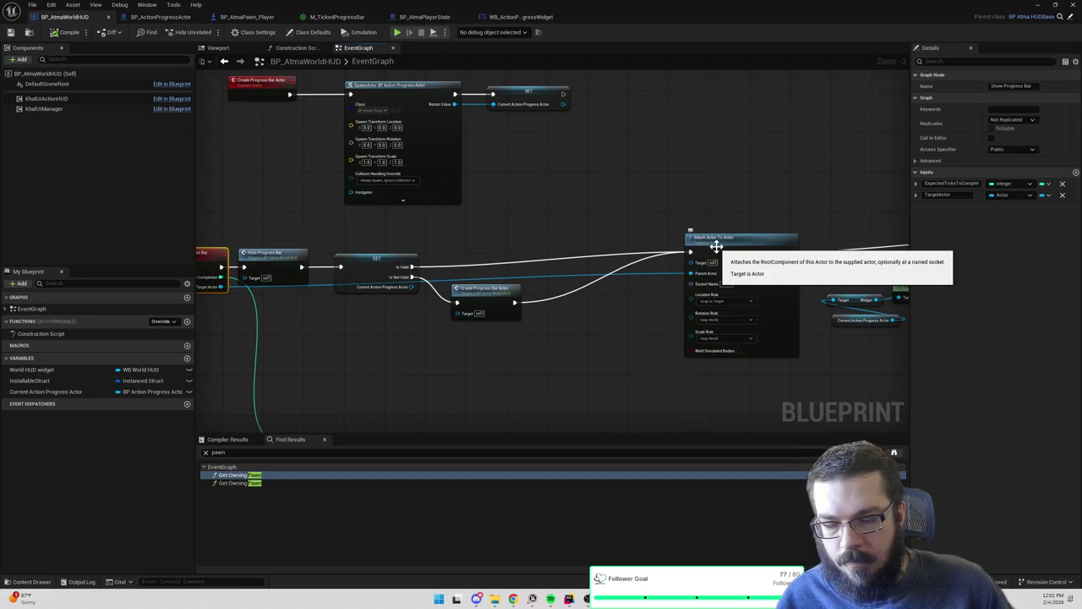
{"action": "left_click_drag", "start_coordinate": [684, 217], "coordinate": [383, 181]}
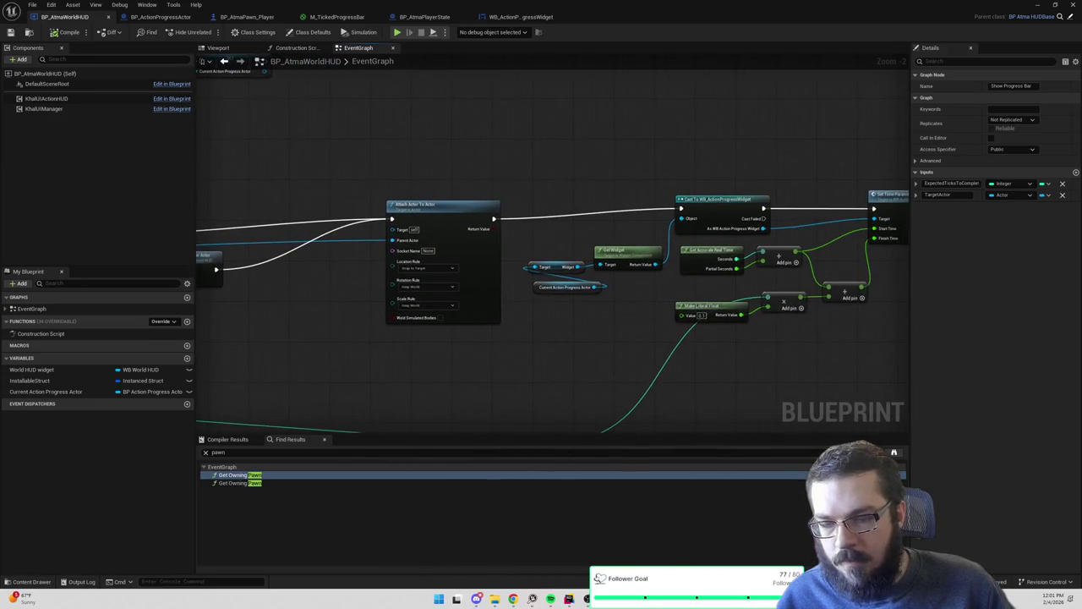
{"action": "left_click_drag", "start_coordinate": [517, 179], "coordinate": [461, 174]}
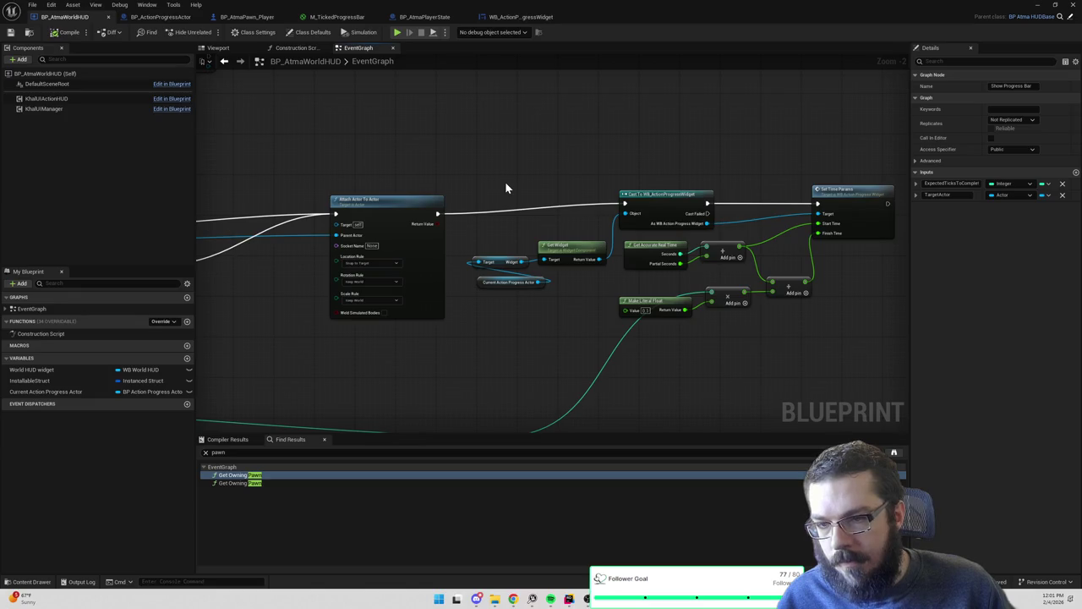
{"action": "right_click", "coordinate": [675, 199]}
{"action": "left_click", "coordinate": [741, 374]}
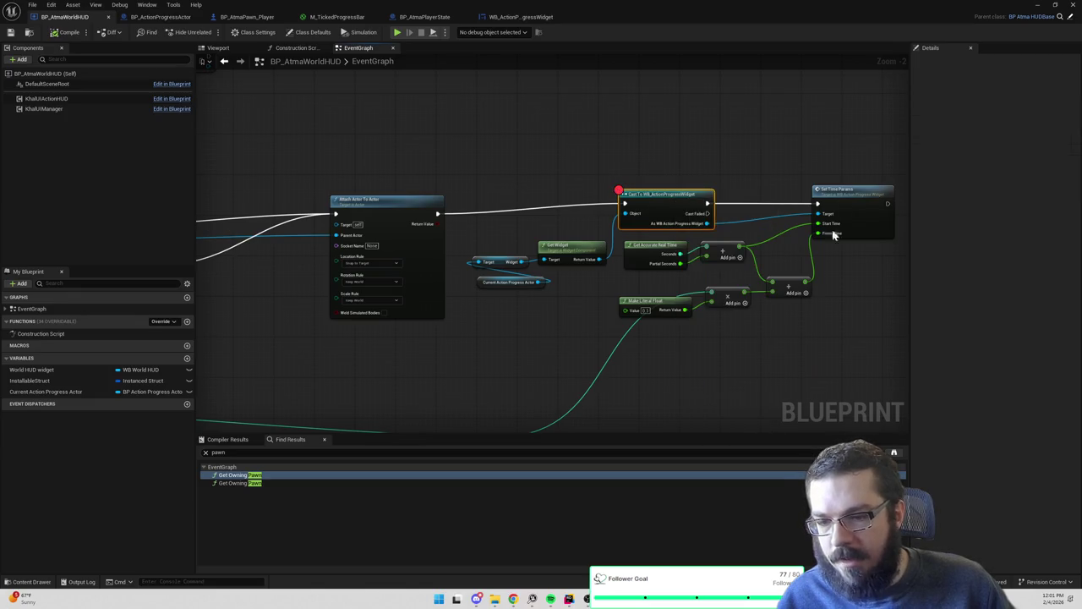
Launch Play In Editor and walk the character across the map onto the grass near the trees
{"action": "left_click", "coordinate": [1037, 5]}
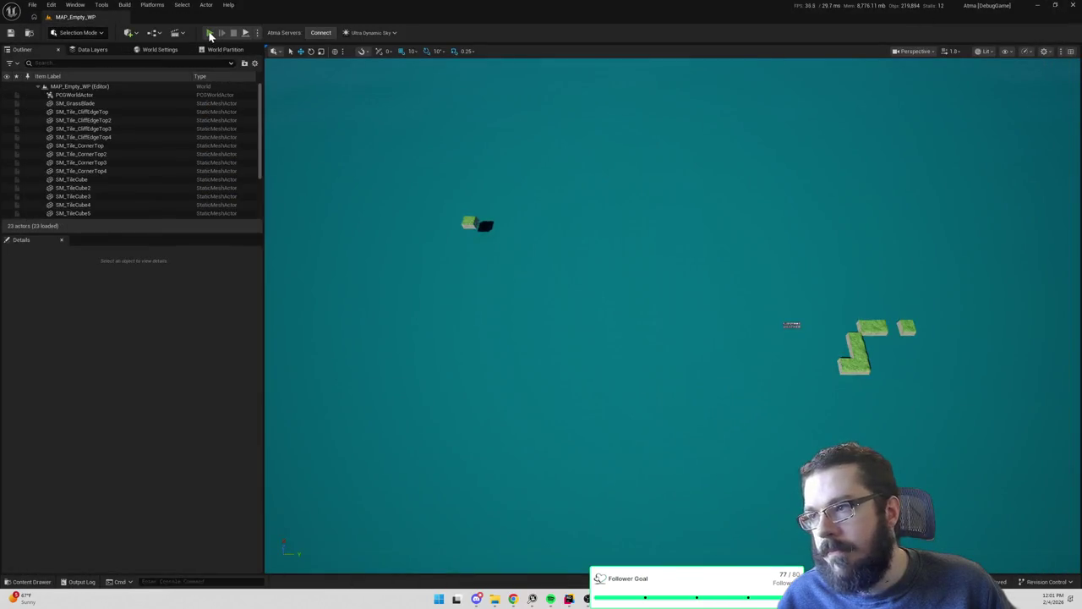
{"action": "left_click", "coordinate": [211, 33]}
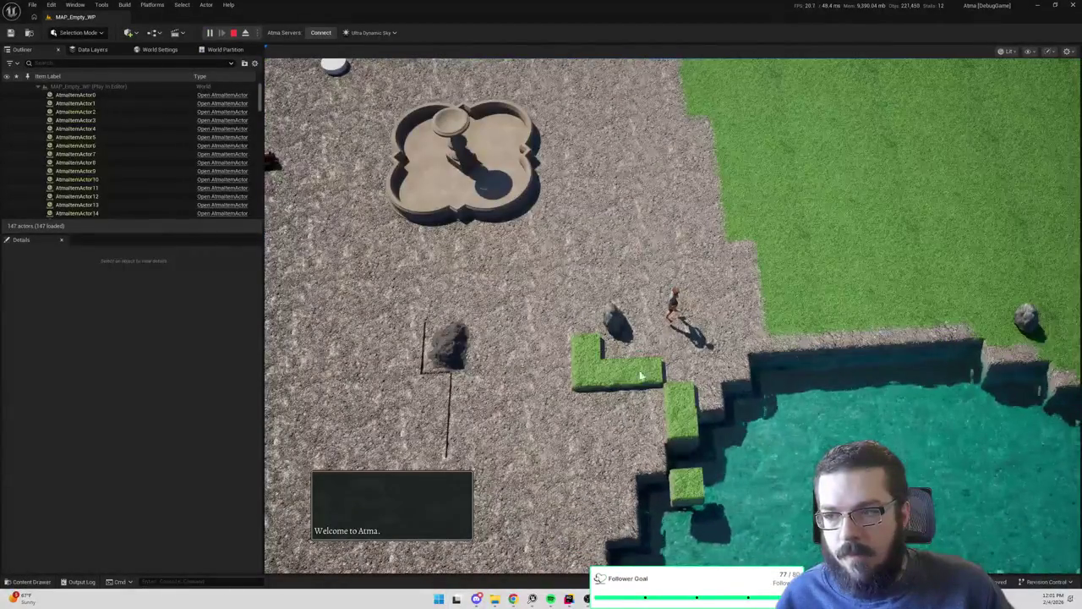
{"action": "left_click", "coordinate": [674, 376]}
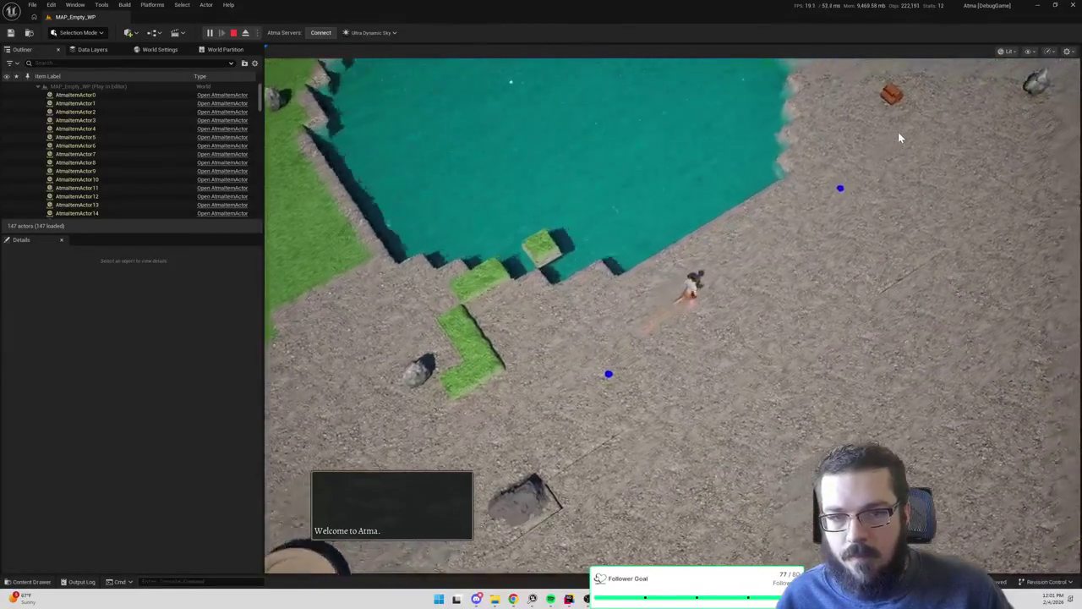
{"action": "left_click", "coordinate": [826, 82]}
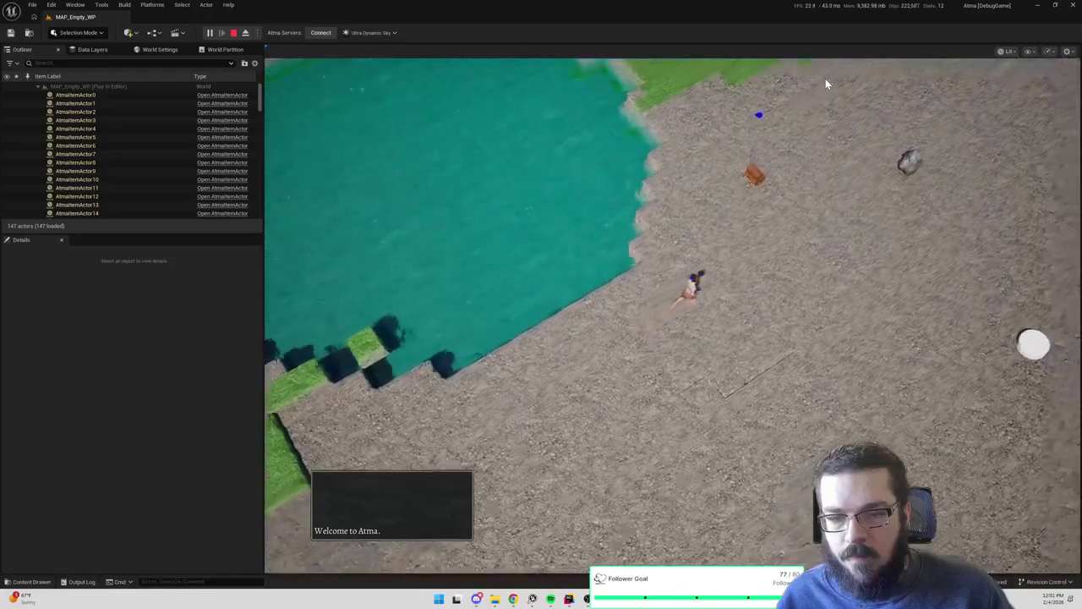
{"action": "left_click", "coordinate": [646, 84]}
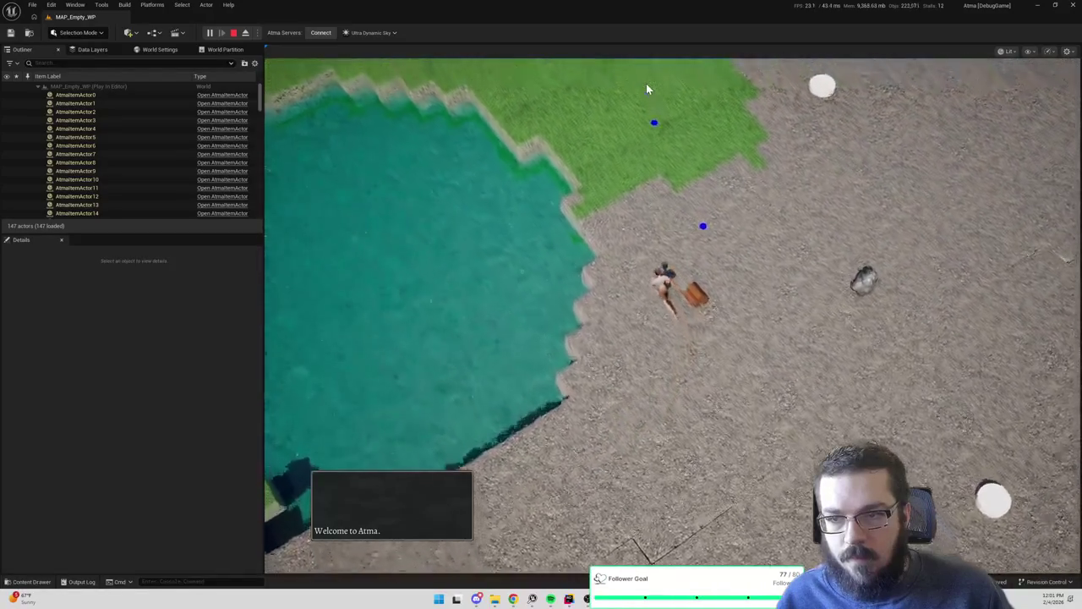
{"action": "left_click", "coordinate": [584, 101]}
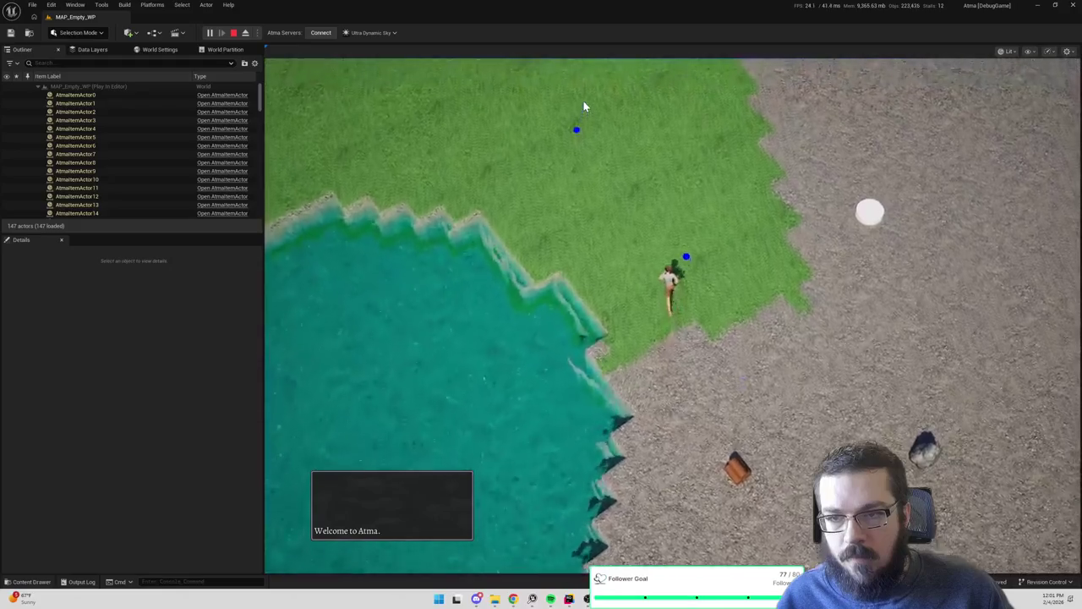
{"action": "left_click", "coordinate": [534, 120]}
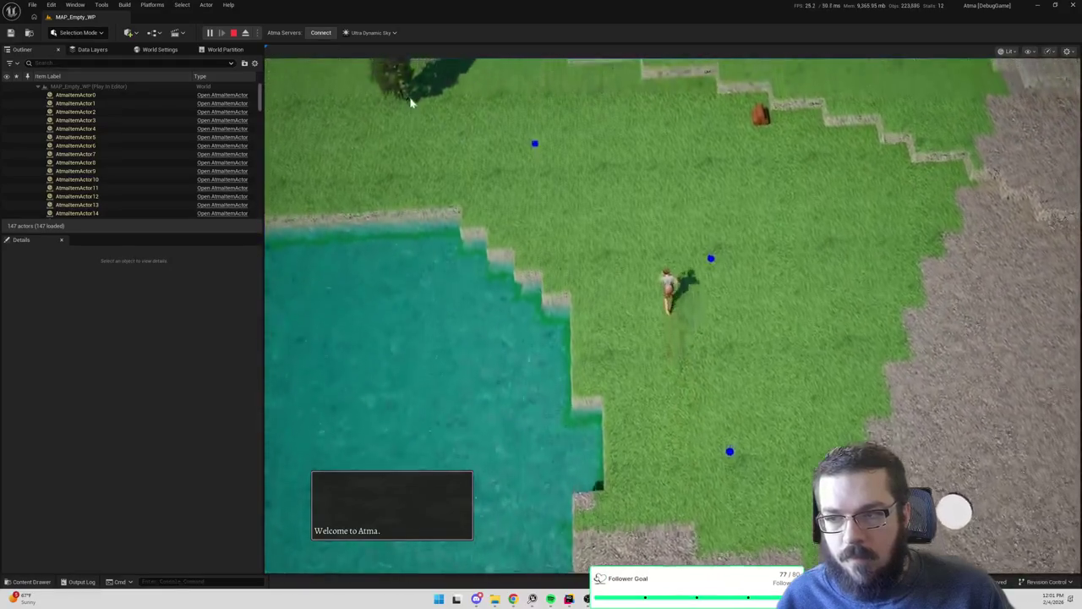
{"action": "key", "text": "e"}
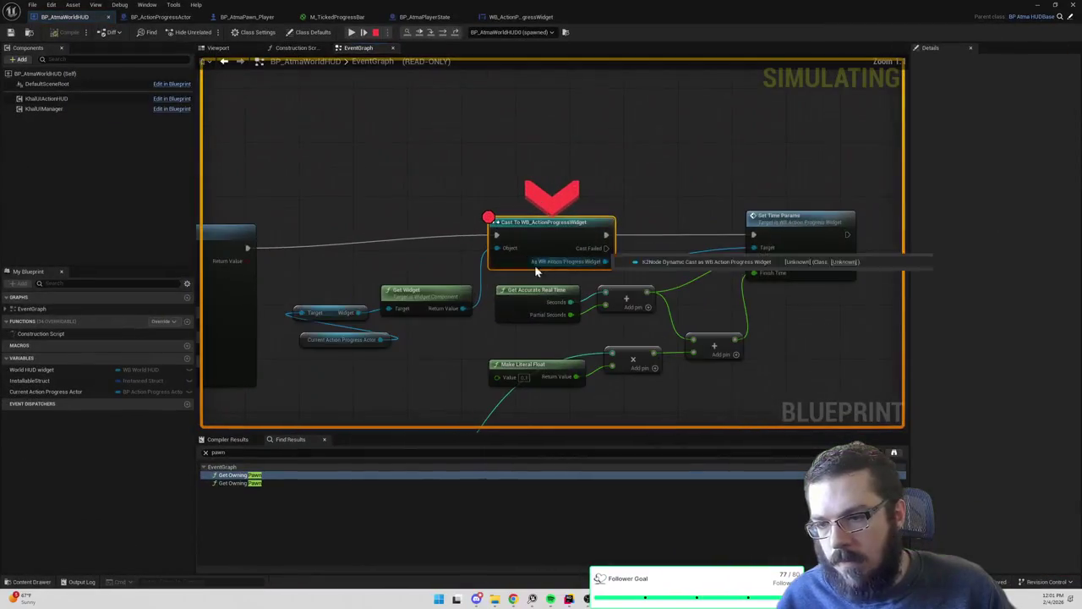
Step from the breakpoint into Set Time Params through both Set Scalar Parameter Value nodes, then resume
{"action": "mouse_move", "coordinate": [378, 343]}
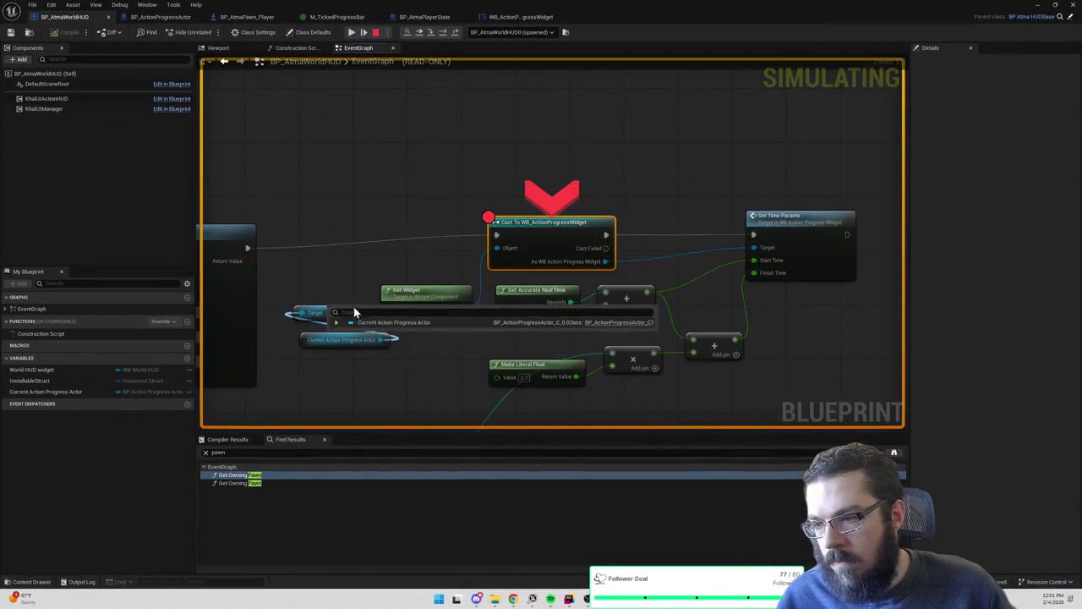
{"action": "mouse_move", "coordinate": [462, 312]}
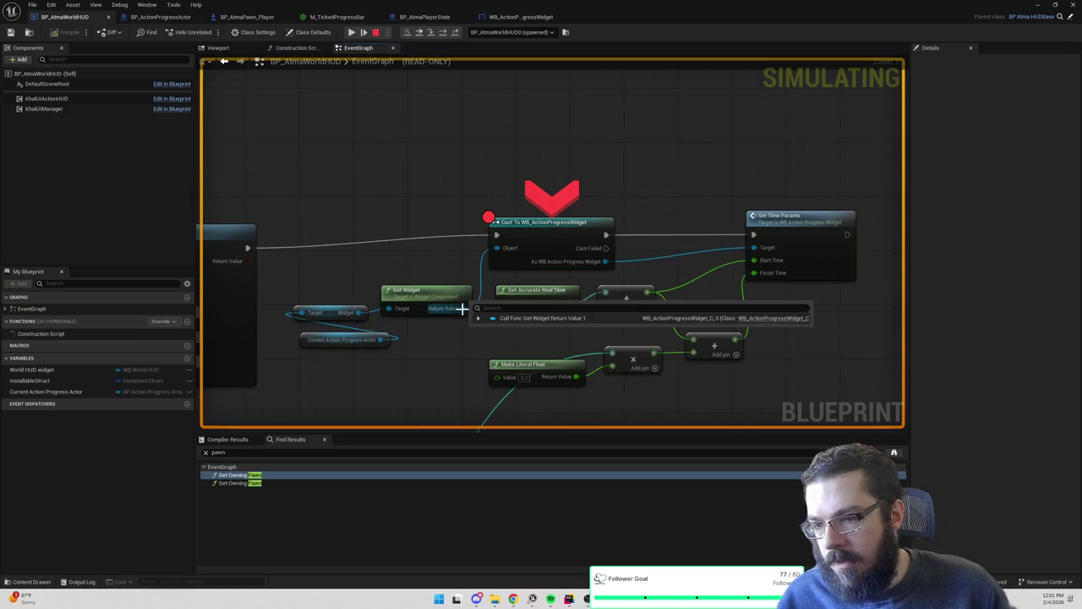
{"action": "left_click", "coordinate": [444, 34]}
{"action": "left_click", "coordinate": [443, 36]}
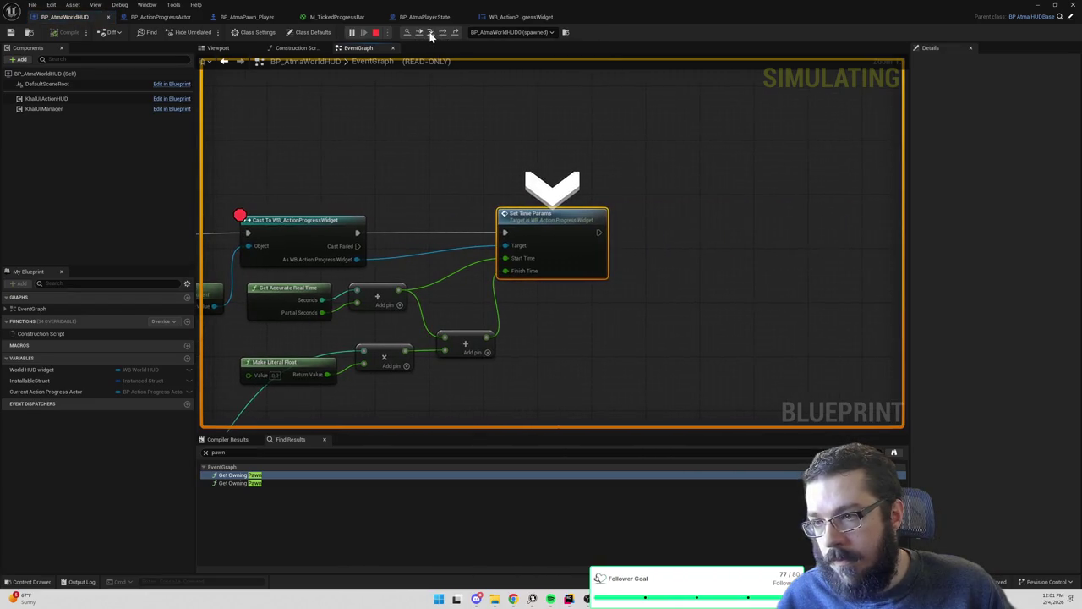
{"action": "left_click", "coordinate": [443, 36]}
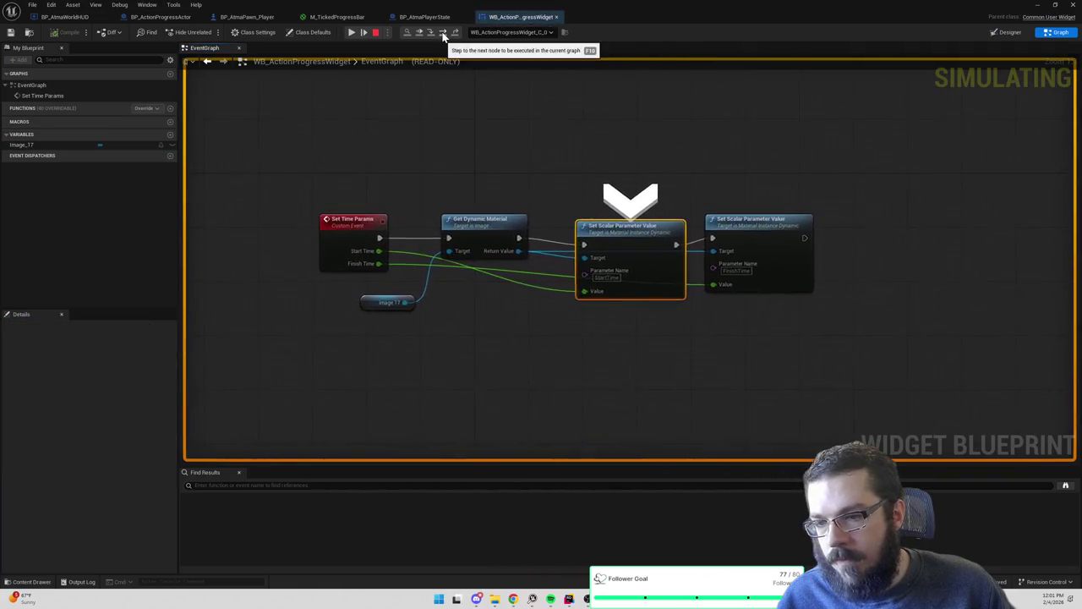
{"action": "left_click", "coordinate": [443, 36]}
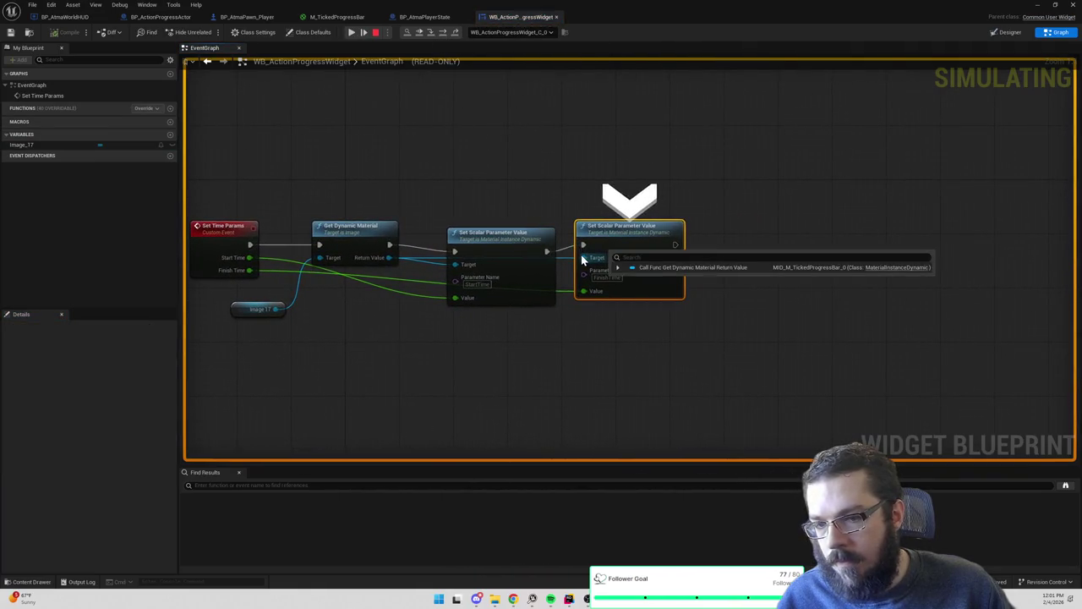
{"action": "key", "text": "F10"}
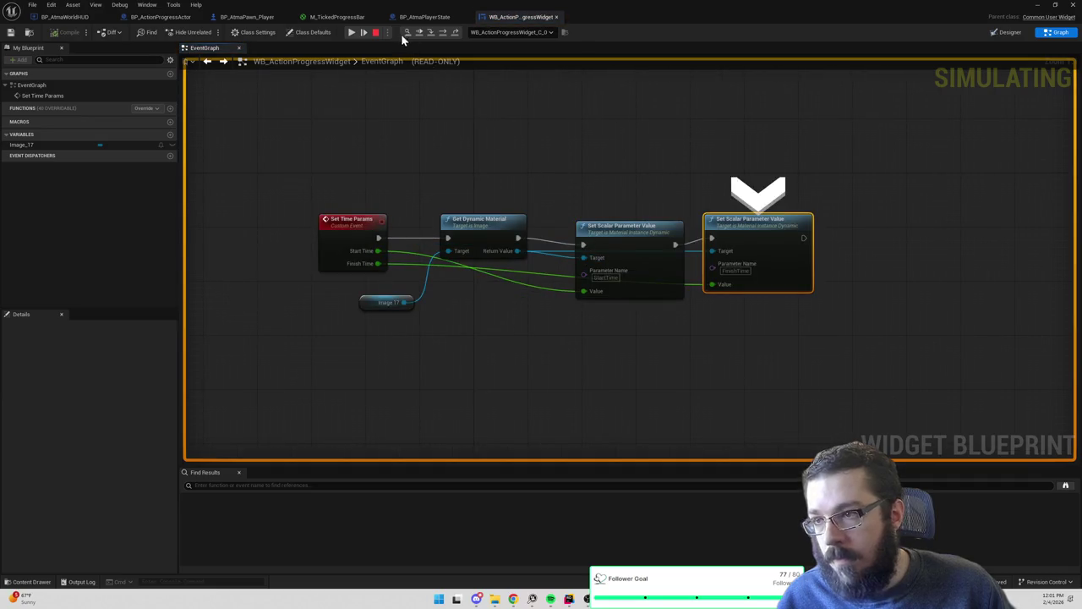
{"action": "left_click", "coordinate": [419, 33]}
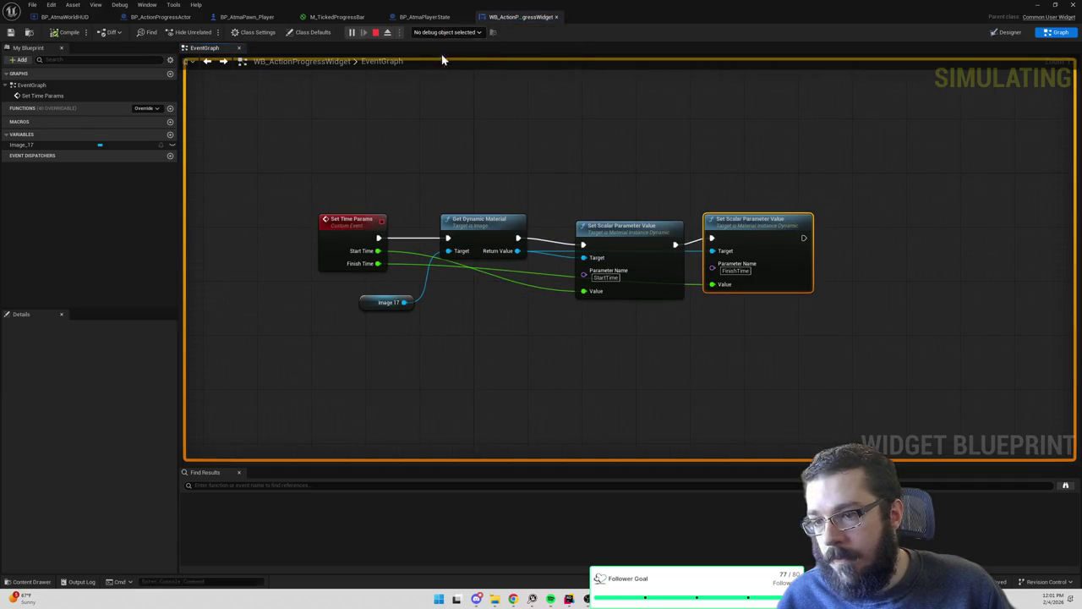
{"action": "left_click", "coordinate": [1037, 5]}
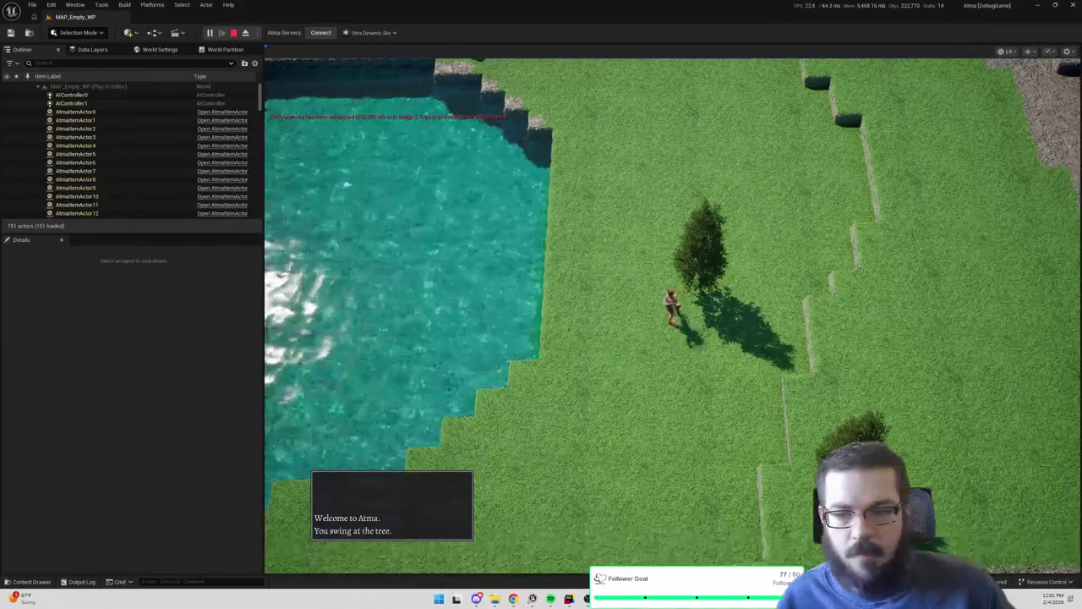
Pause and resume the game while the tree is chopped, then end the play session
{"action": "key", "text": "Escape"}
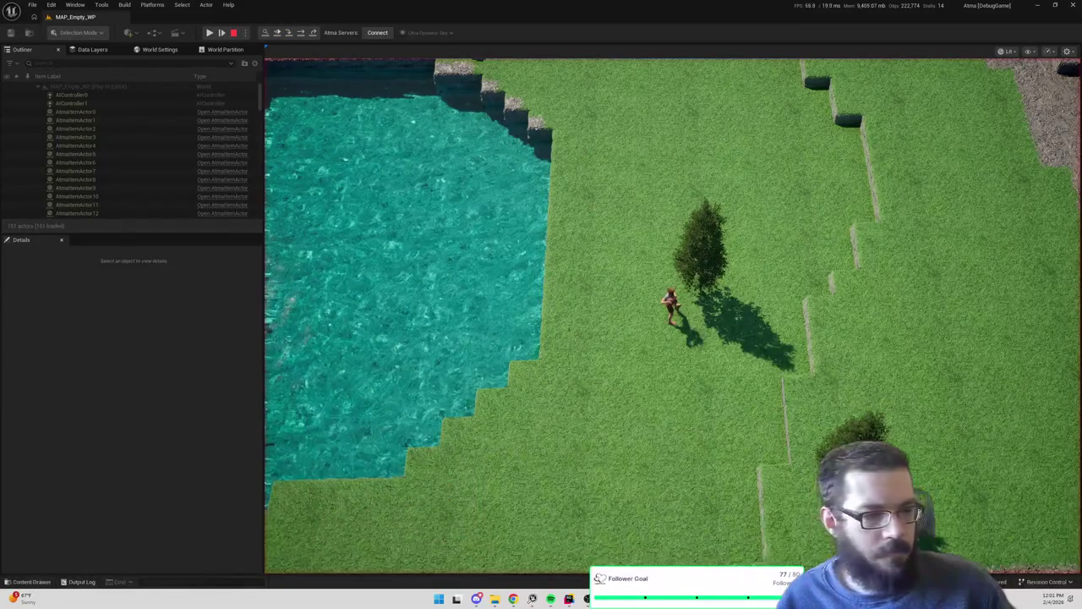
{"action": "key", "text": "alt+p"}
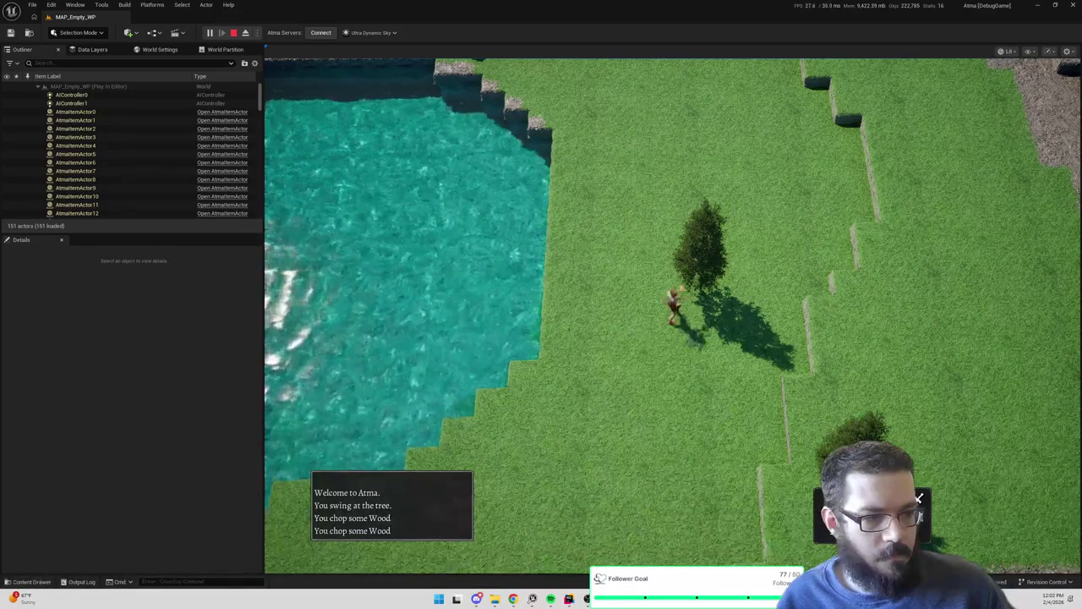
{"action": "key", "text": "Escape"}
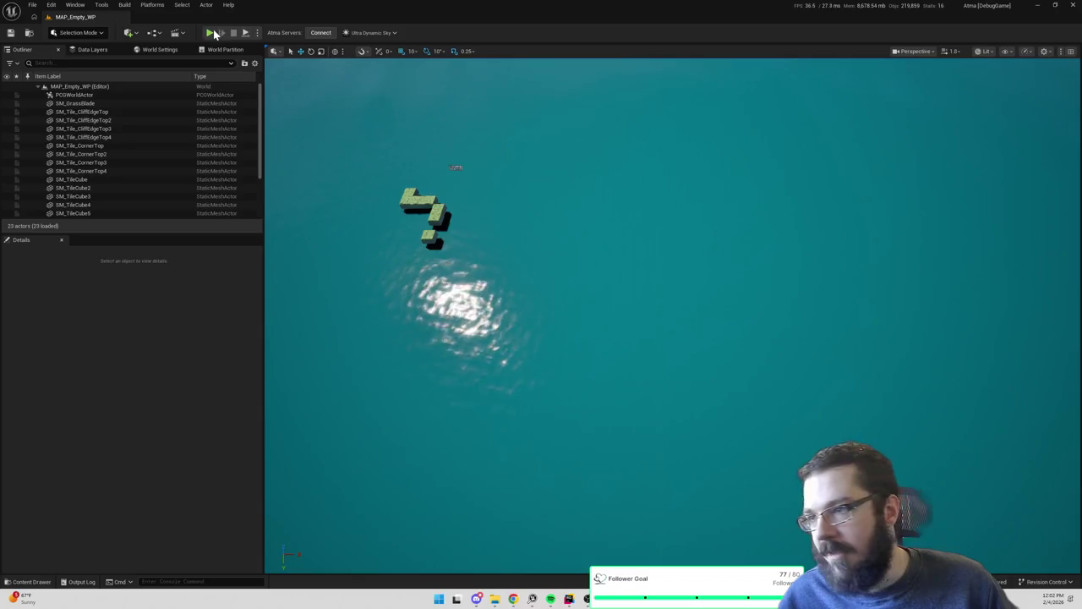
Play again, walk the character up the shore to chop the tree, and stop playing
{"action": "left_click", "coordinate": [248, 37]}
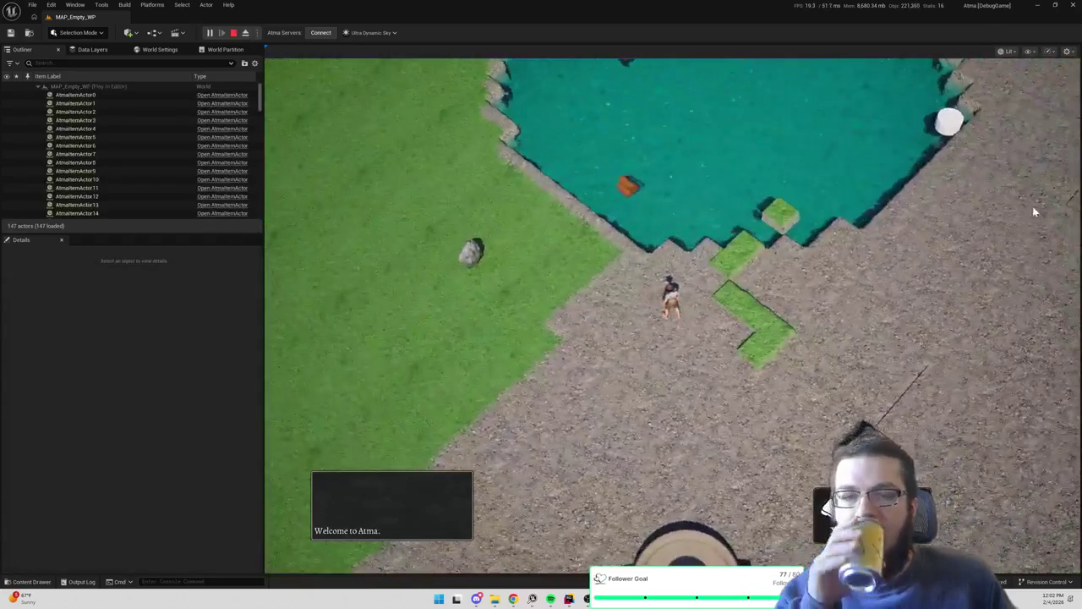
{"action": "left_click", "coordinate": [1031, 201]}
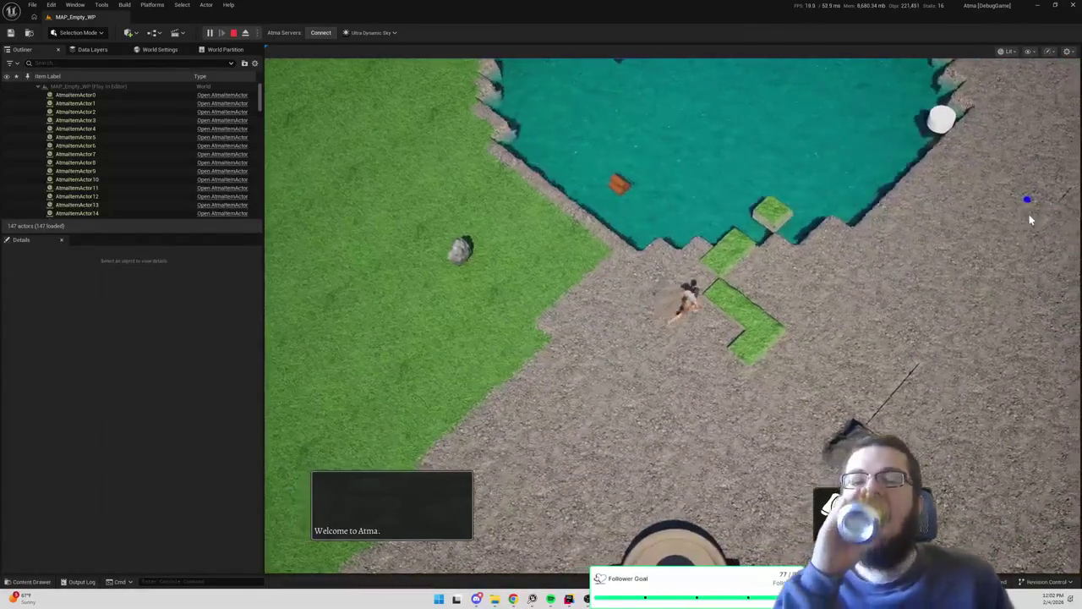
{"action": "left_click", "coordinate": [976, 118]}
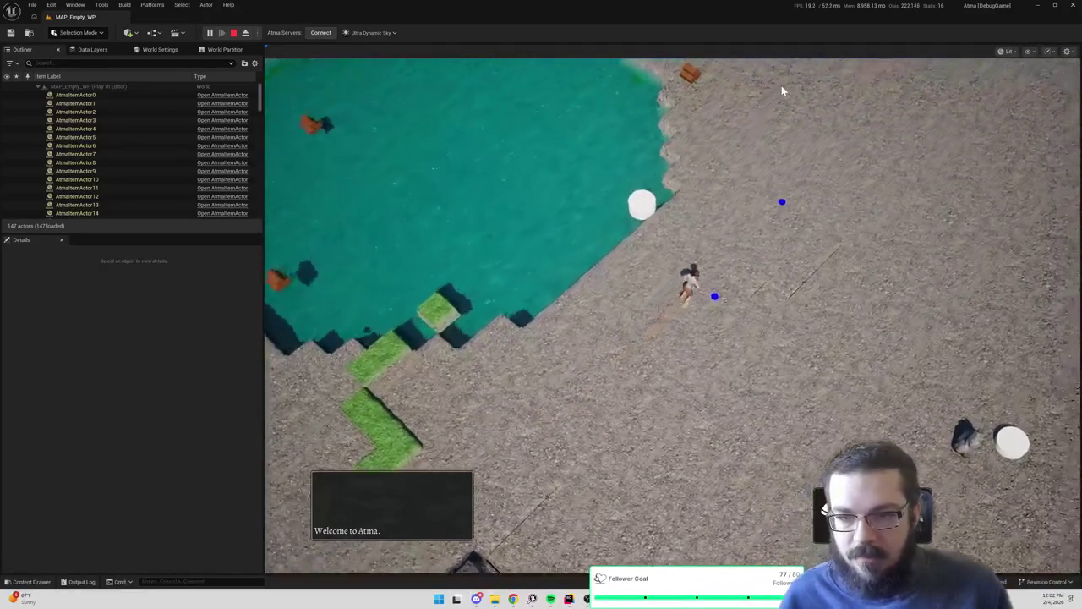
{"action": "left_click", "coordinate": [781, 85]}
{"action": "left_click", "coordinate": [653, 78]}
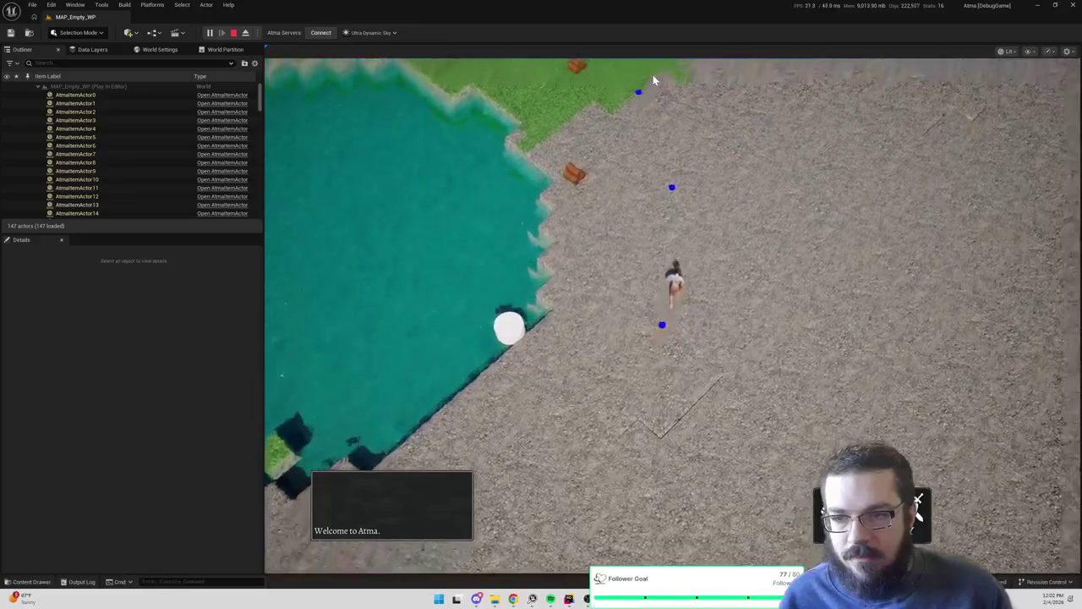
{"action": "left_click", "coordinate": [625, 64]}
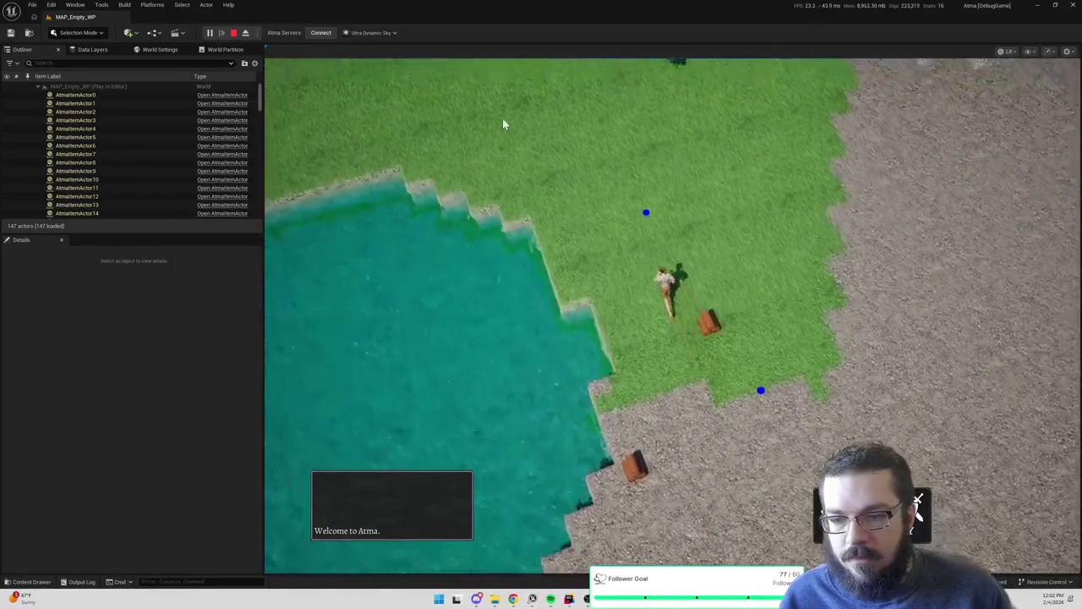
{"action": "left_click", "coordinate": [505, 121]}
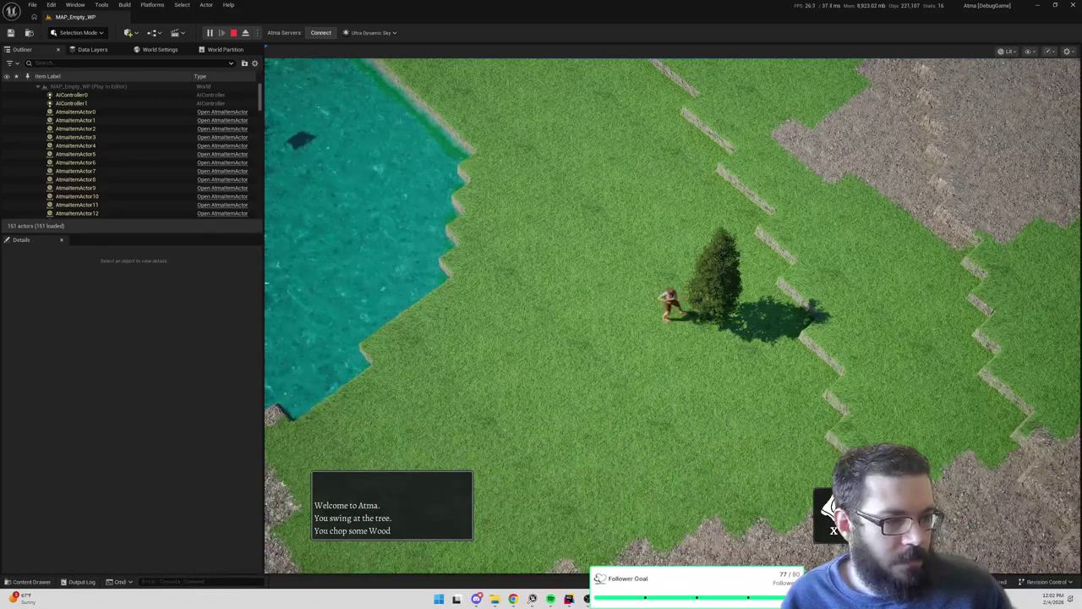
{"action": "key", "text": "Escape"}
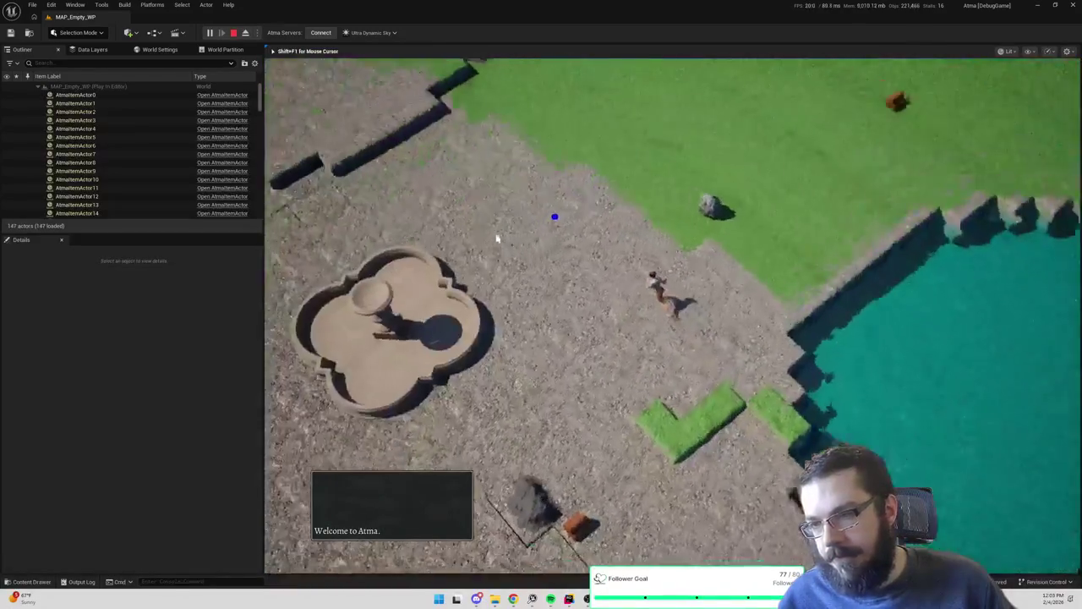
{"action": "left_click", "coordinate": [504, 116]}
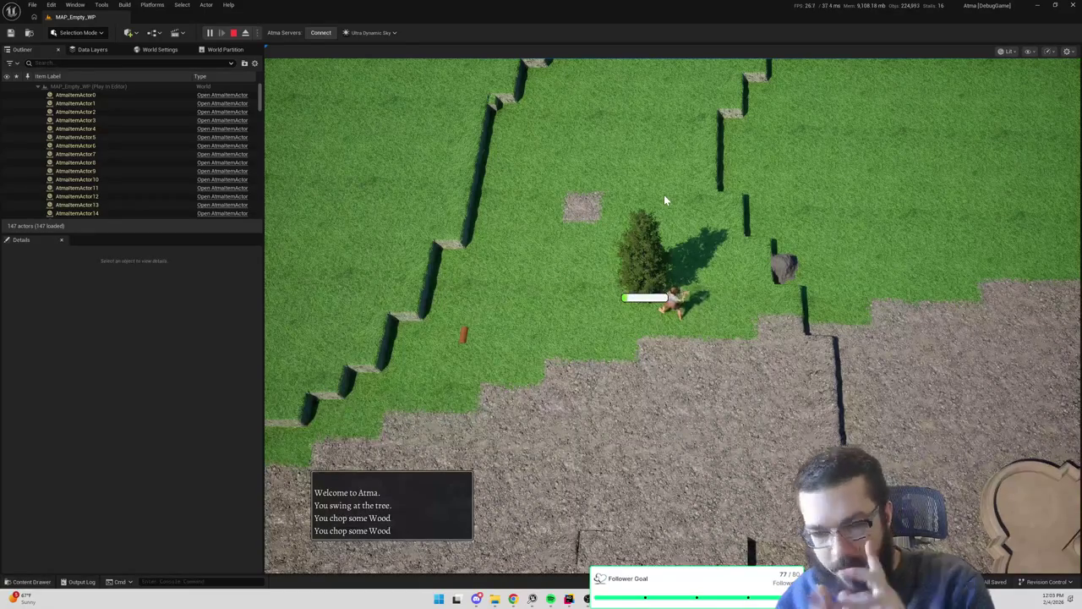
{"action": "key", "text": "Escape"}
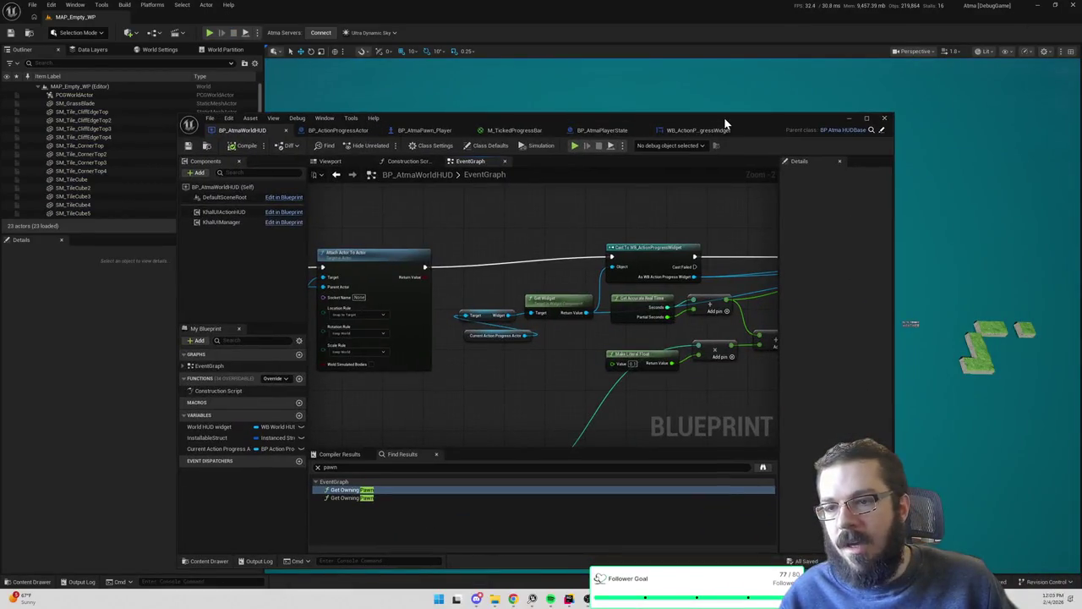
Maximize BP_AtmaWorldHUD, pan back over the attach logic, and open the Content root folder
{"action": "double_click", "coordinate": [724, 119]}
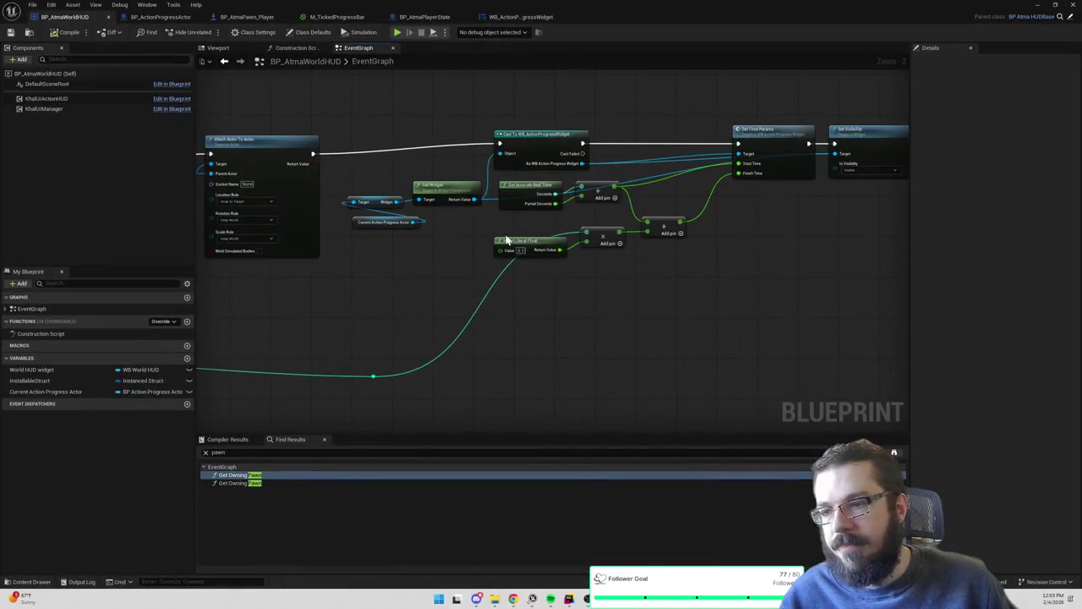
{"action": "left_click_drag", "start_coordinate": [385, 290], "coordinate": [667, 276]}
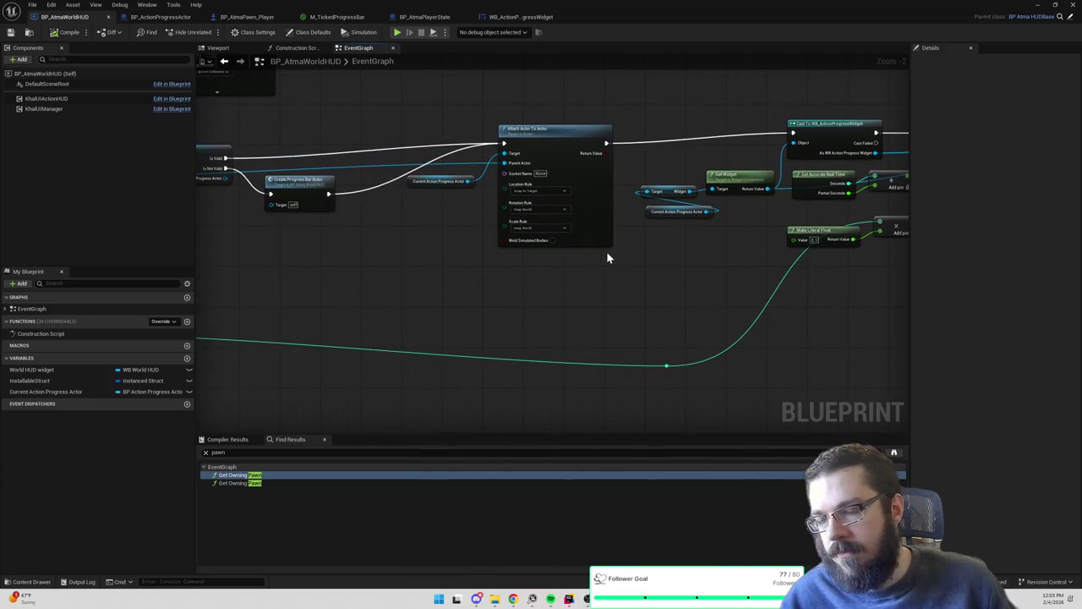
{"action": "left_click_drag", "start_coordinate": [454, 237], "coordinate": [583, 270]}
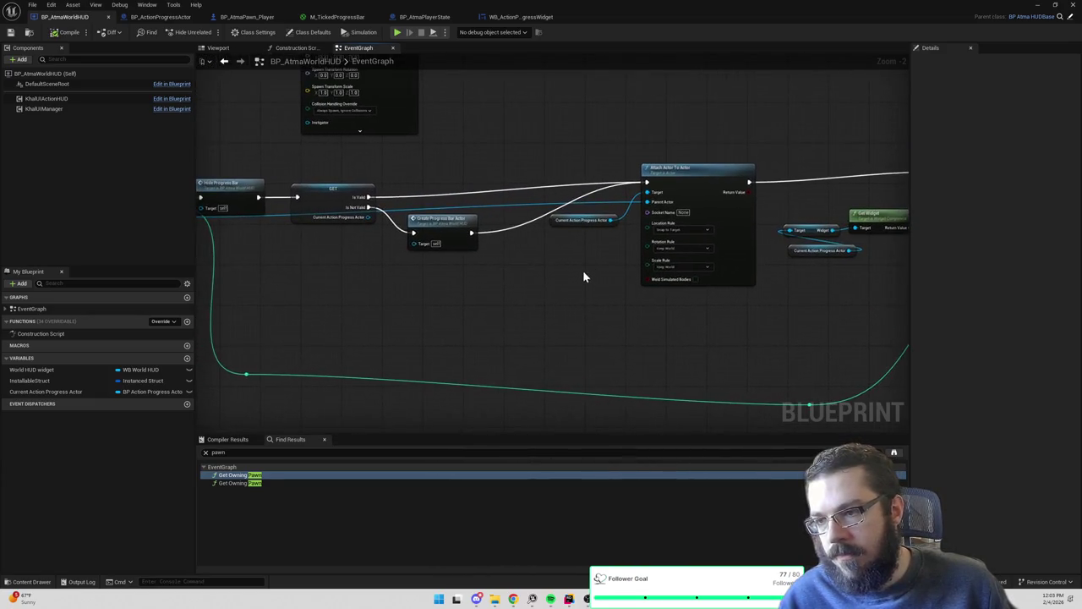
{"action": "scroll", "coordinate": [581, 269], "scroll_direction": "down", "scroll_amount": 1}
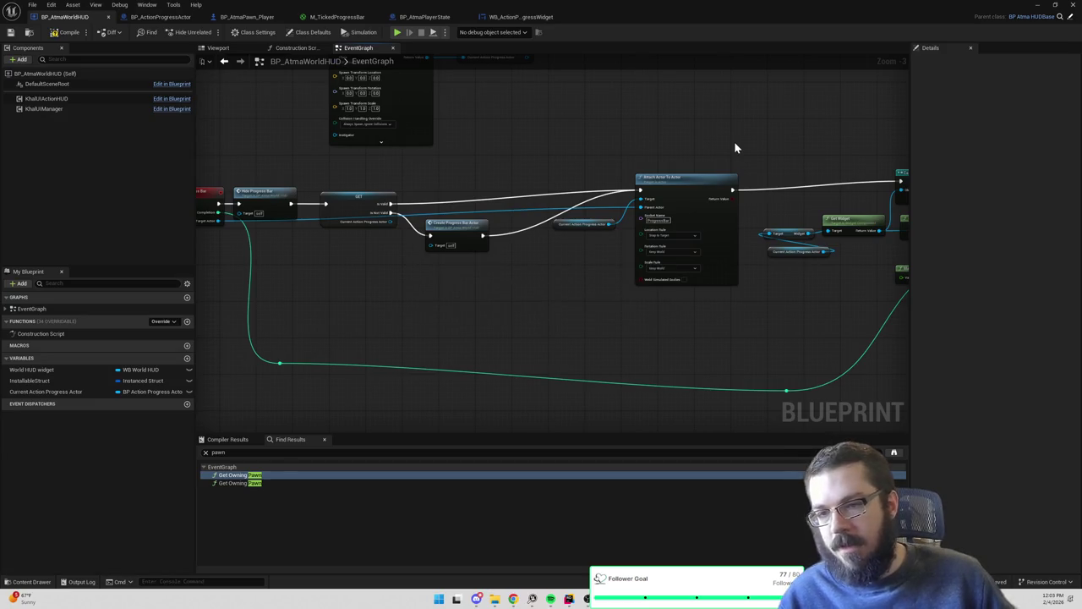
{"action": "key", "text": "ctrl+space"}
{"action": "left_click", "coordinate": [280, 236]}
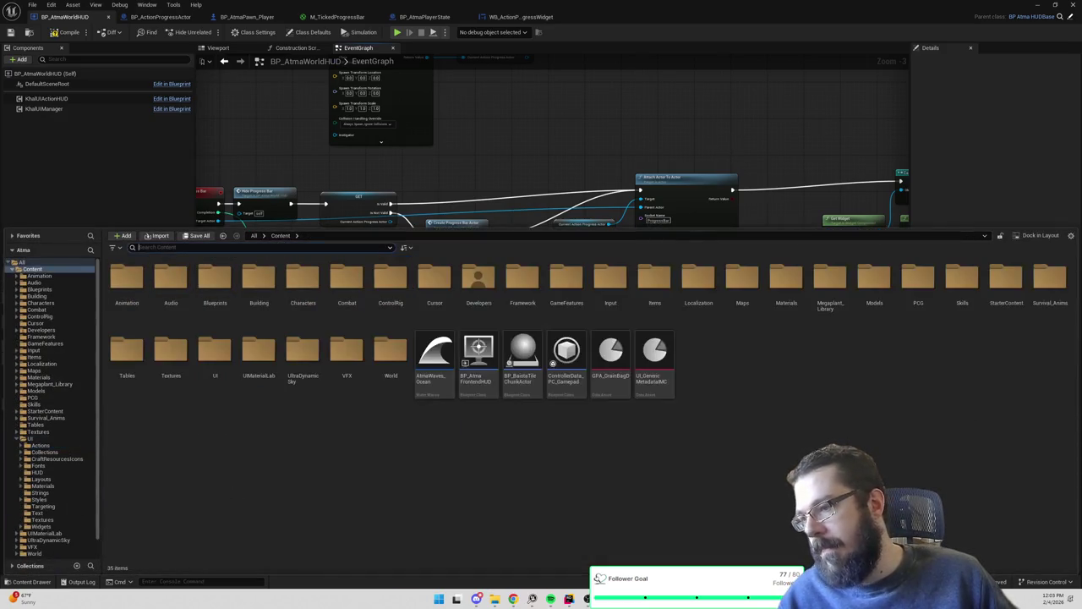
Search 'woodcut', open BP_WoodcuttingSpotActor, and go from its SkeletalMesh component to the tree mesh asset
{"action": "type", "text": "woodcut"}
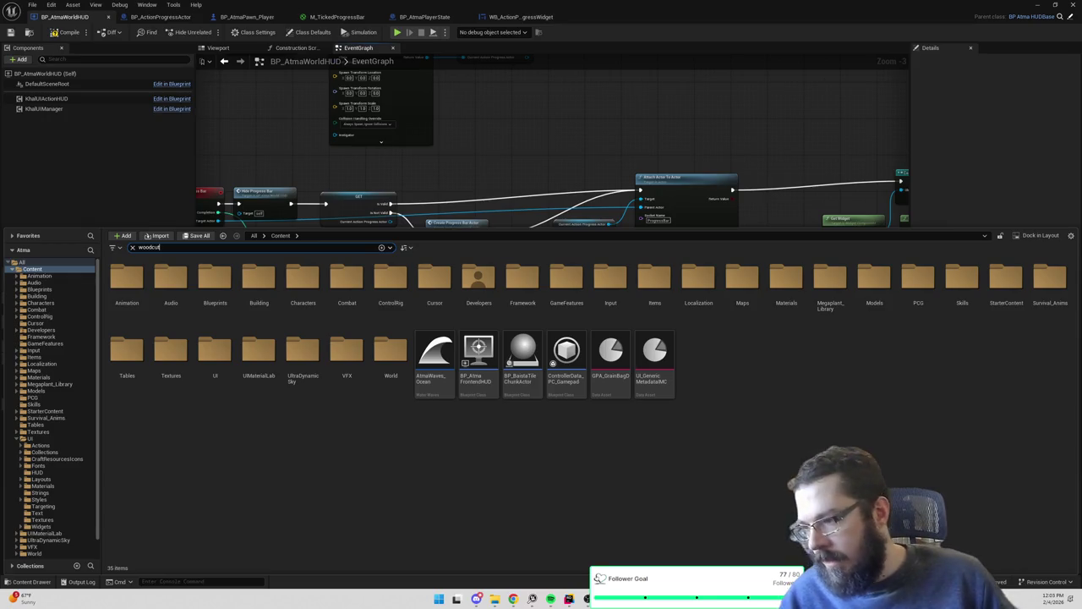
{"action": "left_click", "coordinate": [174, 284]}
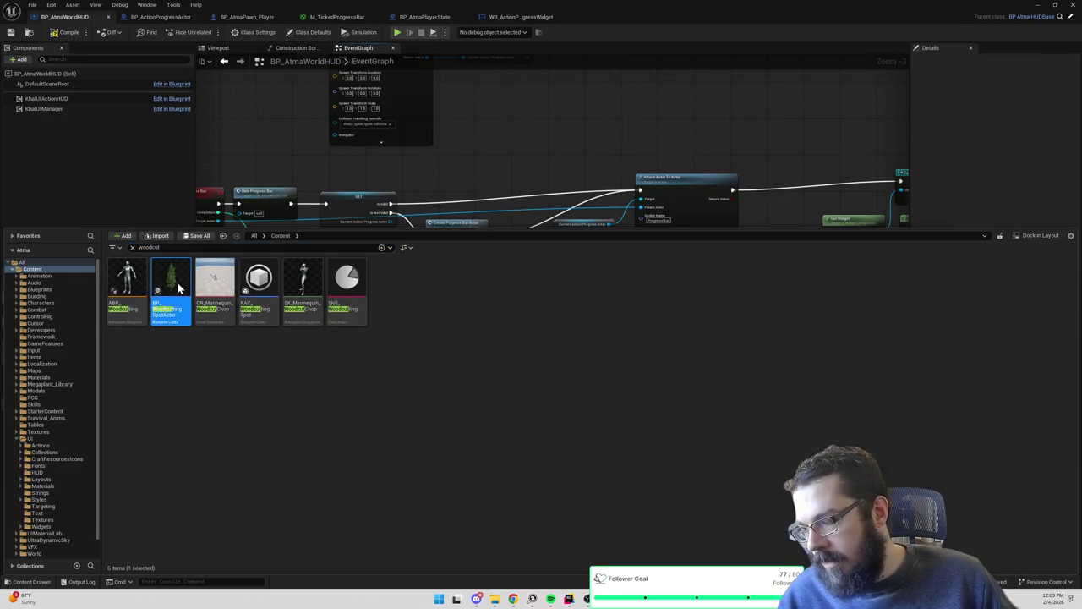
{"action": "double_click", "coordinate": [179, 287]}
{"action": "left_click", "coordinate": [76, 104]}
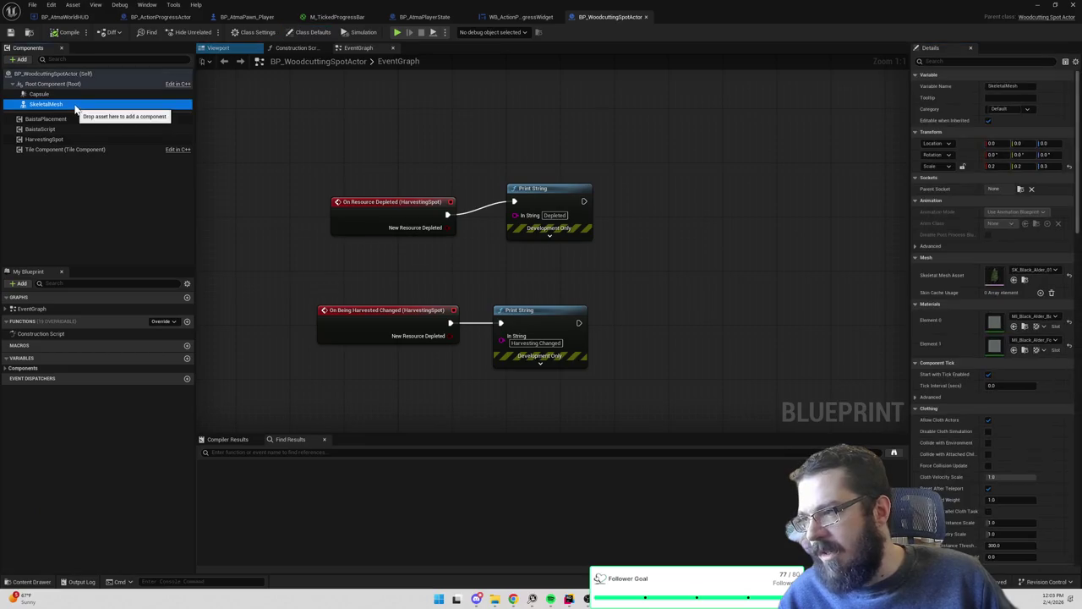
{"action": "left_click", "coordinate": [85, 85]}
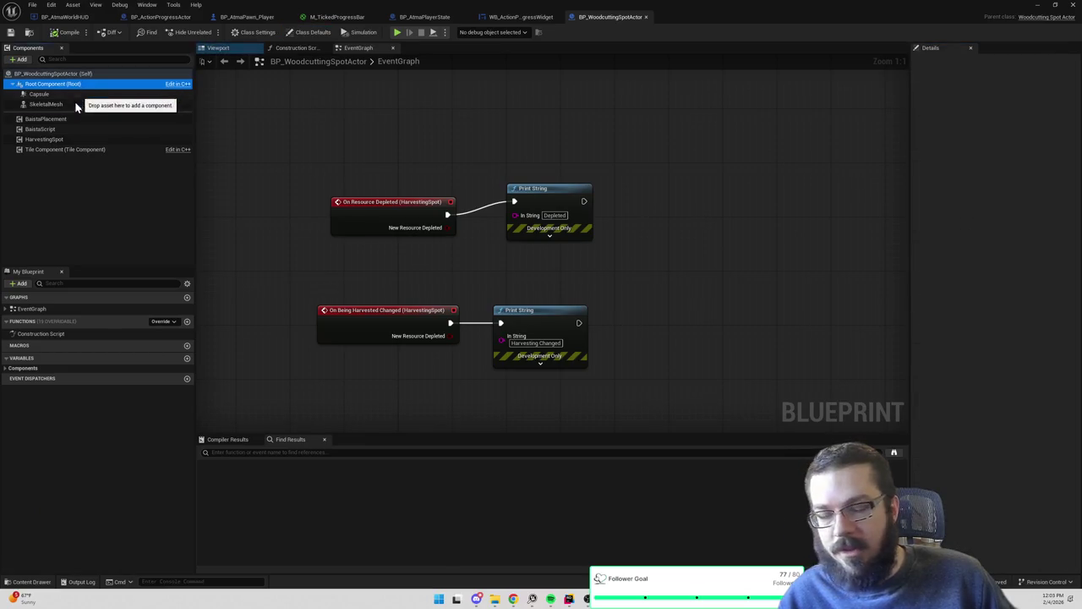
{"action": "left_click", "coordinate": [72, 107]}
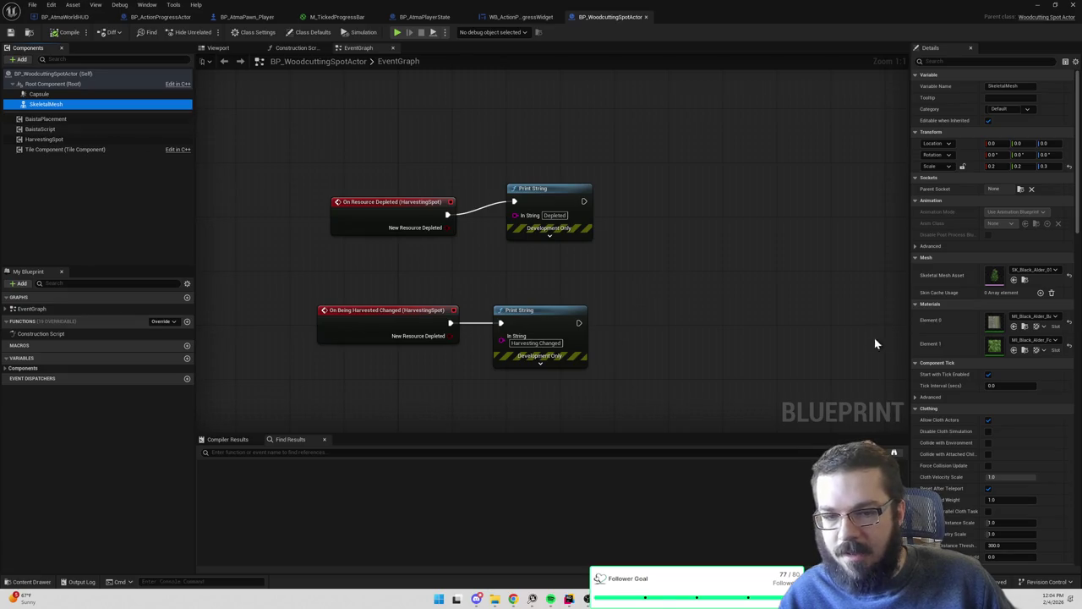
{"action": "left_click", "coordinate": [991, 279]}
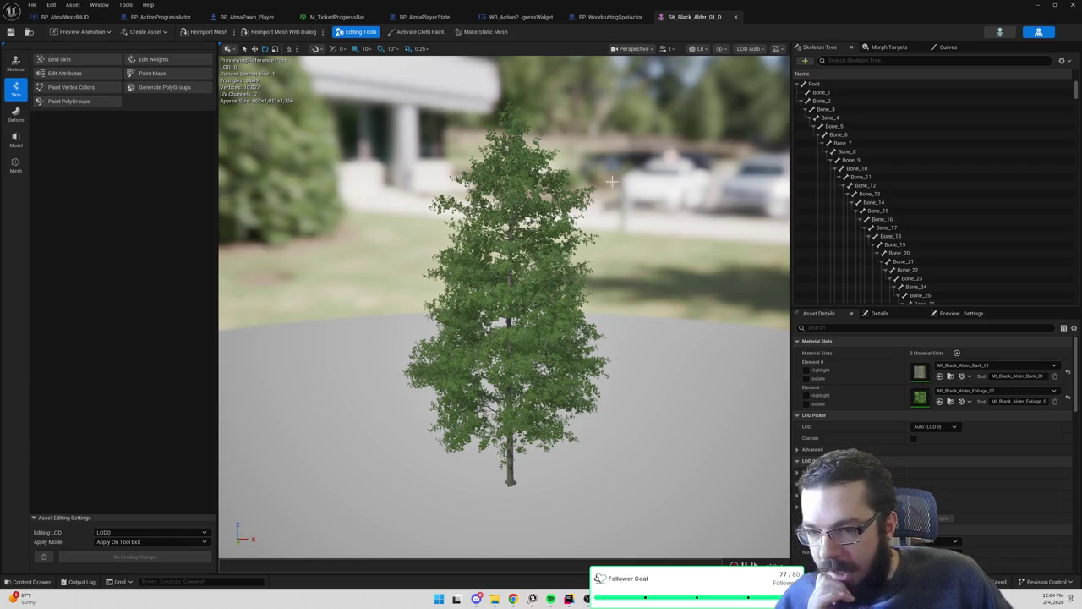
Add a new socket under the Root bone of the tree's skeleton
{"action": "left_click", "coordinate": [804, 94]}
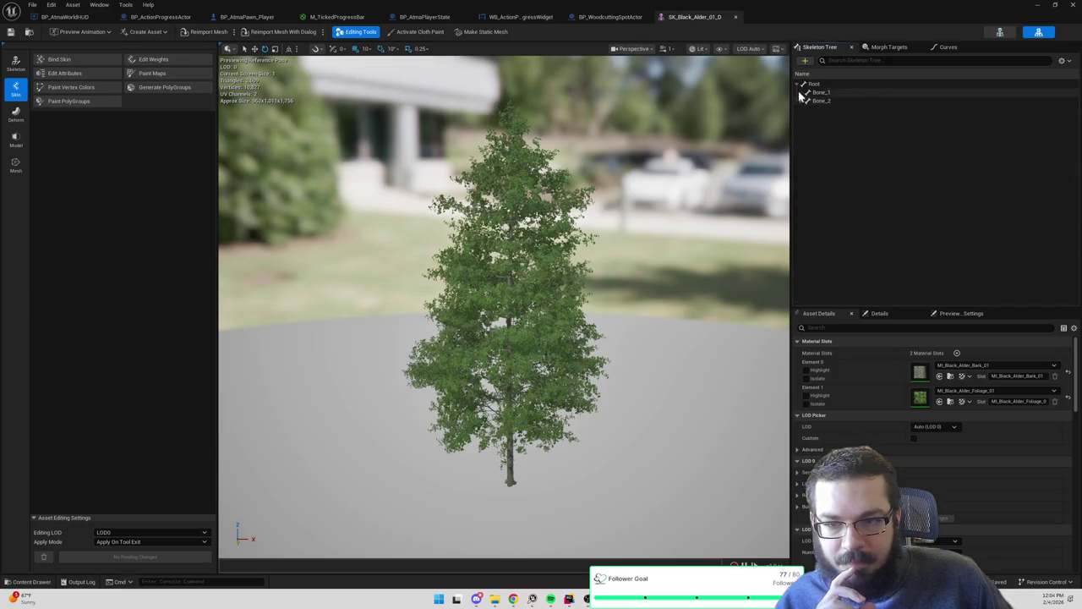
{"action": "left_click", "coordinate": [813, 85]}
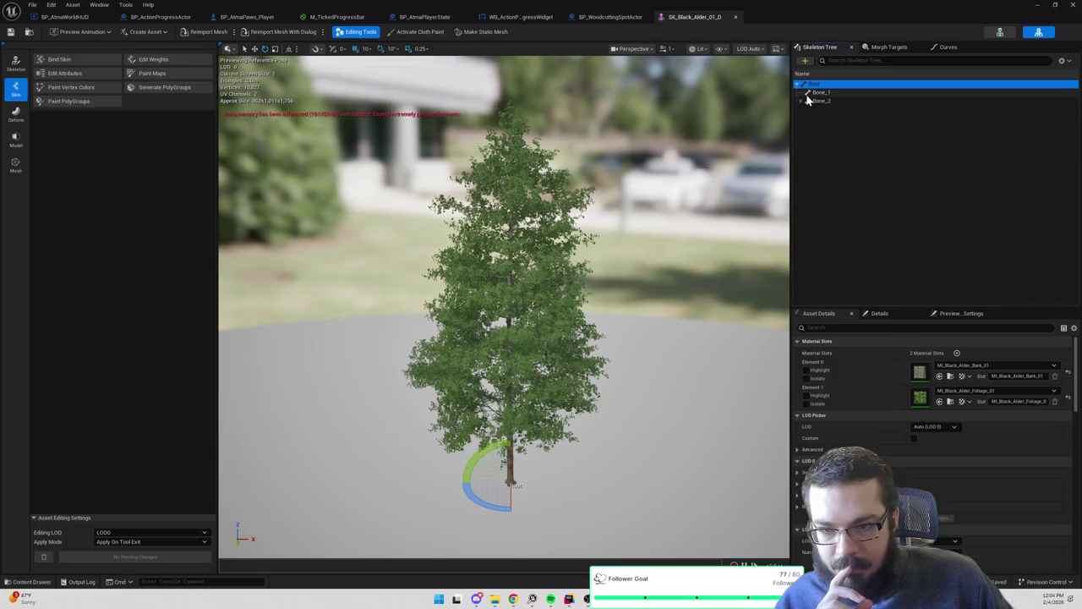
{"action": "right_click", "coordinate": [817, 86]}
{"action": "left_click", "coordinate": [833, 101]}
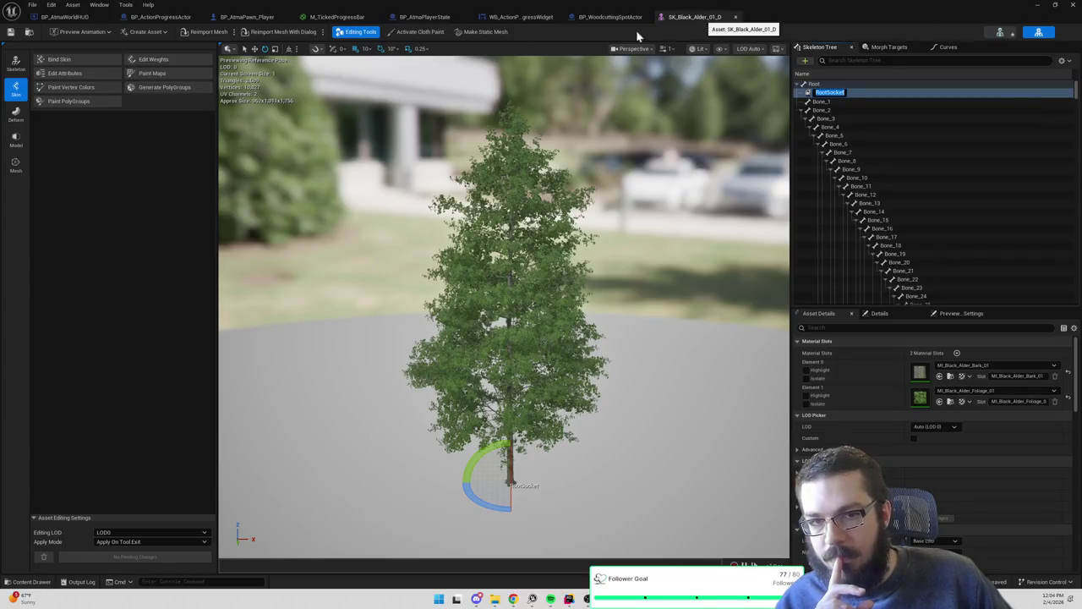
{"action": "left_click", "coordinate": [28, 32]}
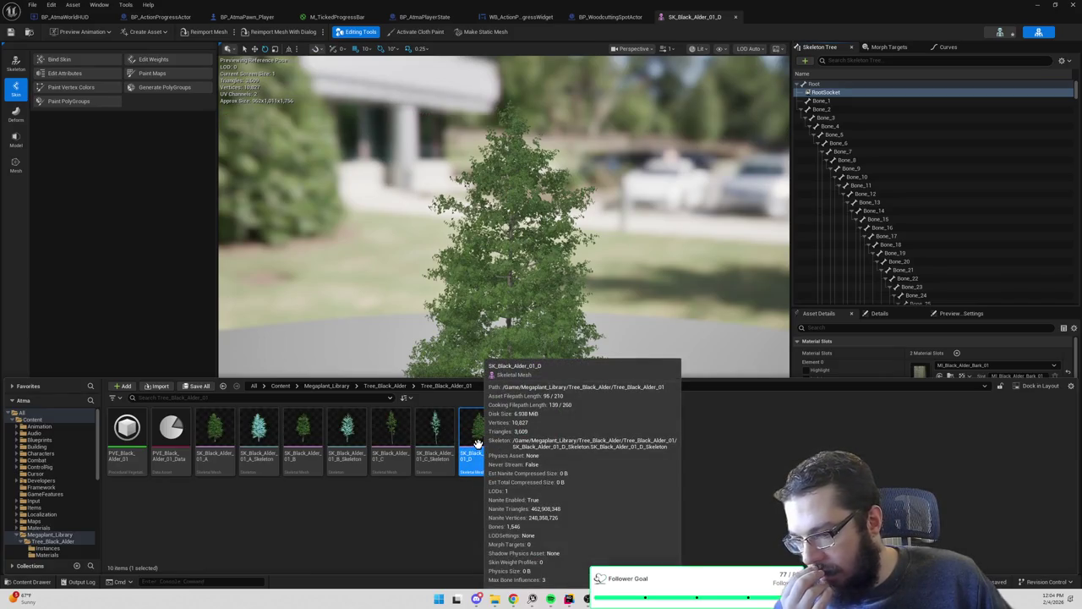
{"action": "left_click", "coordinate": [128, 236]}
Rename the new socket to ProgressBar and raise it up into the tree canopy
{"action": "left_click", "coordinate": [827, 93]}
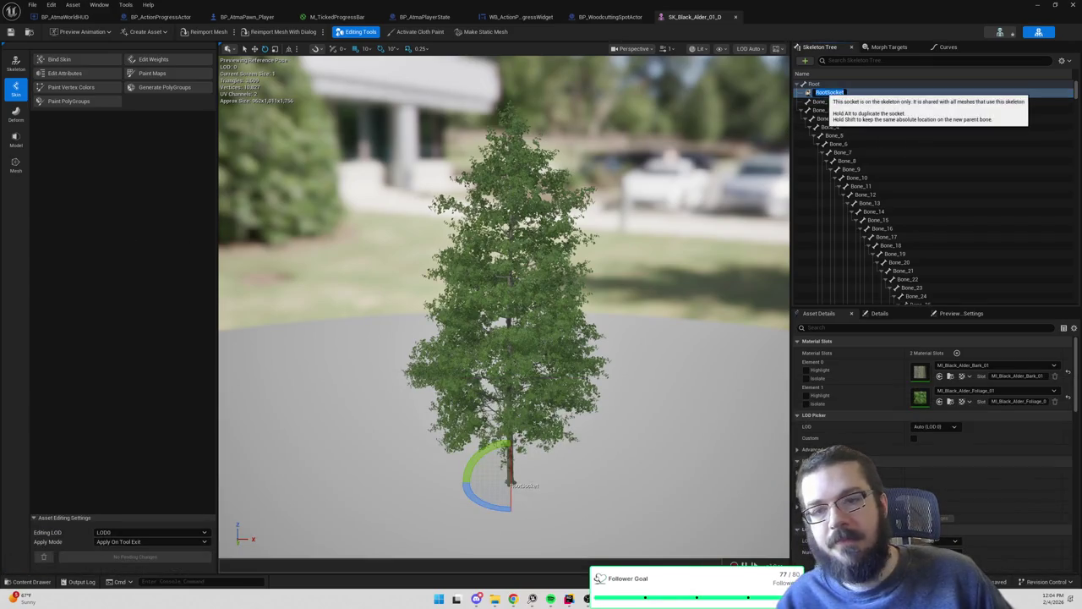
{"action": "type", "text": "ProgressBar"}
{"action": "key", "text": "Return"}
{"action": "mouse_move", "coordinate": [667, 136]}
{"action": "left_mouse_down"}
{"action": "mouse_move", "coordinate": [609, 153]}
{"action": "mouse_move", "coordinate": [667, 135]}
{"action": "left_mouse_up"}
{"action": "key", "text": "f"}
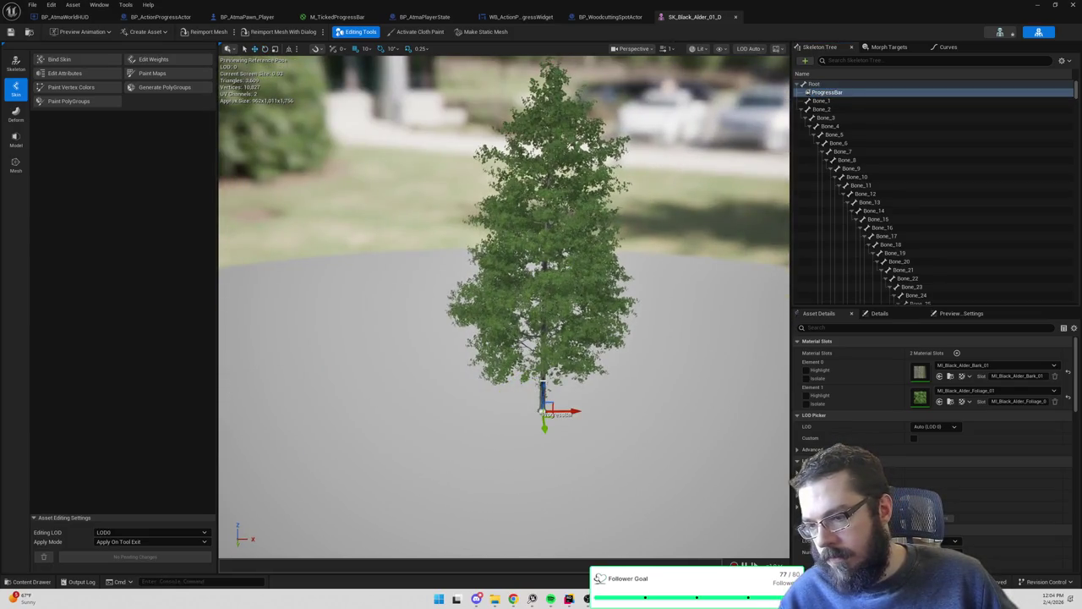
{"action": "mouse_move", "coordinate": [544, 385]}
{"action": "left_mouse_down"}
{"action": "mouse_move", "coordinate": [547, 163]}
{"action": "mouse_move", "coordinate": [544, 175]}
{"action": "left_mouse_up"}
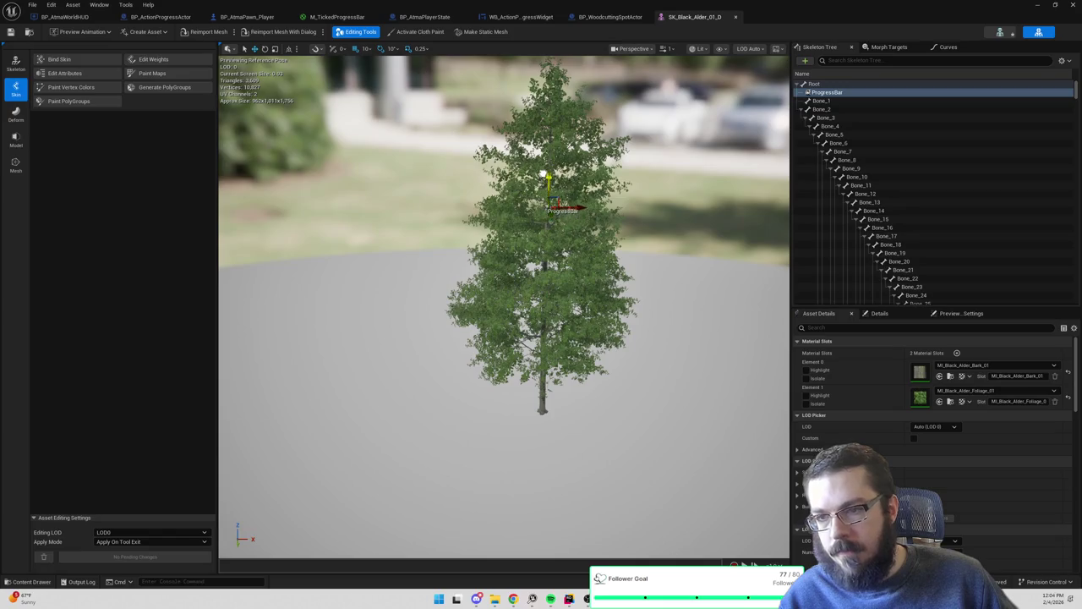
{"action": "left_click", "coordinate": [1039, 6]}
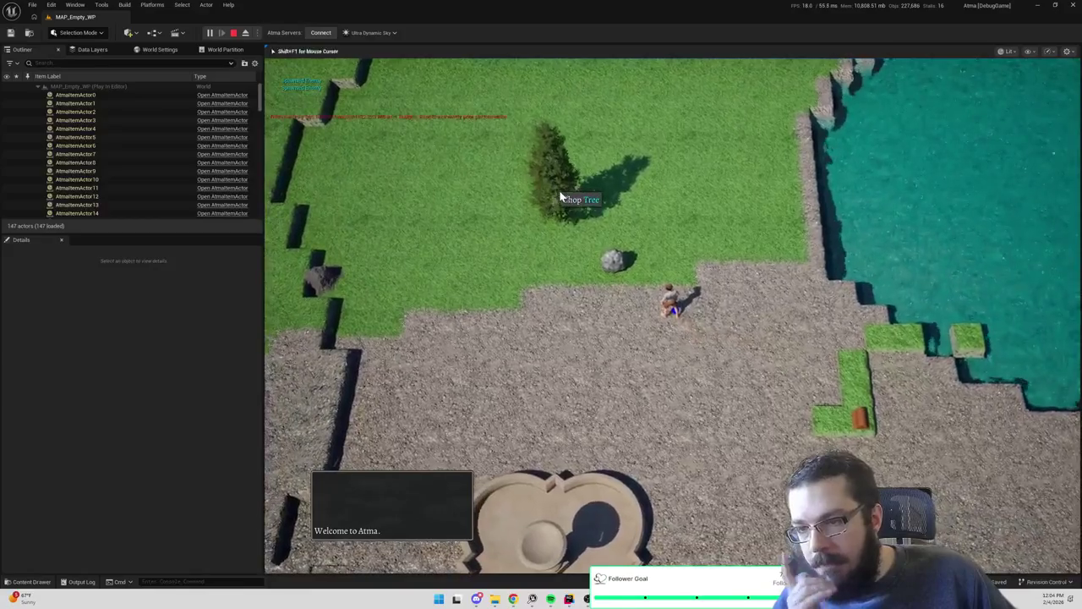
Chop the tree in play to check the progress bar, then delete the ProgressBar socket and save
{"action": "left_click", "coordinate": [560, 196]}
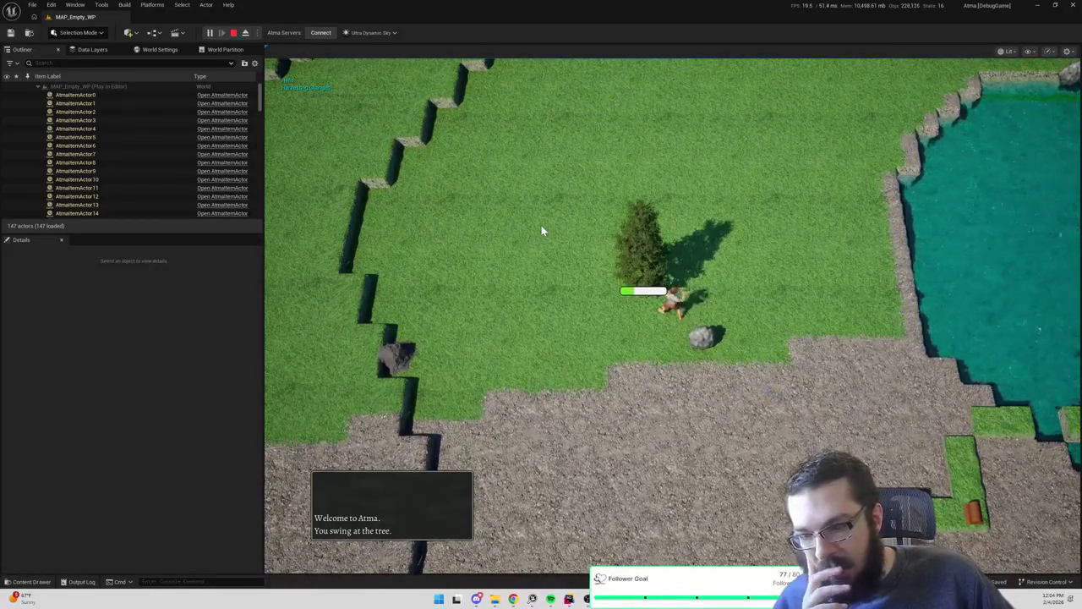
{"action": "key", "text": "Escape"}
{"action": "key", "text": "alt+Tab"}
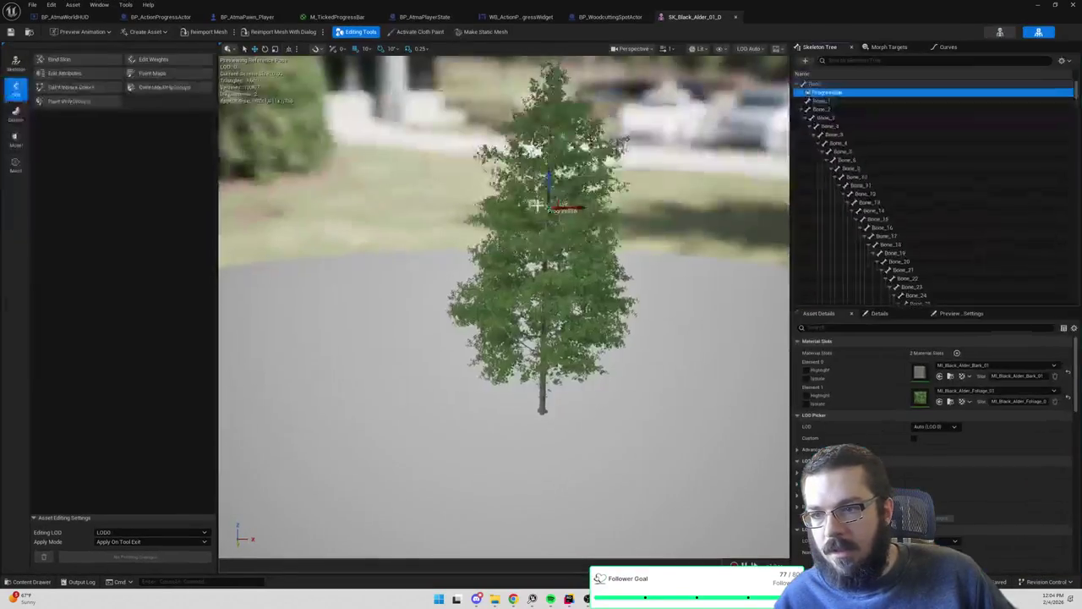
{"action": "left_click", "coordinate": [826, 99]}
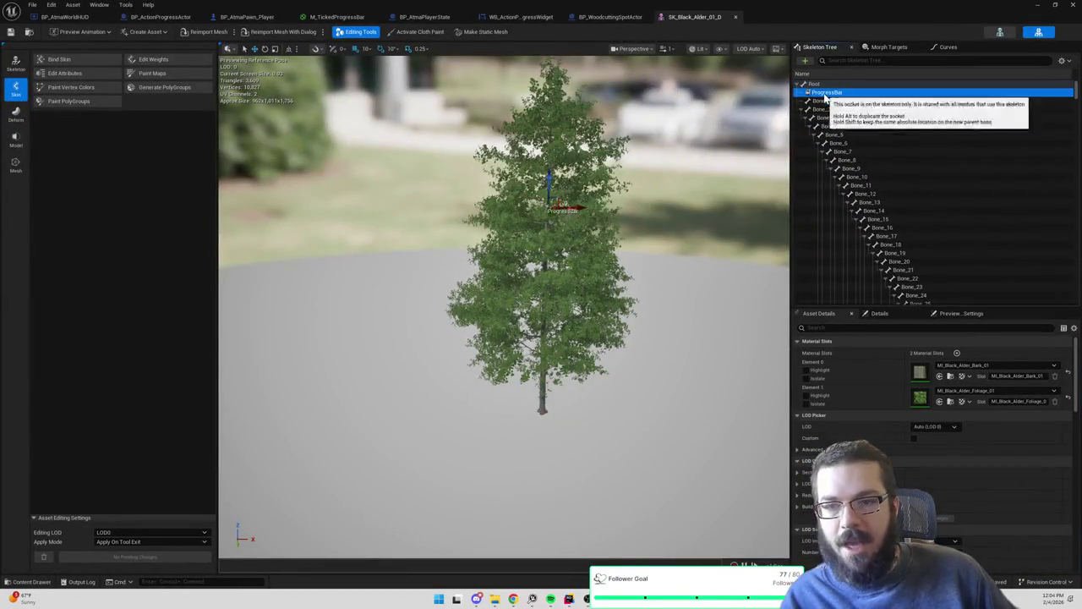
{"action": "key", "text": "Delete"}
{"action": "key", "text": "ctrl+s"}
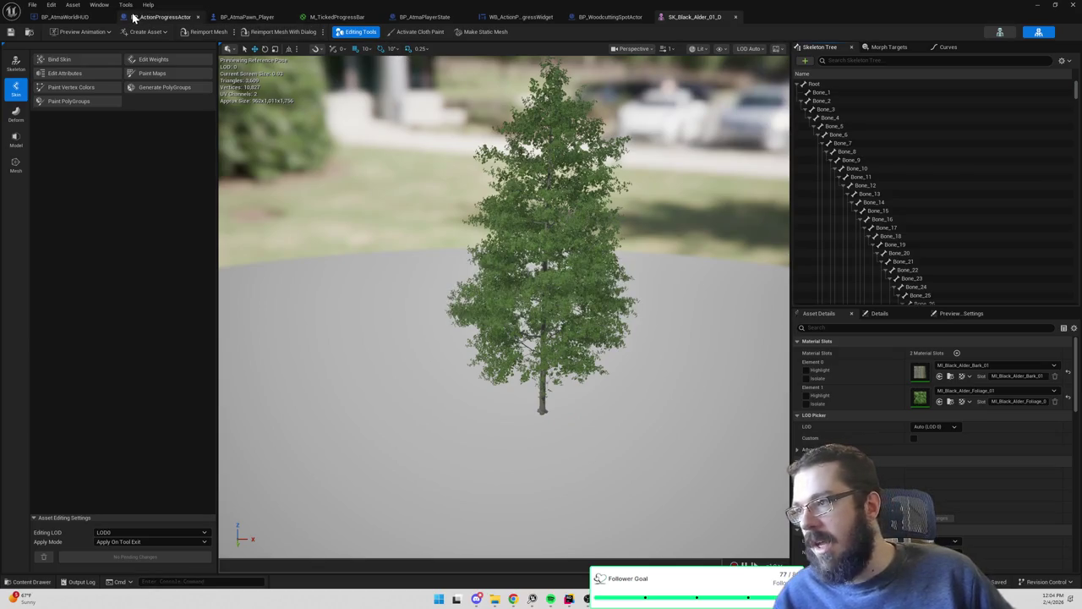
{"action": "left_click", "coordinate": [423, 17]}
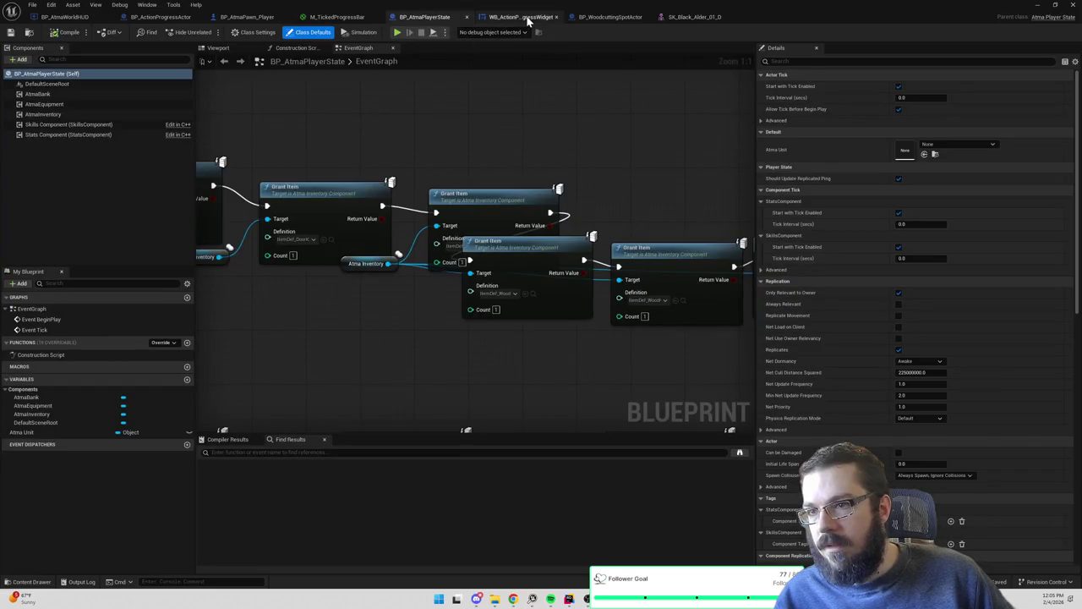
In BP_AtmaWorldHUD's Show Progress Bar, delete the 'ProgressBar' socket name on Attach Actor To Actor
{"action": "left_click", "coordinate": [518, 17]}
{"action": "left_click", "coordinate": [600, 18]}
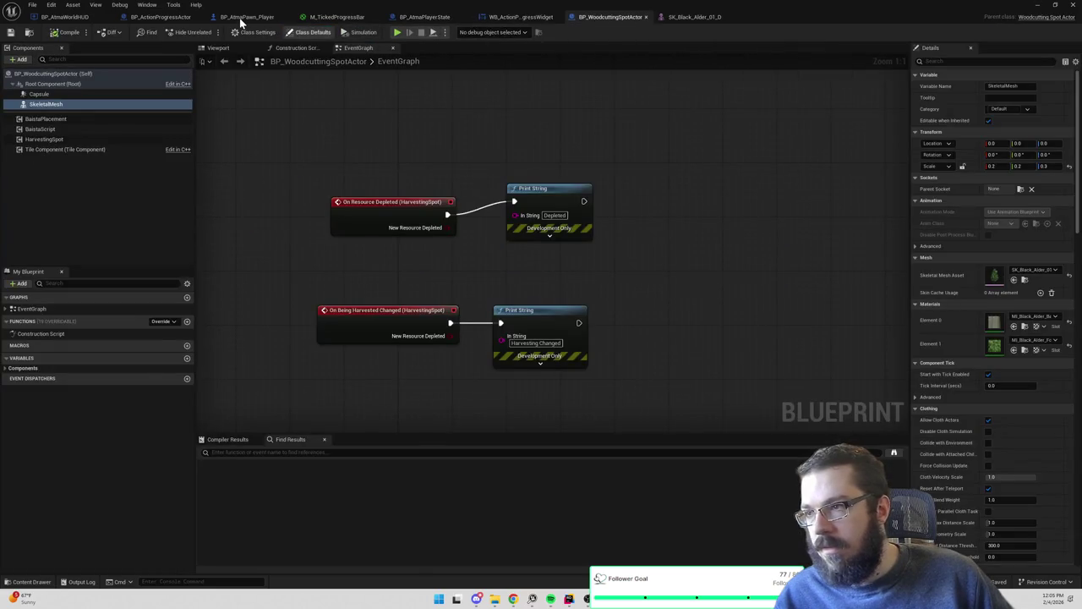
{"action": "left_click", "coordinate": [247, 16]}
{"action": "double_click", "coordinate": [700, 180]}
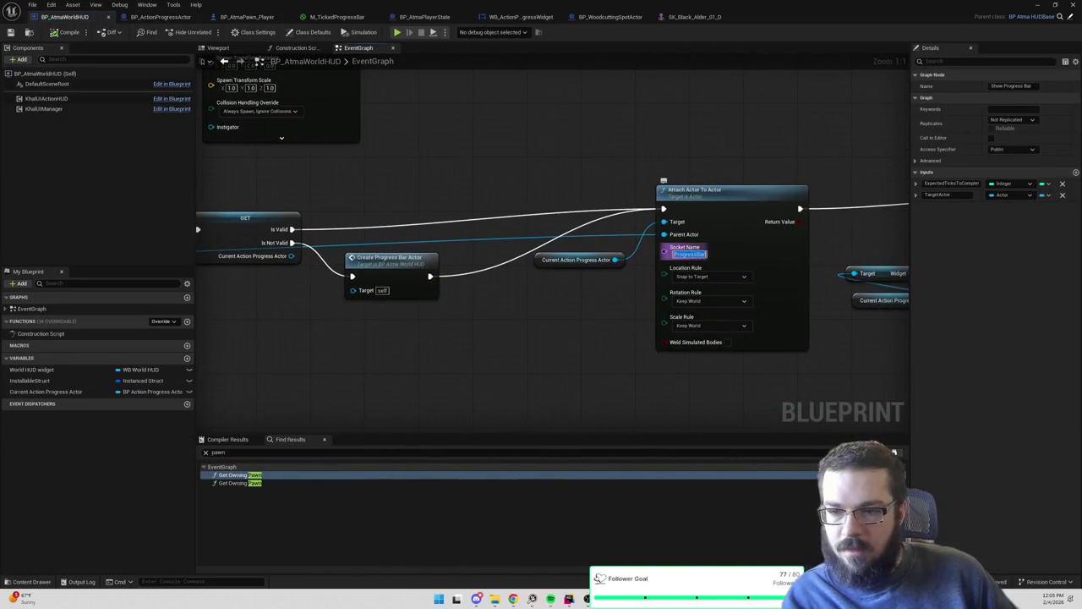
{"action": "key", "text": "BackSpace"}
{"action": "left_click", "coordinate": [689, 154]}
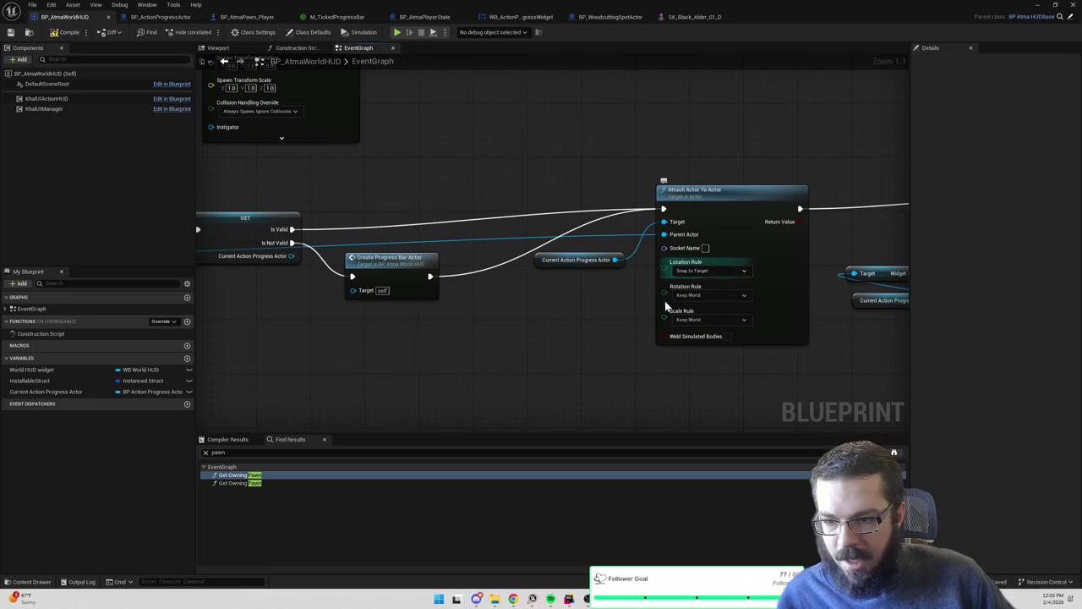
{"action": "left_click_drag", "start_coordinate": [630, 316], "coordinate": [490, 315]}
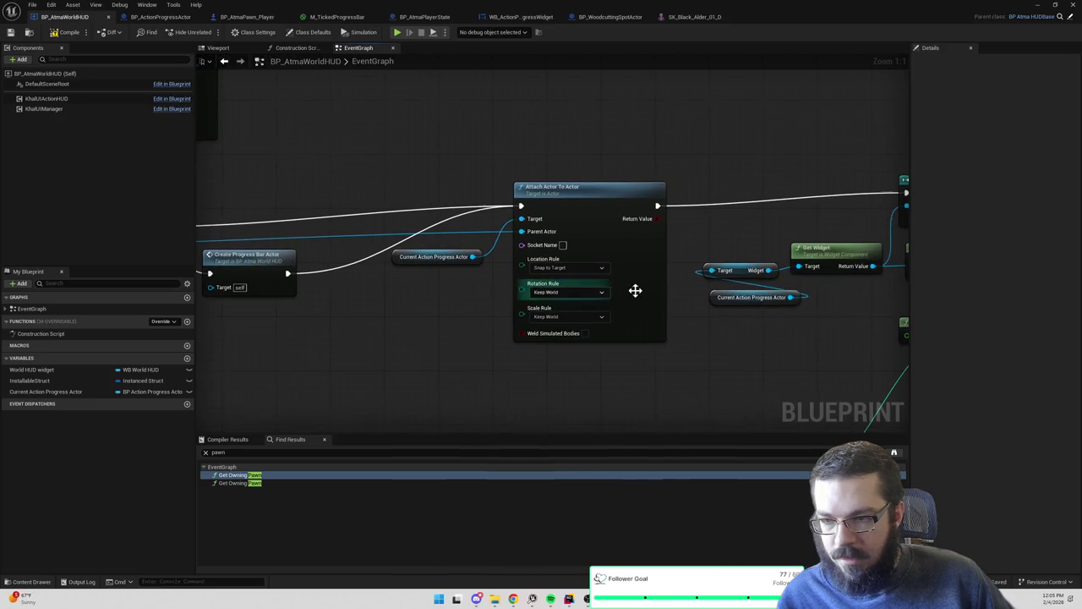
{"action": "scroll", "coordinate": [628, 291], "scroll_direction": "down", "scroll_amount": 2}
{"action": "left_click_drag", "start_coordinate": [628, 290], "coordinate": [455, 251]}
{"action": "left_click_drag", "start_coordinate": [505, 217], "coordinate": [787, 203]}
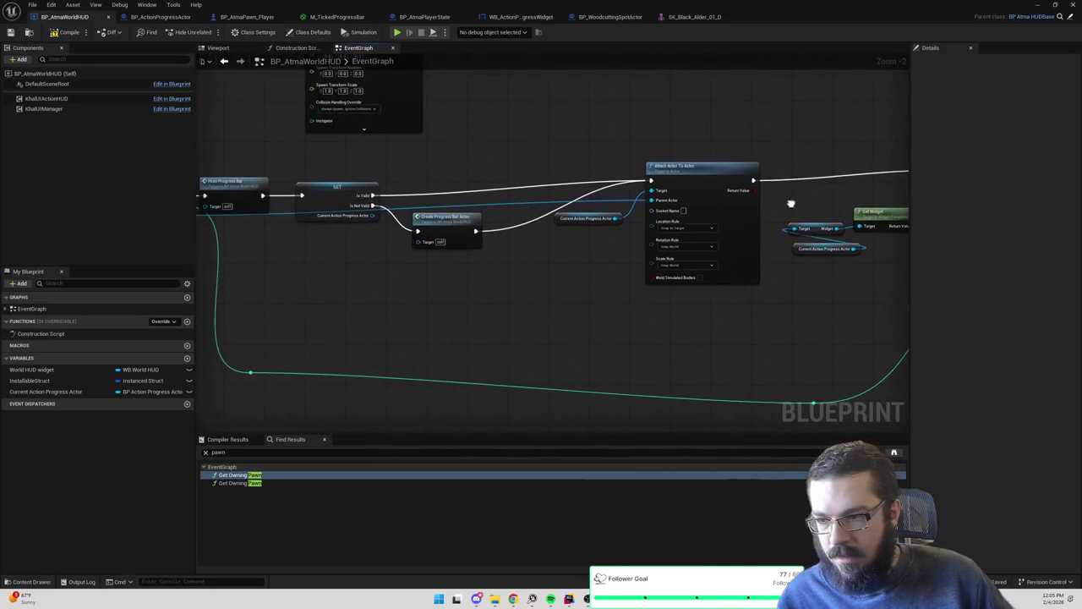
{"action": "left_click_drag", "start_coordinate": [439, 151], "coordinate": [568, 244]}
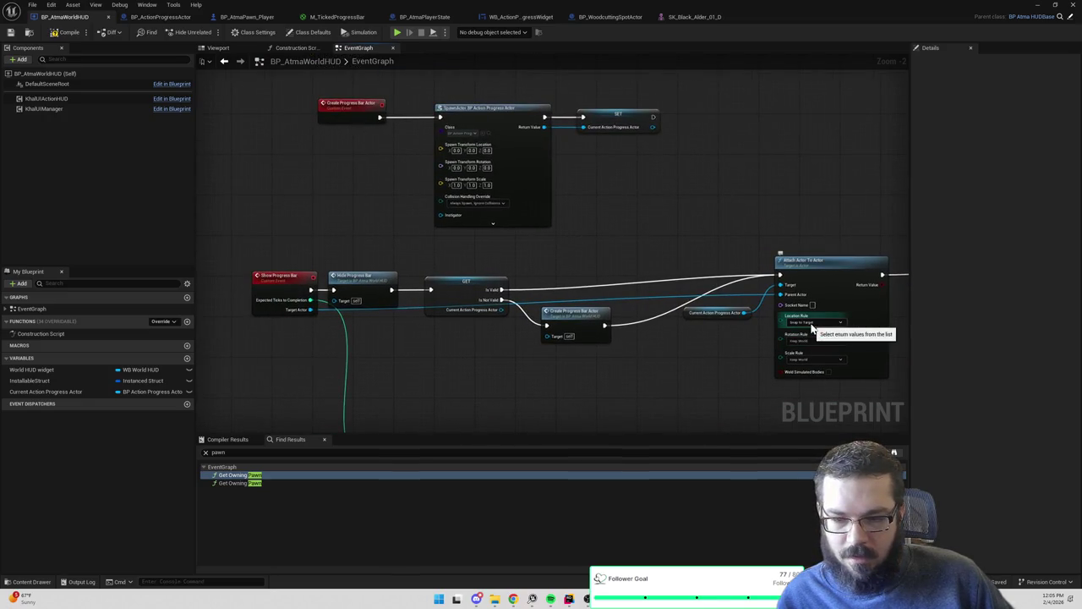
{"action": "mouse_move", "coordinate": [790, 273]}
{"action": "left_mouse_down"}
{"action": "mouse_move", "coordinate": [529, 172]}
{"action": "mouse_move", "coordinate": [701, 203]}
{"action": "left_mouse_up"}
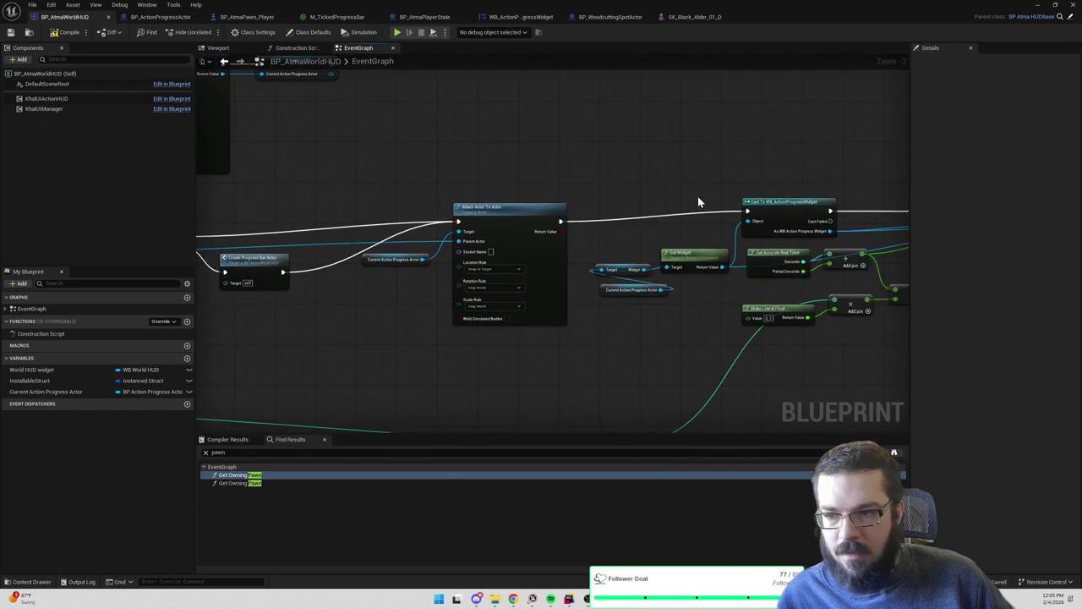
{"action": "left_click_drag", "start_coordinate": [427, 258], "coordinate": [586, 244]}
{"action": "type", "text": "set relative location"}
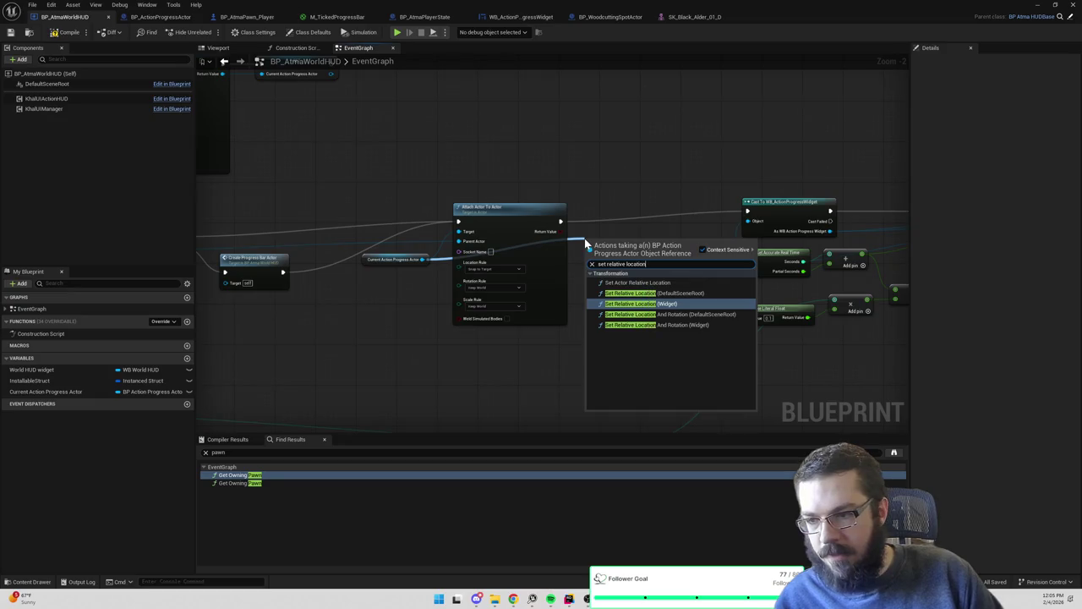
{"action": "left_click", "coordinate": [621, 191]}
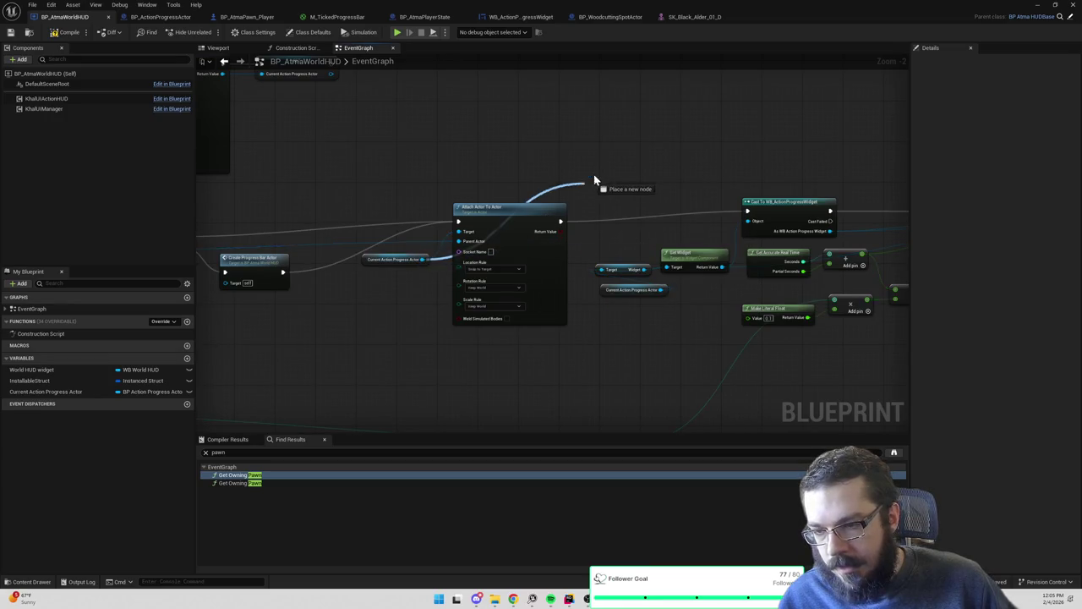
{"action": "left_click_drag", "start_coordinate": [594, 179], "coordinate": [597, 178]}
{"action": "type", "text": "add relative of"}
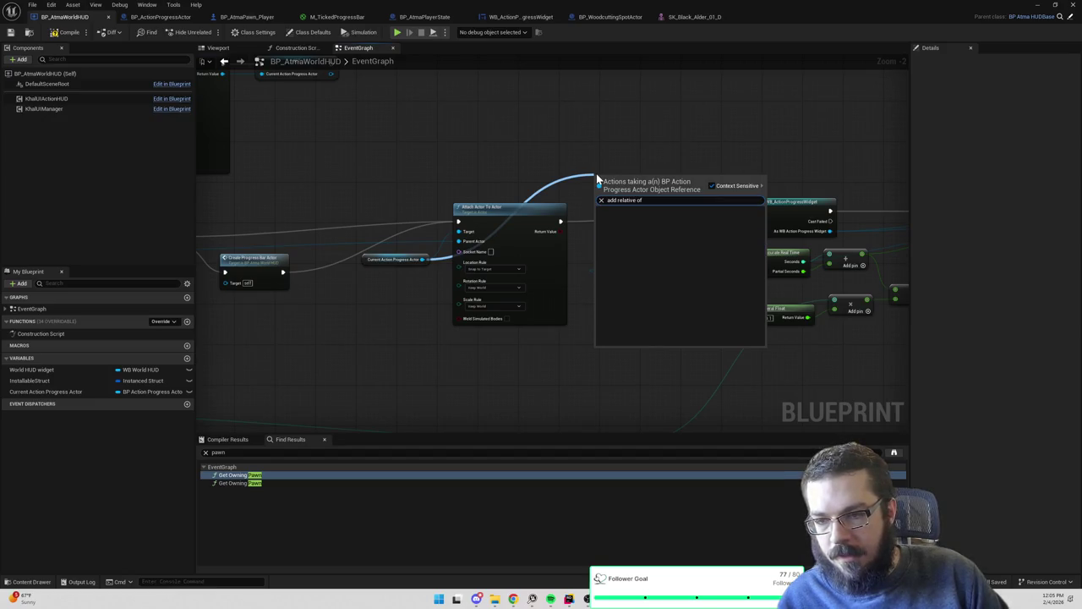
{"action": "left_click", "coordinate": [455, 115]}
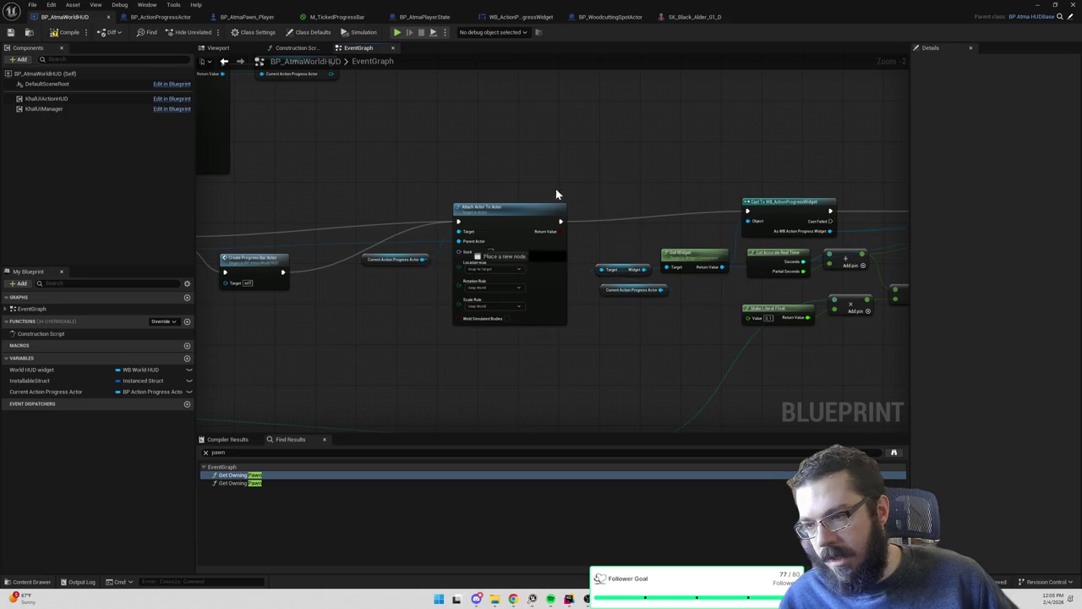
{"action": "left_click_drag", "start_coordinate": [539, 208], "coordinate": [596, 163]}
{"action": "type", "text": "set relative location"}
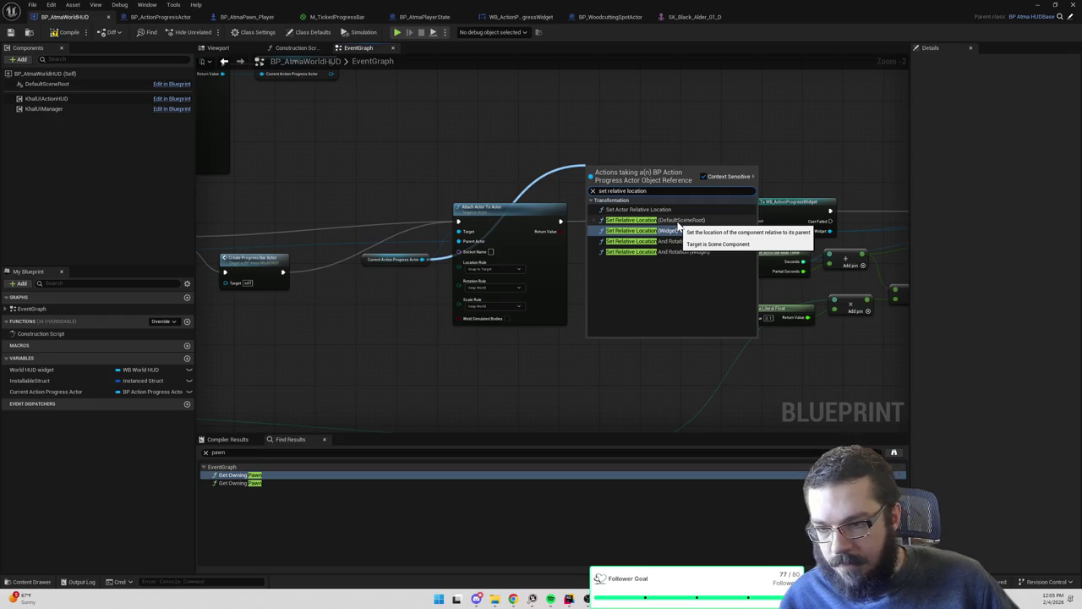
{"action": "left_click", "coordinate": [677, 221]}
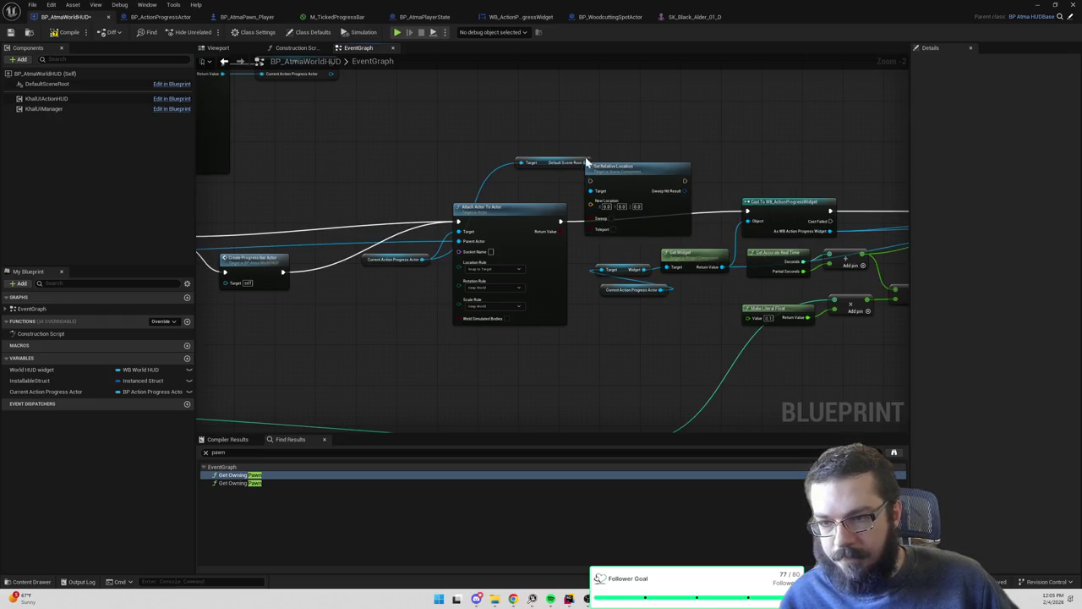
{"action": "left_click_drag", "start_coordinate": [627, 180], "coordinate": [662, 170]}
{"action": "left_click_drag", "start_coordinate": [562, 222], "coordinate": [655, 169]}
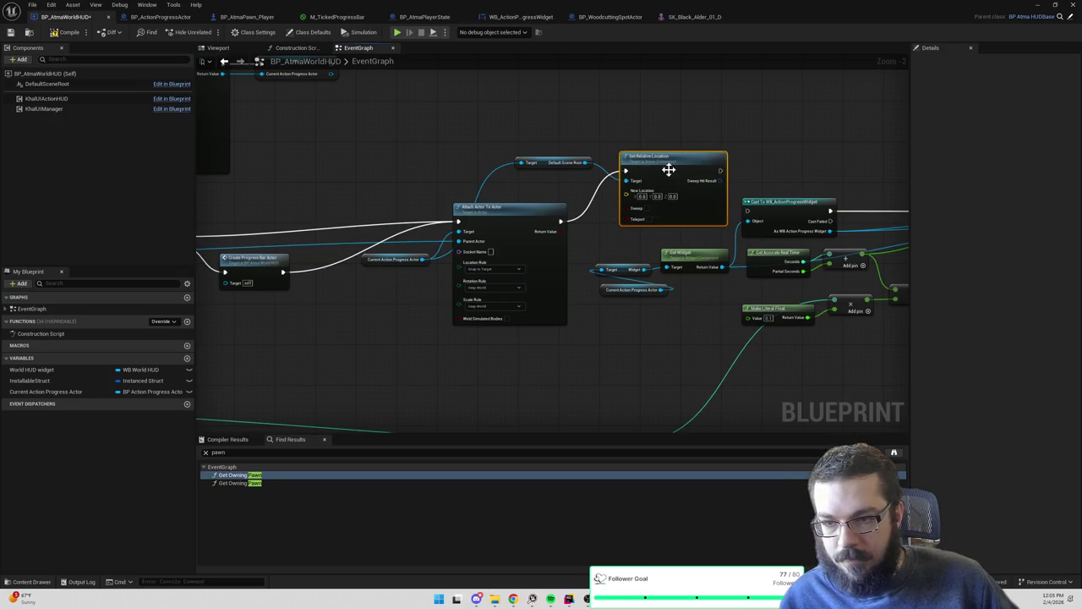
{"action": "mouse_move", "coordinate": [721, 172]}
{"action": "left_mouse_down"}
{"action": "mouse_move", "coordinate": [757, 221]}
{"action": "mouse_move", "coordinate": [728, 193]}
{"action": "mouse_move", "coordinate": [710, 198]}
{"action": "left_mouse_up"}
{"action": "mouse_move", "coordinate": [581, 105]}
{"action": "left_mouse_down"}
{"action": "mouse_move", "coordinate": [672, 164]}
{"action": "mouse_move", "coordinate": [620, 191]}
{"action": "left_mouse_up"}
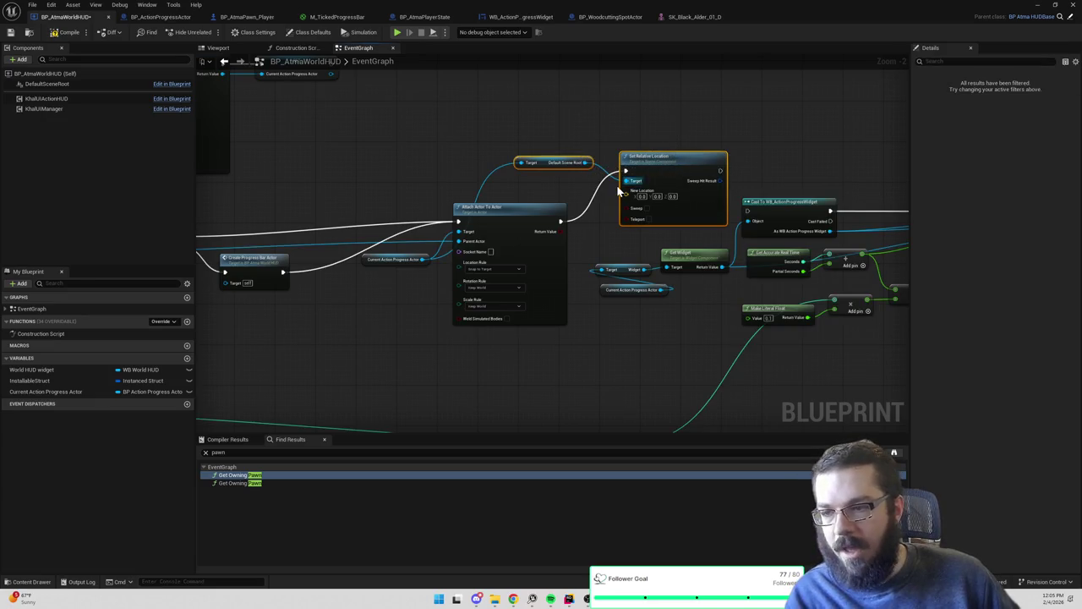
{"action": "key", "text": "Delete"}
{"action": "left_click_drag", "start_coordinate": [566, 220], "coordinate": [748, 211]}
{"action": "left_click", "coordinate": [161, 17]}
Set BP_ActionProgressActor's Widget component Location Z to 100, then minimize the Blueprint window
{"action": "left_click", "coordinate": [247, 16]}
{"action": "left_click", "coordinate": [159, 19]}
{"action": "left_click", "coordinate": [46, 96]}
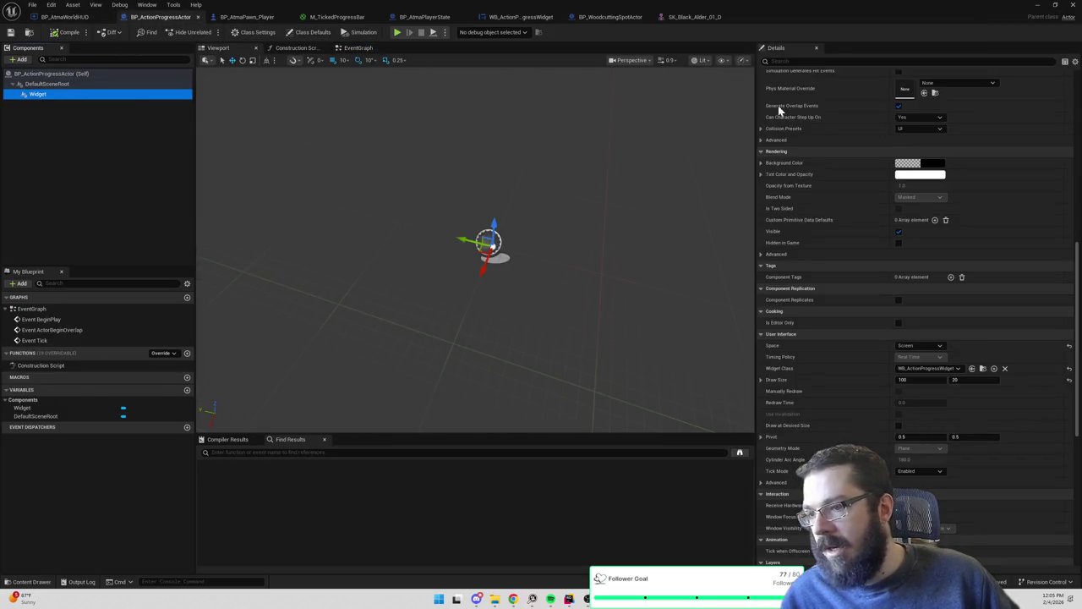
{"action": "scroll", "coordinate": [834, 158], "scroll_direction": "down", "scroll_amount": 5}
{"action": "scroll", "coordinate": [833, 166], "scroll_direction": "up", "scroll_amount": 3}
{"action": "left_click", "coordinate": [1008, 143]}
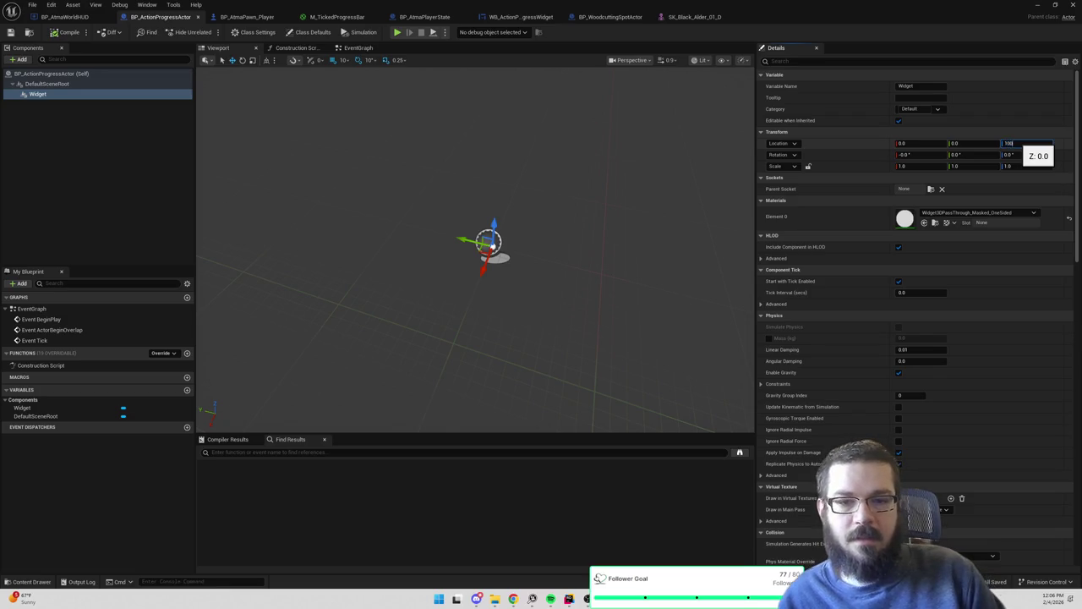
{"action": "key", "text": "Return"}
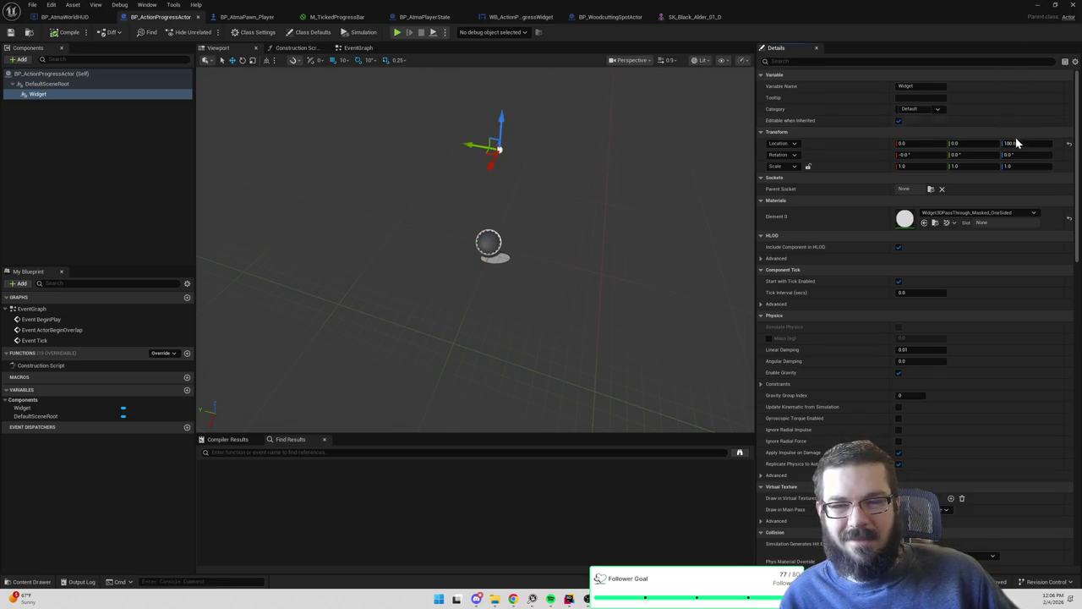
{"action": "left_click", "coordinate": [1038, 6]}
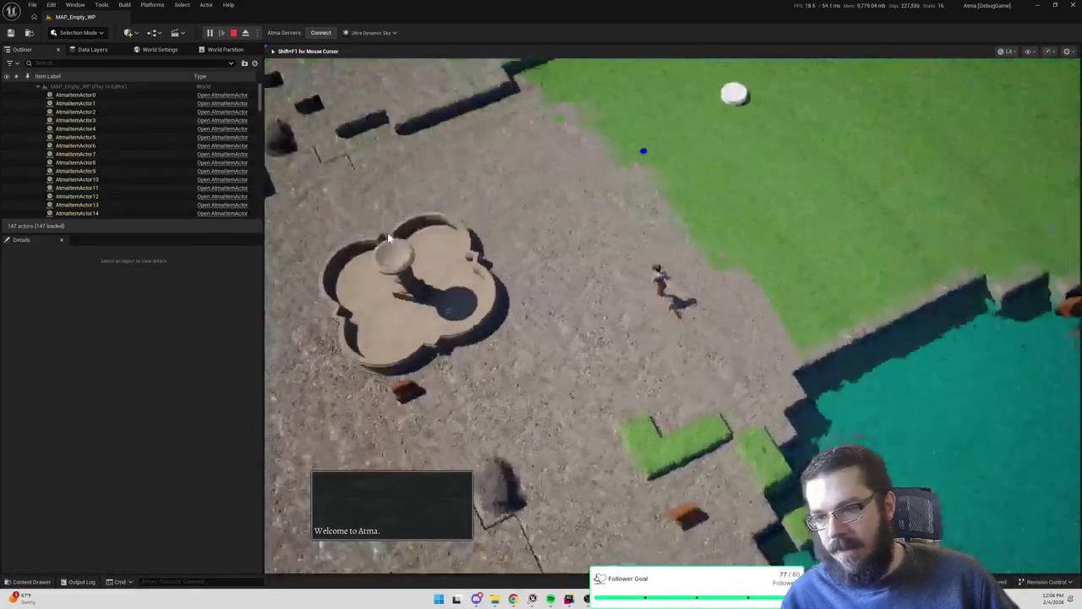
In the play session, walk the character up-left toward the tree and rotate the game camera around it
{"action": "left_click", "coordinate": [601, 84]}
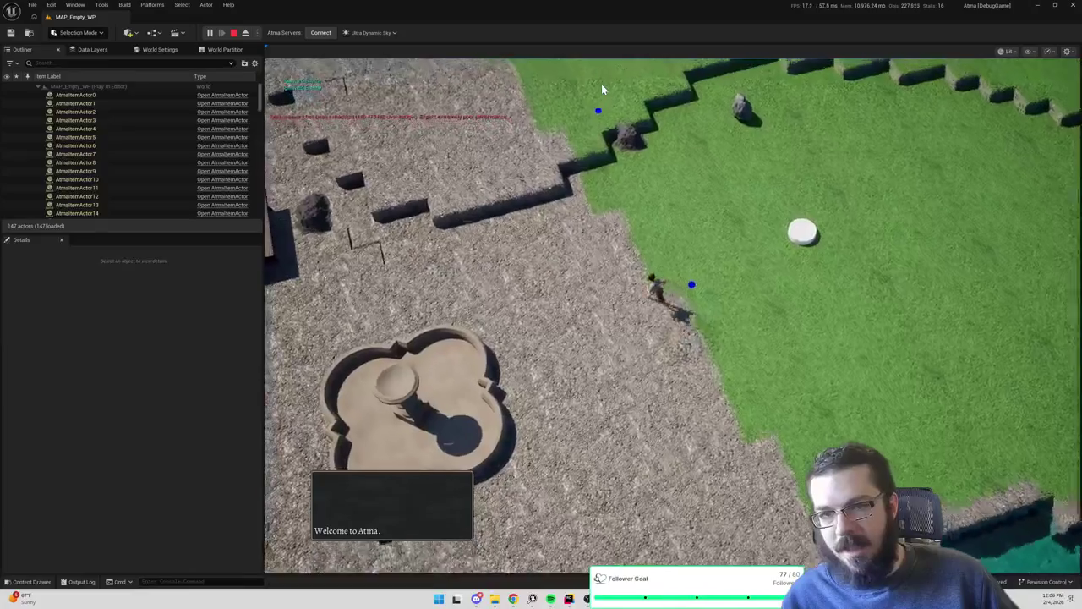
{"action": "left_click_drag", "start_coordinate": [600, 103], "coordinate": [597, 226]}
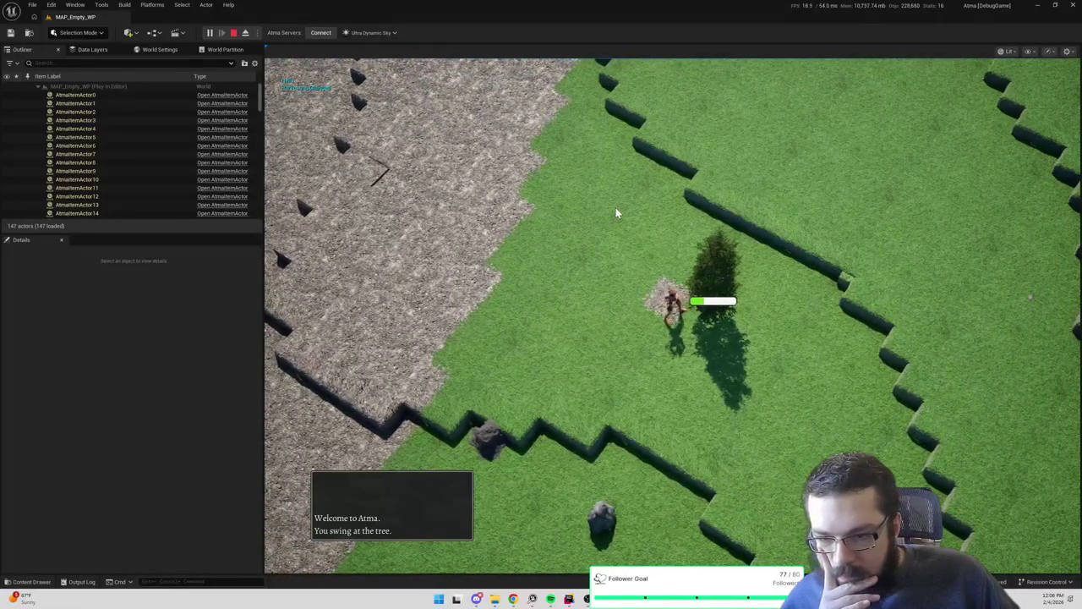
{"action": "scroll", "coordinate": [624, 310], "scroll_direction": "down", "scroll_amount": 3}
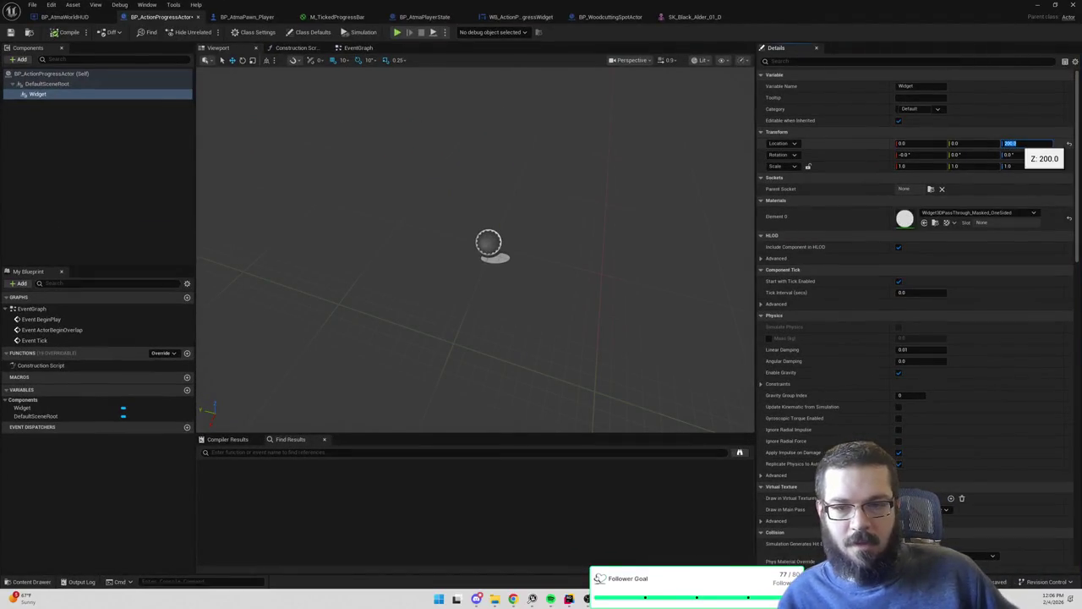
Start a new play session, walk the character to the tree and chop it, rotating the camera to watch the bar
{"action": "left_click", "coordinate": [1071, 4]}
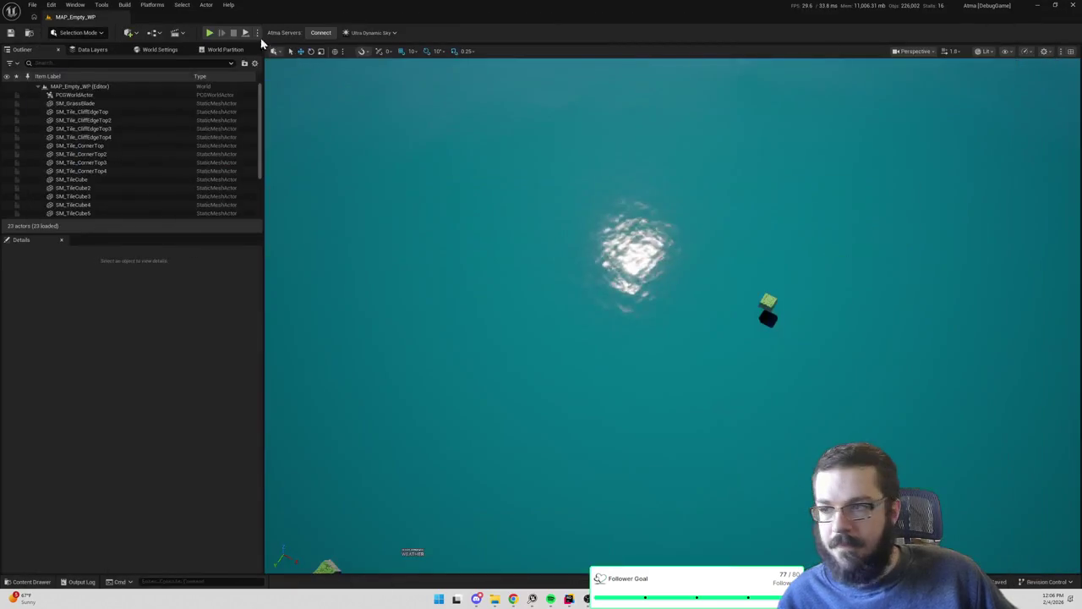
{"action": "left_click", "coordinate": [209, 33]}
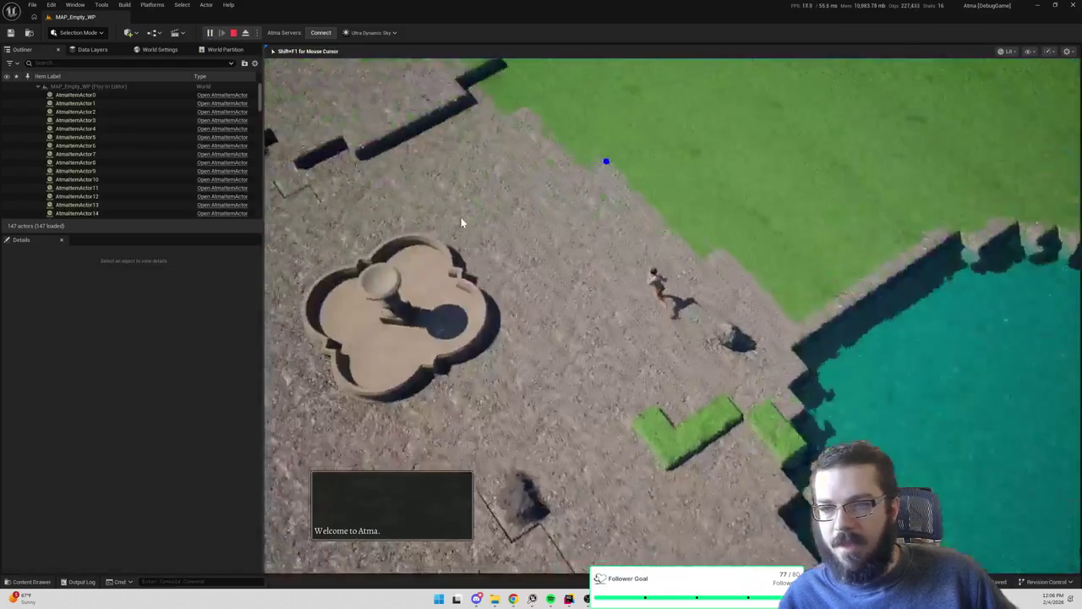
{"action": "left_click", "coordinate": [606, 85]}
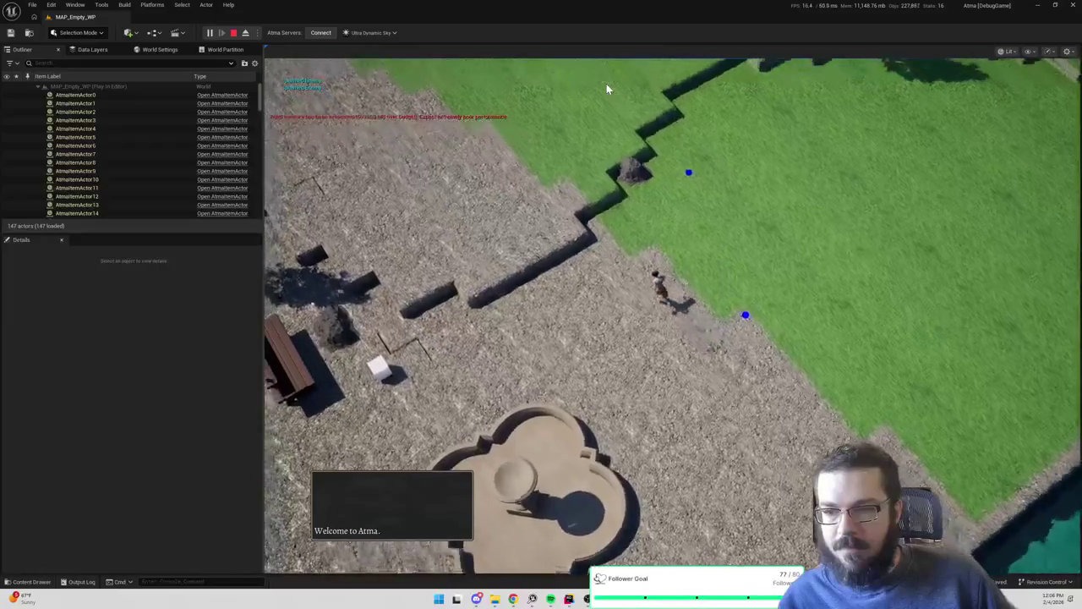
{"action": "left_click", "coordinate": [858, 144]}
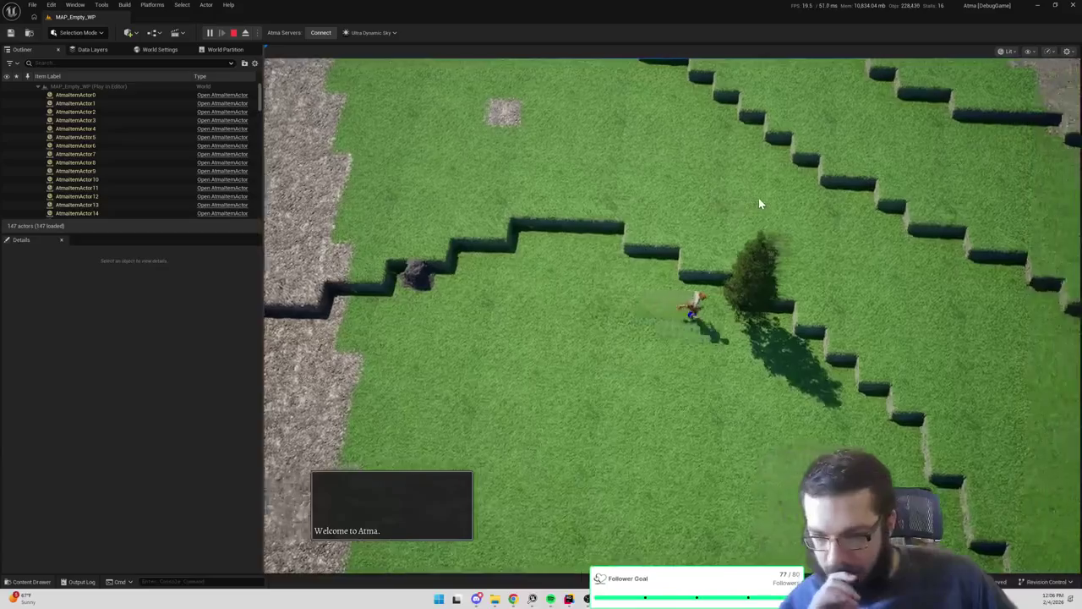
{"action": "key", "text": "e"}
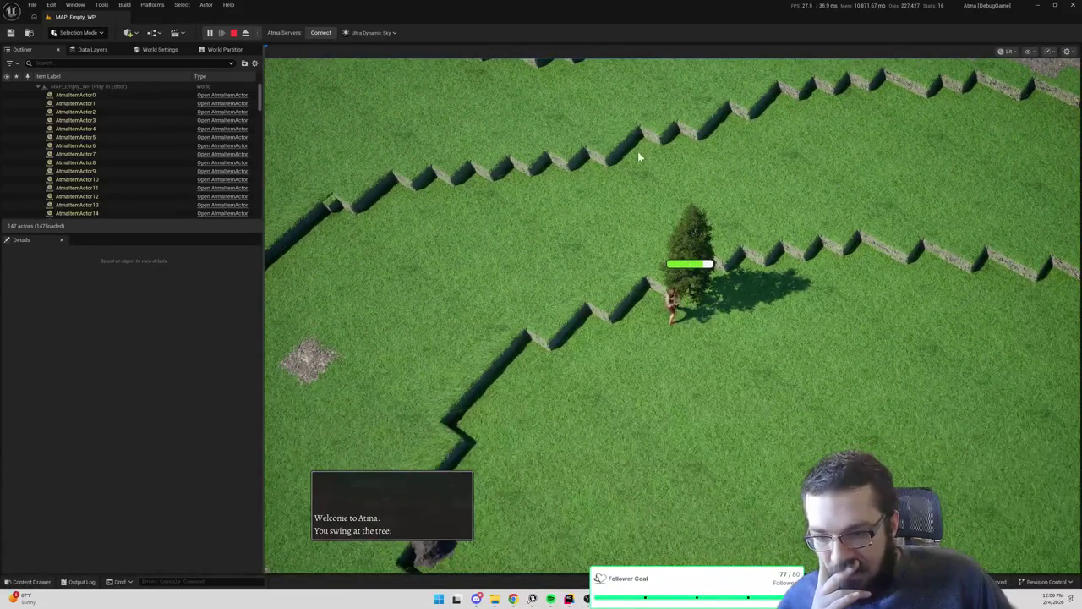
{"action": "key", "text": "e"}
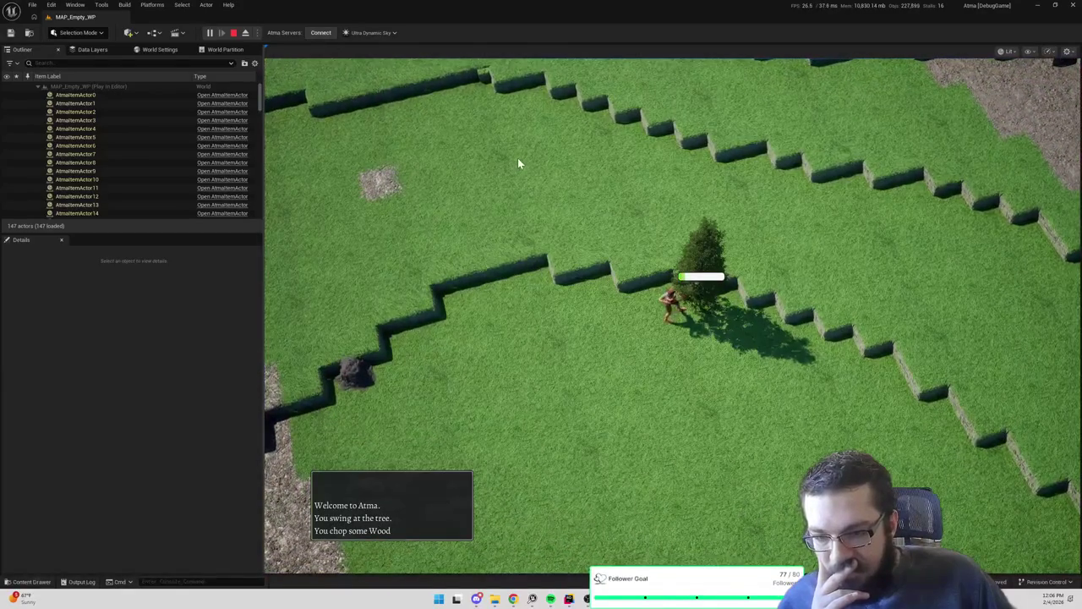
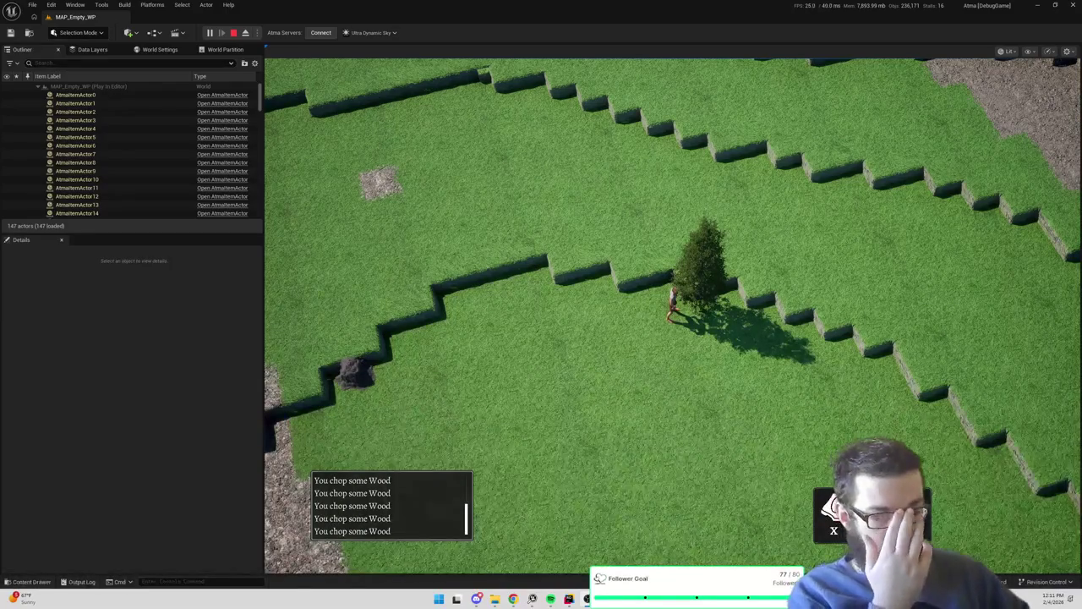
Stop the Play-In-Editor session and bring the blueprint editor window to the front
{"action": "left_click", "coordinate": [234, 34]}
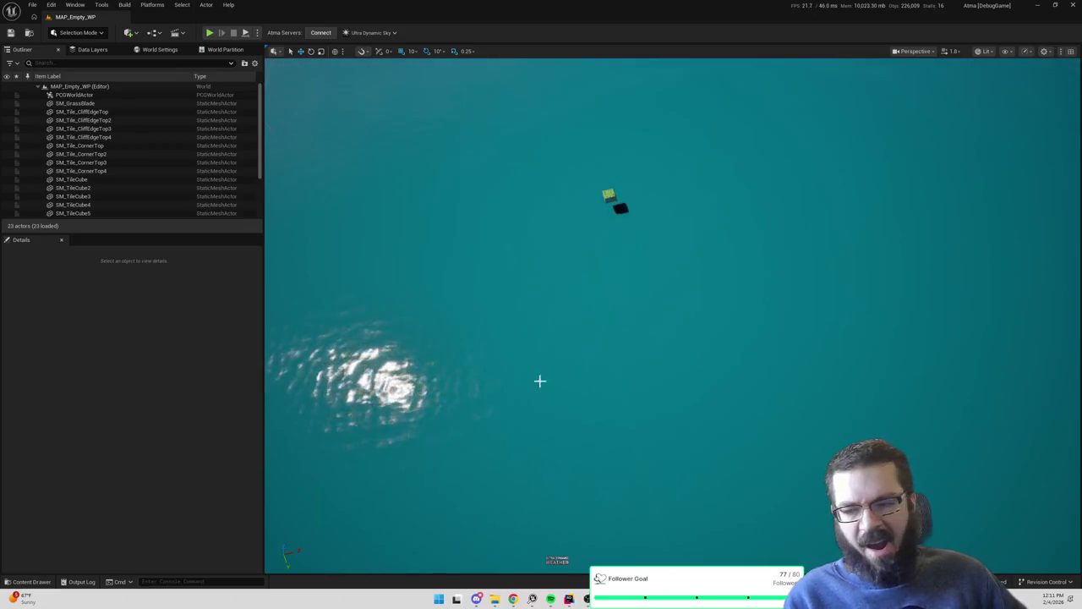
{"action": "mouse_move", "coordinate": [624, 599]}
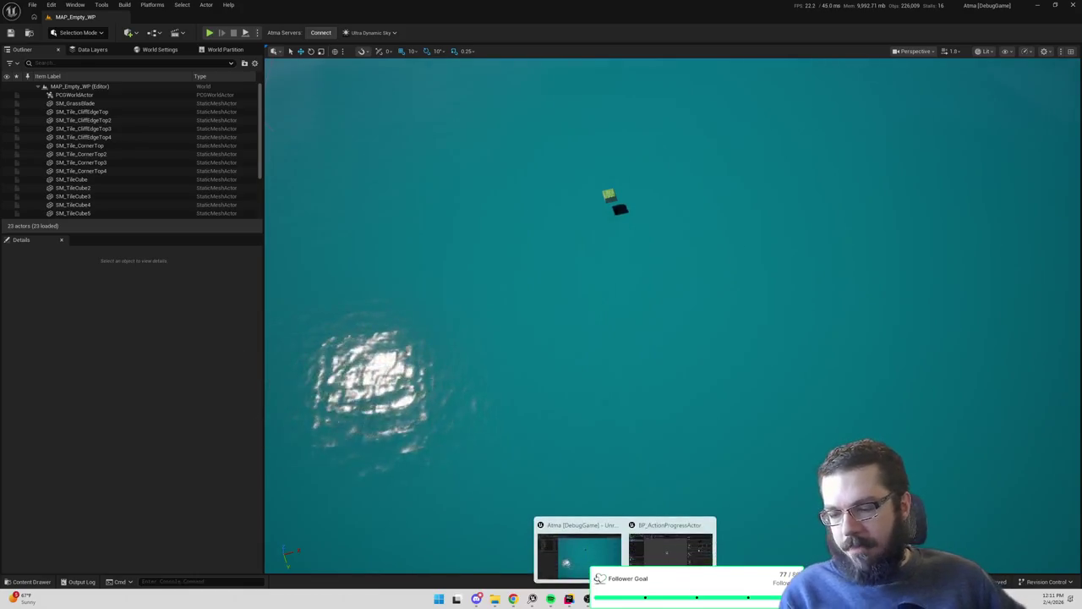
{"action": "left_click", "coordinate": [668, 550]}
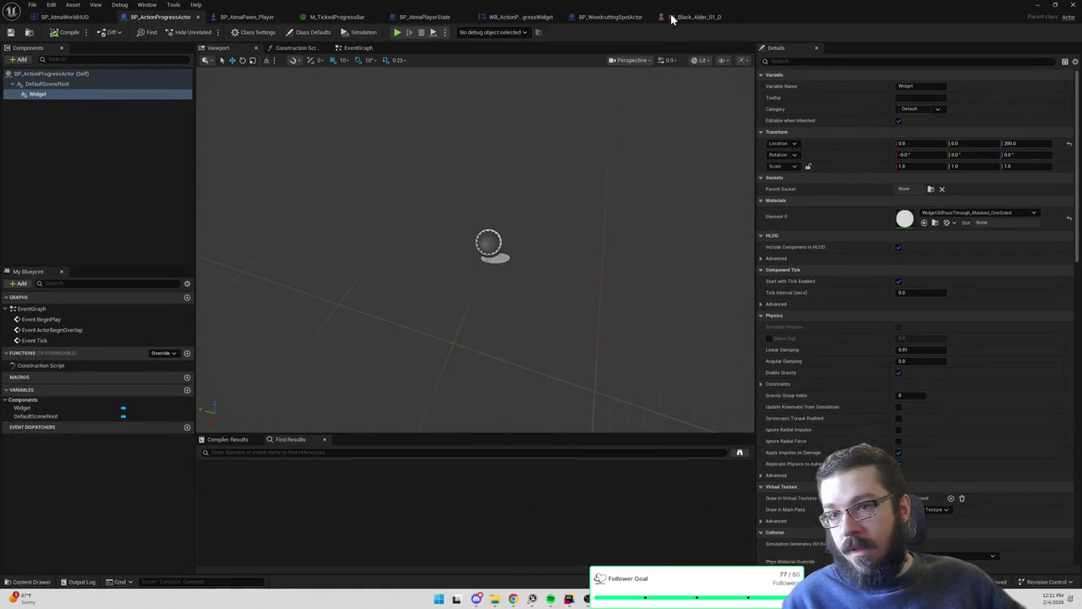
Cycle through the open asset tabs to reach the M_TickedProgressBar material graph
{"action": "left_click", "coordinate": [685, 17]}
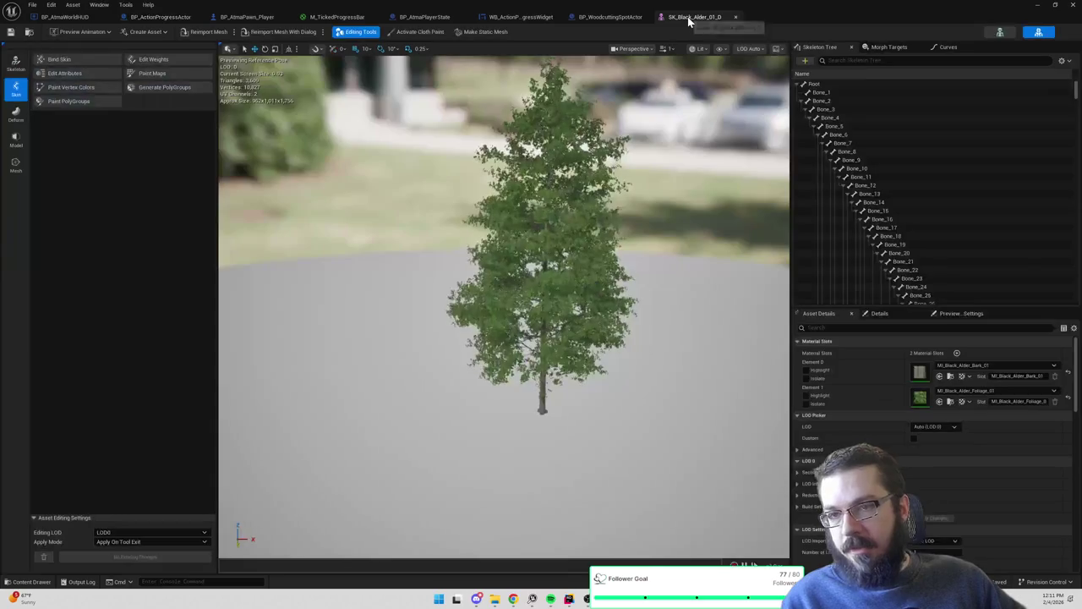
{"action": "left_click", "coordinate": [438, 19]}
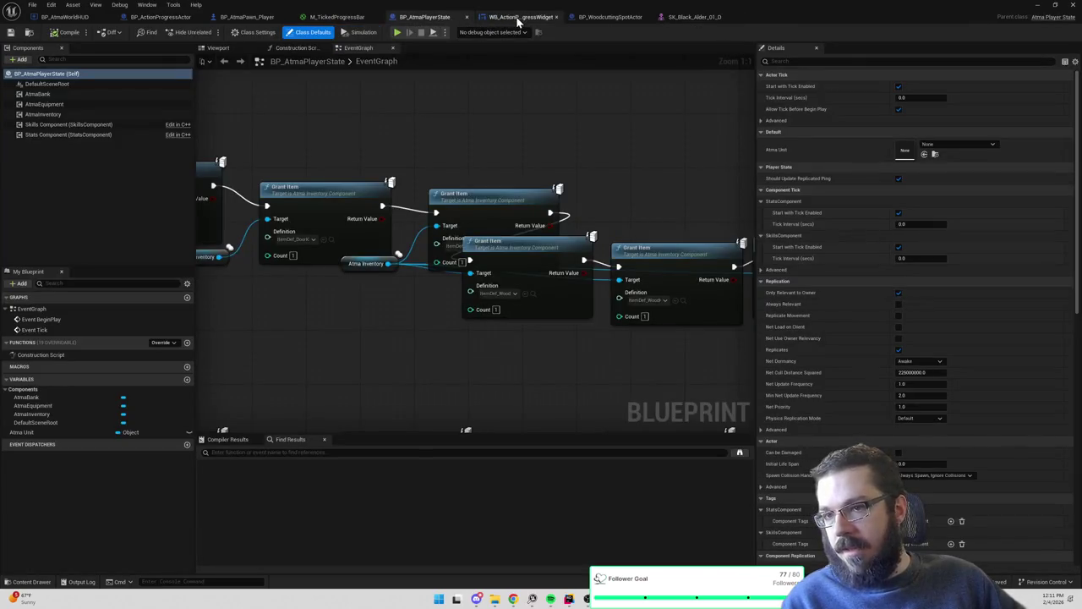
{"action": "left_click", "coordinate": [515, 18]}
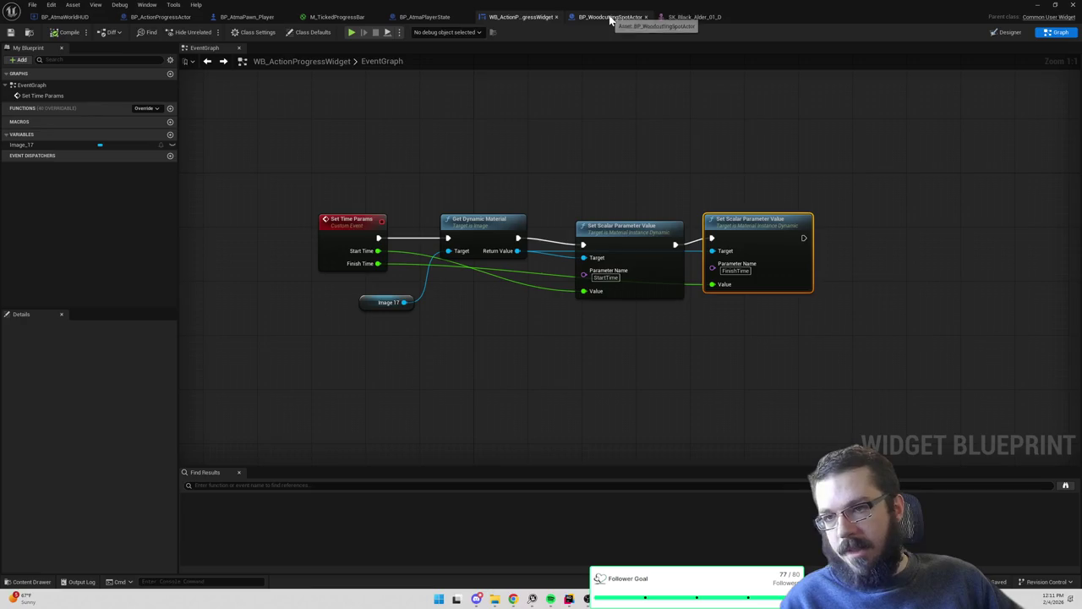
{"action": "left_click", "coordinate": [330, 16]}
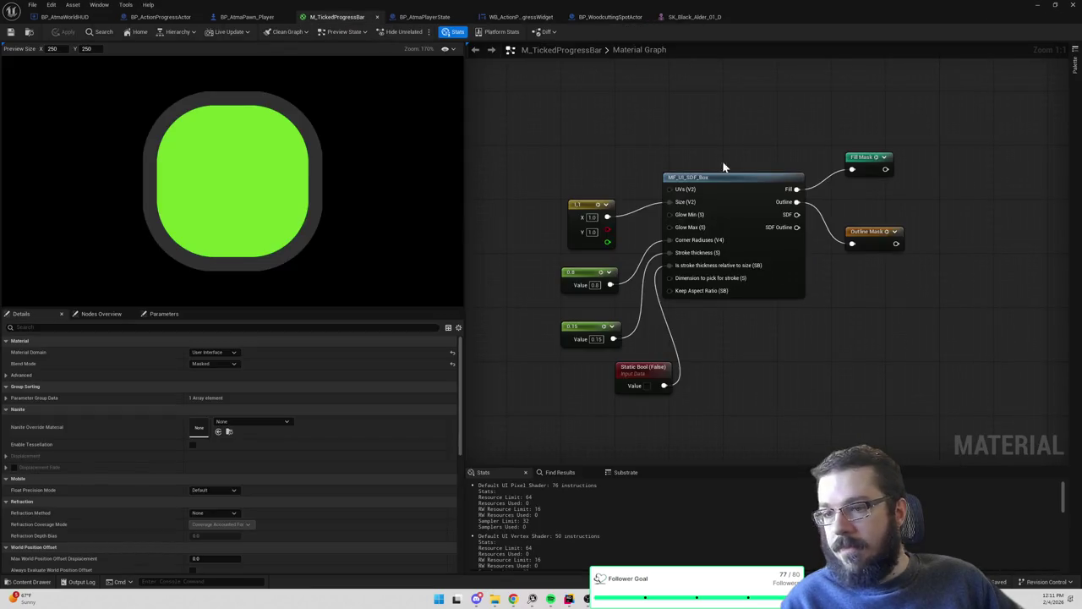
Place a Total Time node in empty space beside the FinishTime and StartTime nodes
{"action": "scroll", "coordinate": [766, 172], "scroll_direction": "down", "scroll_amount": 6}
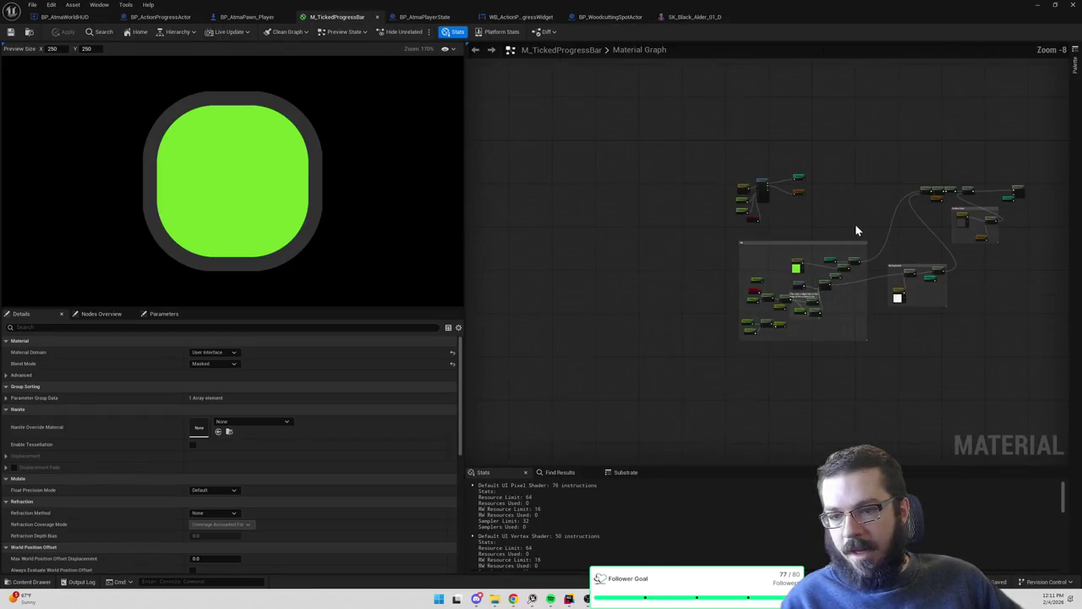
{"action": "scroll", "coordinate": [712, 199], "scroll_direction": "up", "scroll_amount": 5}
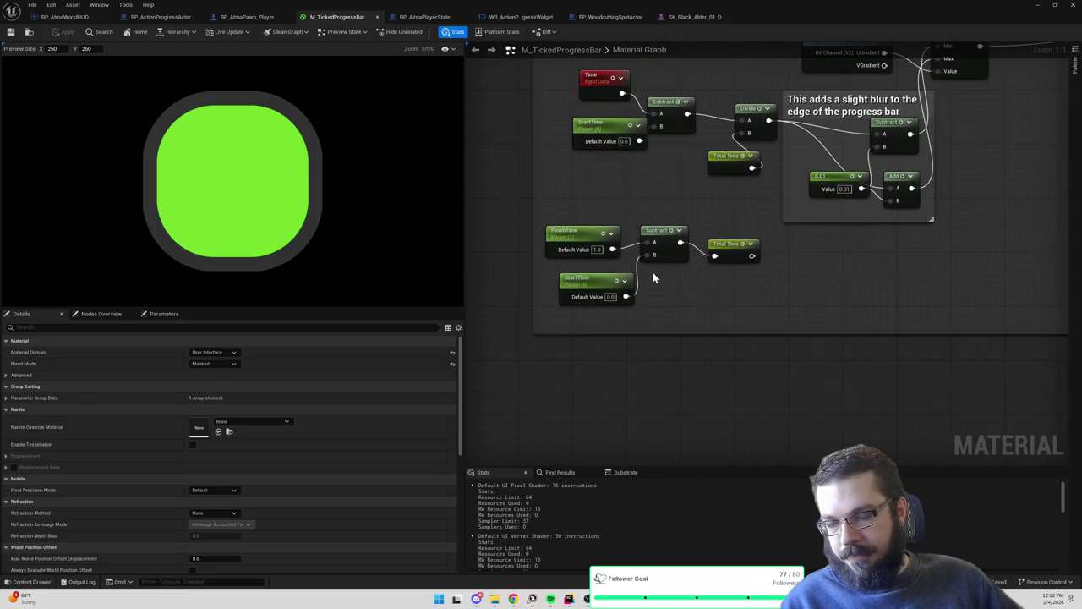
{"action": "left_click_drag", "start_coordinate": [563, 218], "coordinate": [773, 330]}
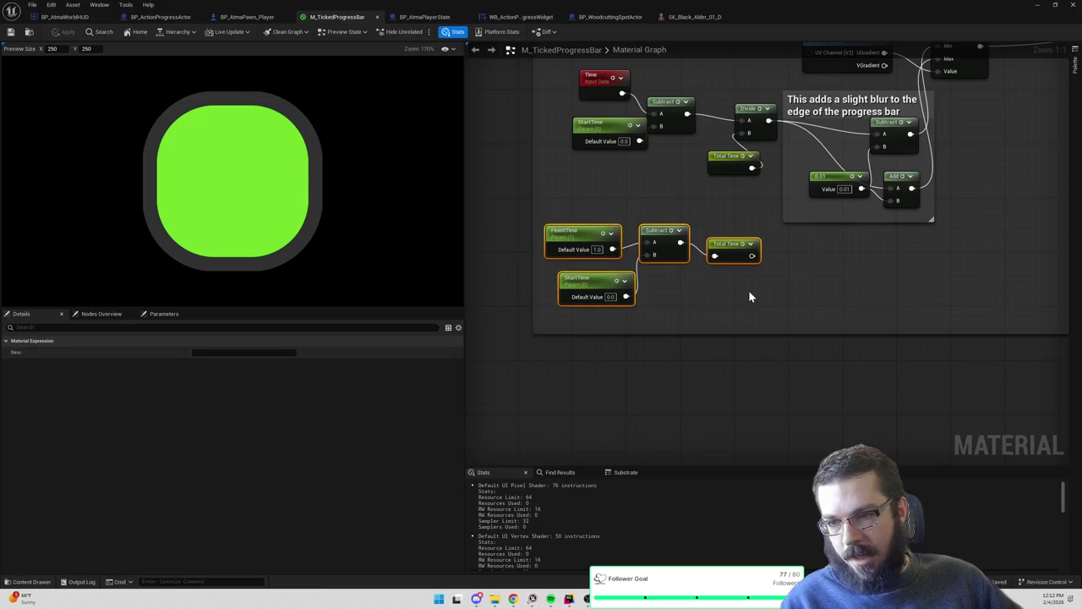
{"action": "scroll", "coordinate": [779, 254], "scroll_direction": "down", "scroll_amount": 3}
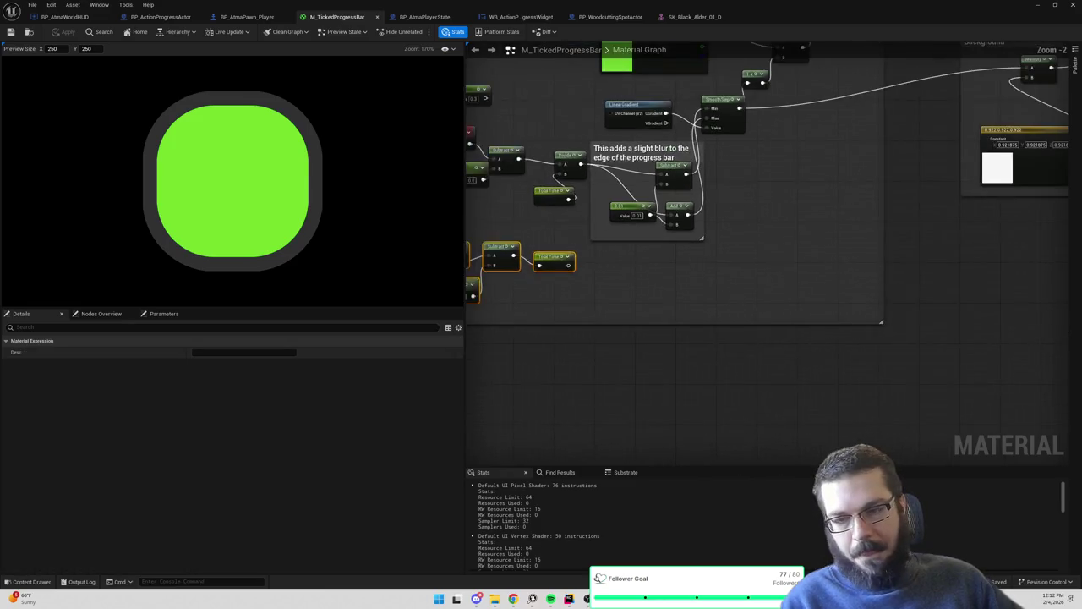
{"action": "right_click", "coordinate": [779, 258]}
{"action": "type", "text": "to"}
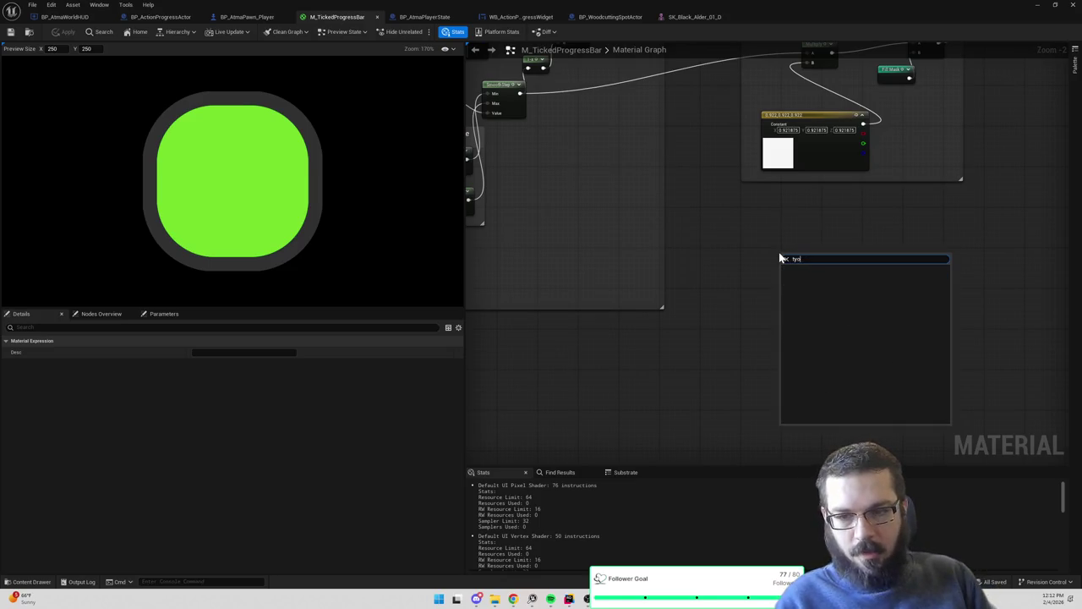
{"action": "key", "text": "Return"}
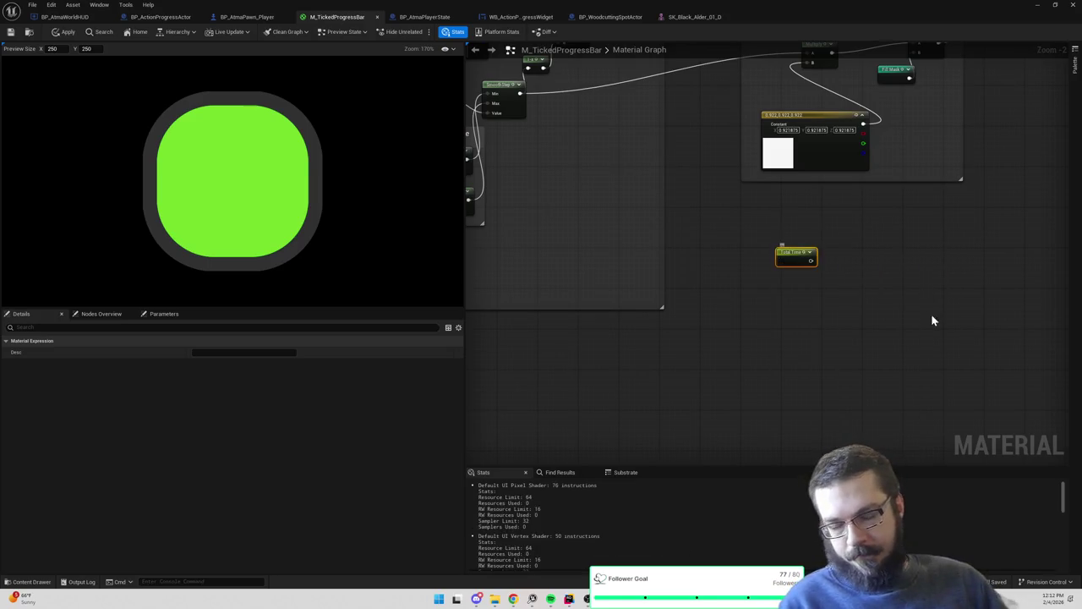
Try a Divide-by-2.0 node fed by Total Time, then delete it
{"action": "scroll", "coordinate": [773, 240], "scroll_direction": "up", "scroll_amount": 3}
{"action": "left_click_drag", "start_coordinate": [770, 243], "coordinate": [814, 251]}
{"action": "type", "text": "/"}
{"action": "key", "text": "Return"}
{"action": "left_click", "coordinate": [830, 277]}
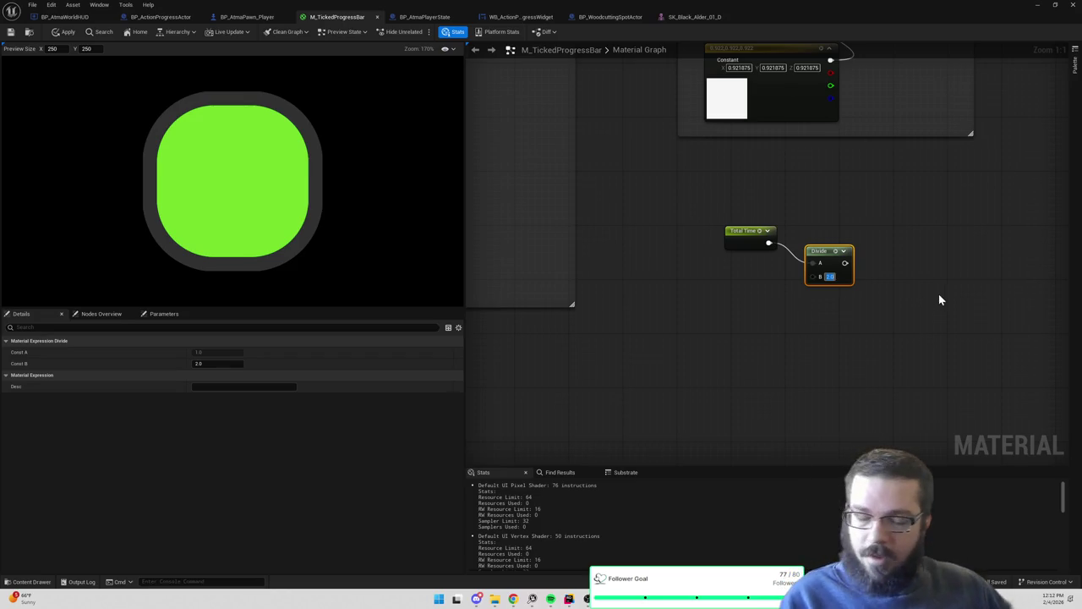
{"action": "left_click", "coordinate": [937, 302]}
{"action": "left_click_drag", "start_coordinate": [875, 230], "coordinate": [817, 312]}
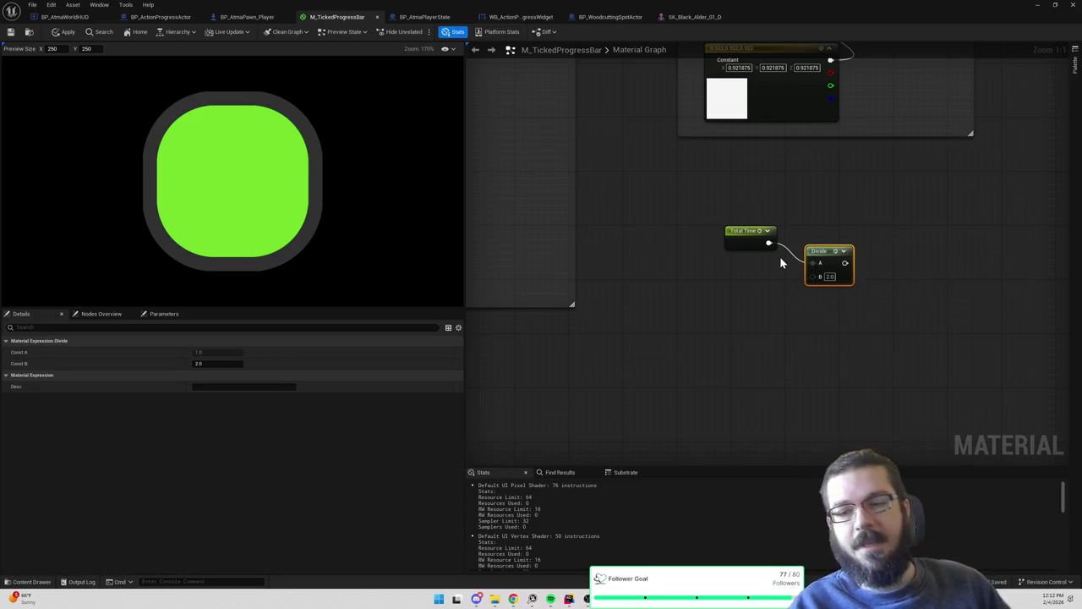
{"action": "key", "text": "Delete"}
{"action": "left_click_drag", "start_coordinate": [768, 242], "coordinate": [806, 259]}
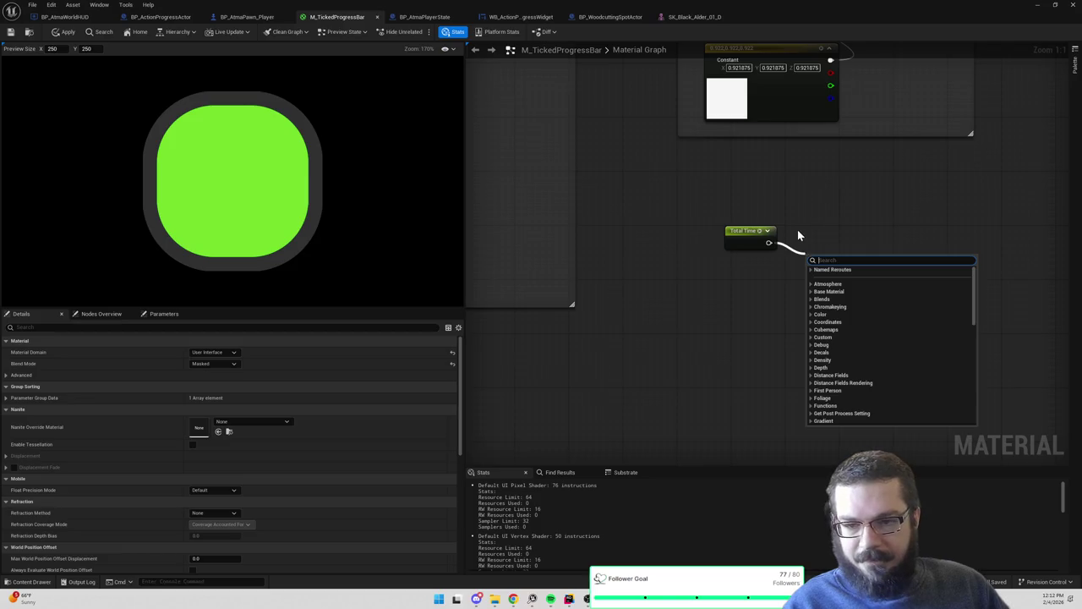
{"action": "key", "text": "Escape"}
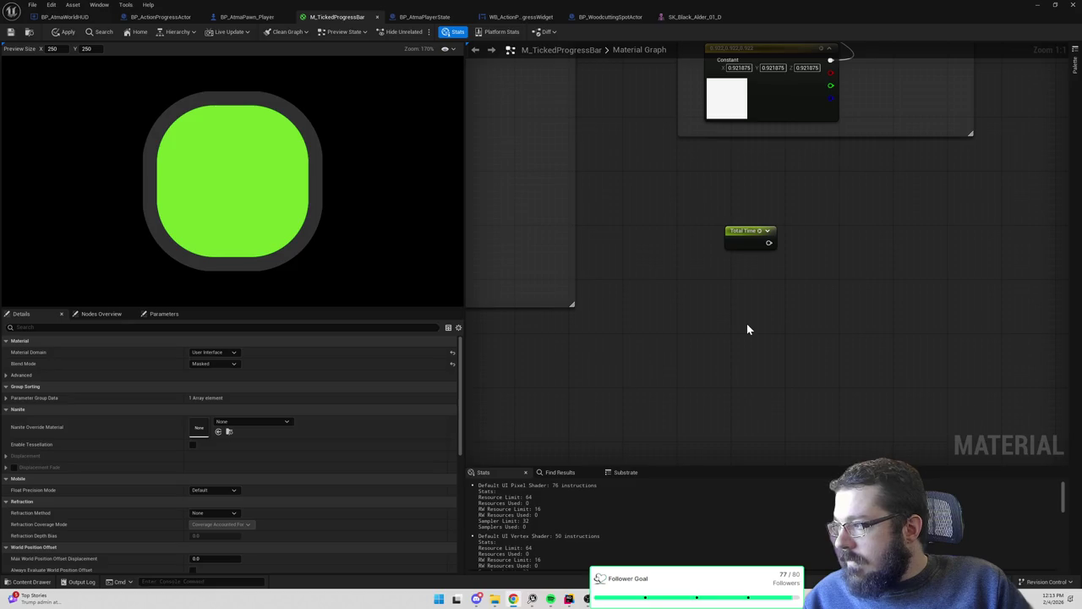
{"action": "right_click", "coordinate": [756, 296]}
{"action": "type", "text": "lineargrad"}
{"action": "key", "text": "Return"}
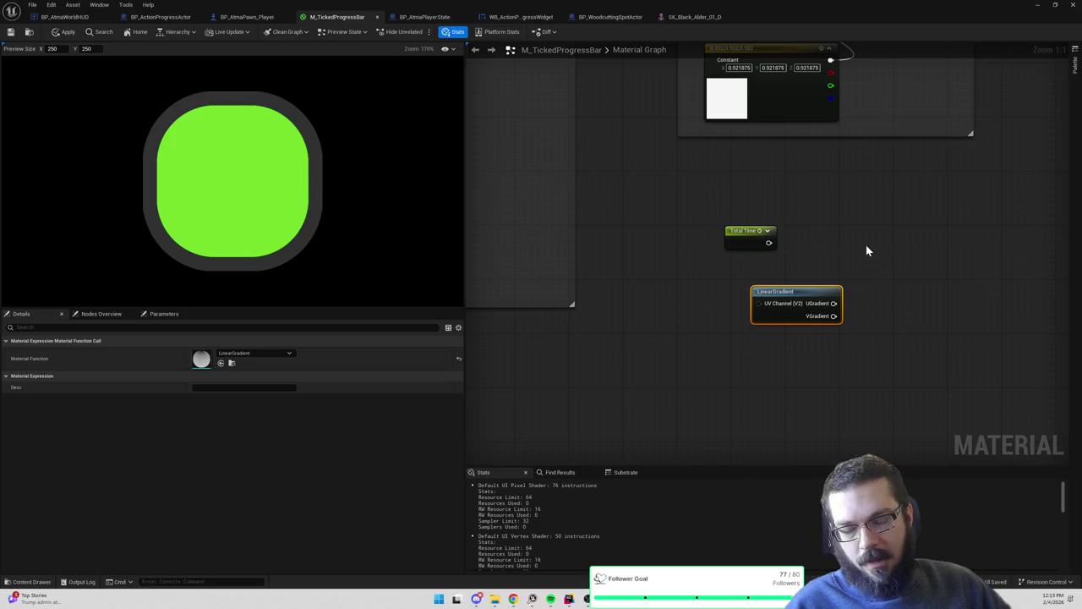
{"action": "left_click_drag", "start_coordinate": [834, 303], "coordinate": [863, 310]}
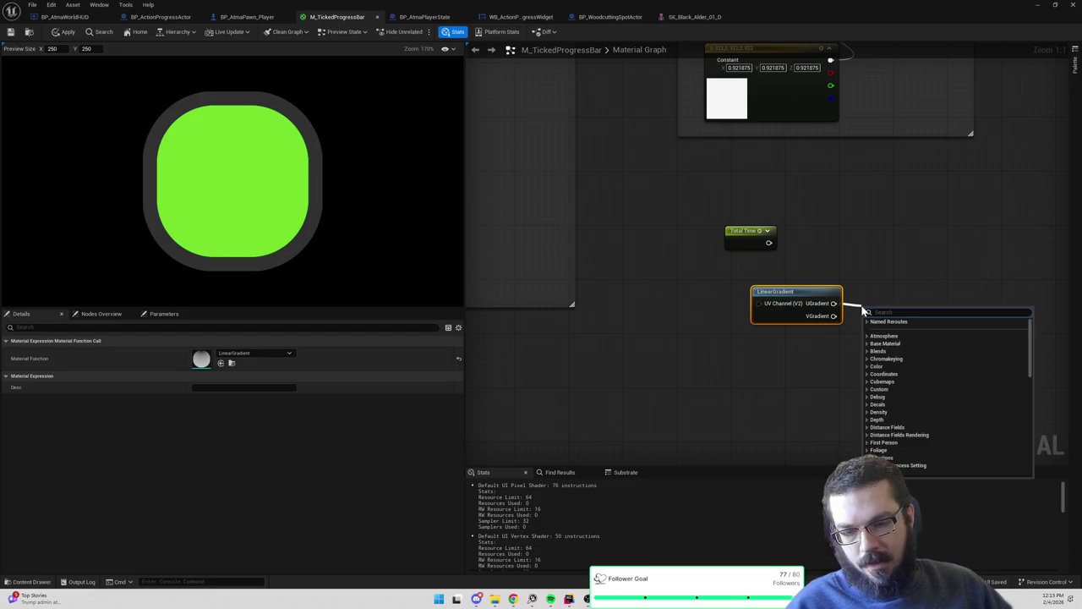
{"action": "type", "text": "floor"}
{"action": "key", "text": "Return"}
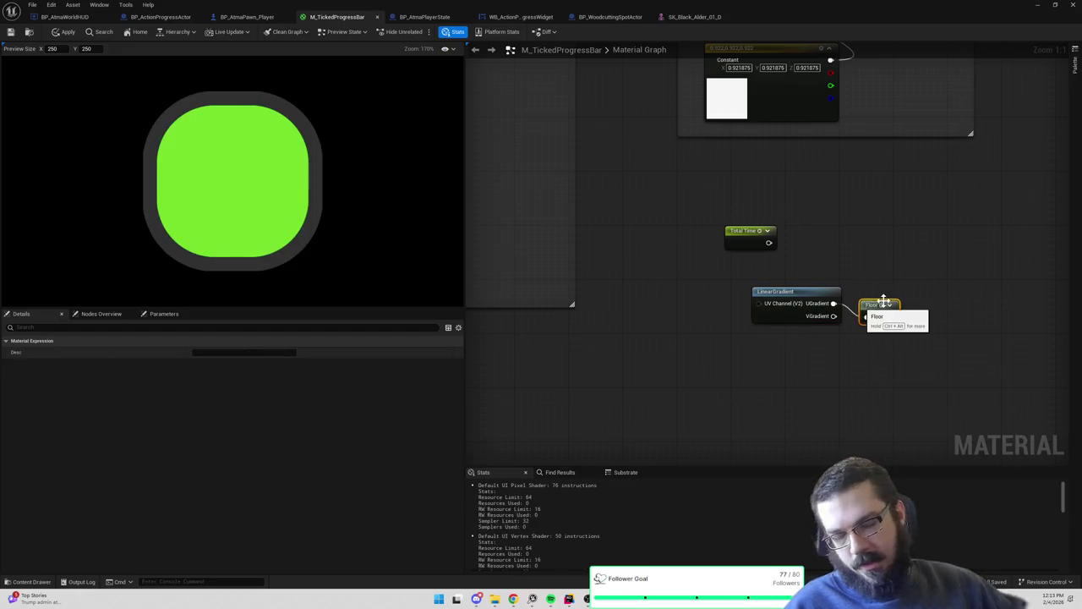
{"action": "left_click_drag", "start_coordinate": [864, 306], "coordinate": [864, 299]}
{"action": "right_click", "coordinate": [869, 304]}
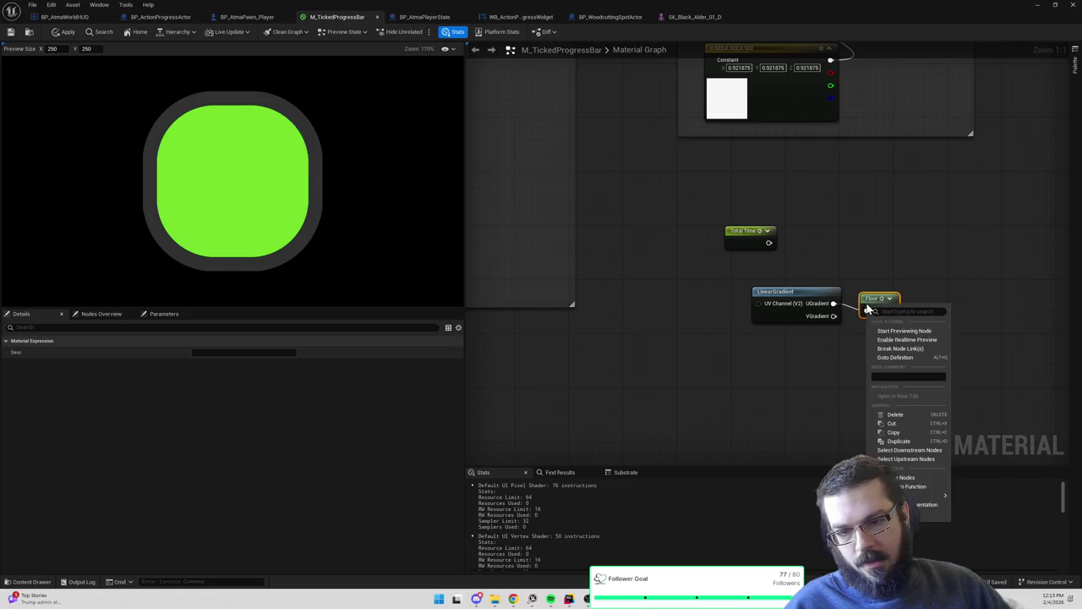
{"action": "left_click", "coordinate": [895, 333]}
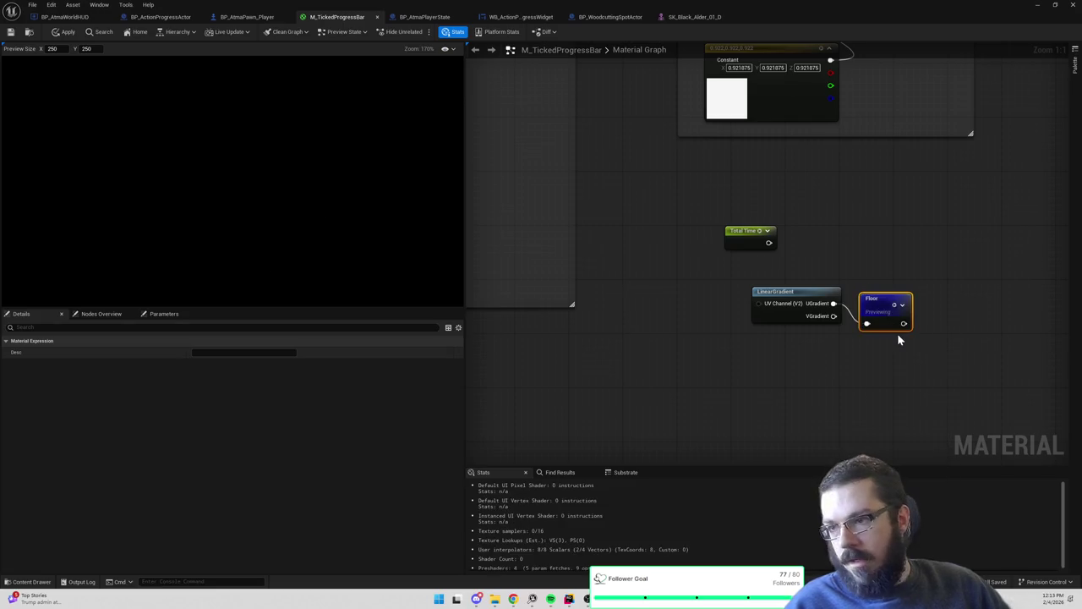
{"action": "left_click_drag", "start_coordinate": [886, 304], "coordinate": [886, 291]}
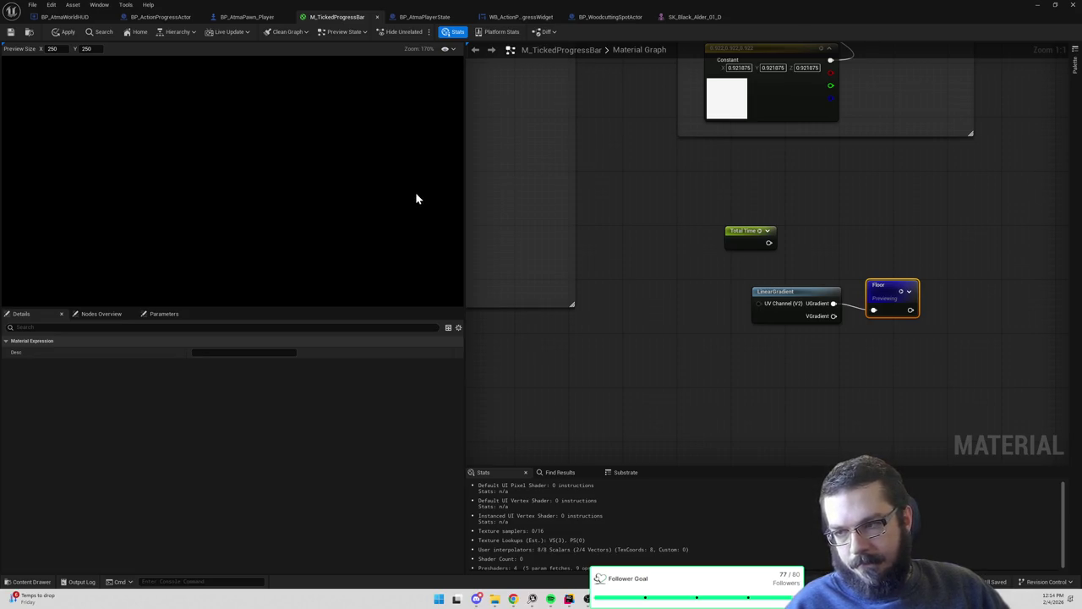
{"action": "right_click", "coordinate": [822, 297]}
{"action": "left_click", "coordinate": [849, 254]}
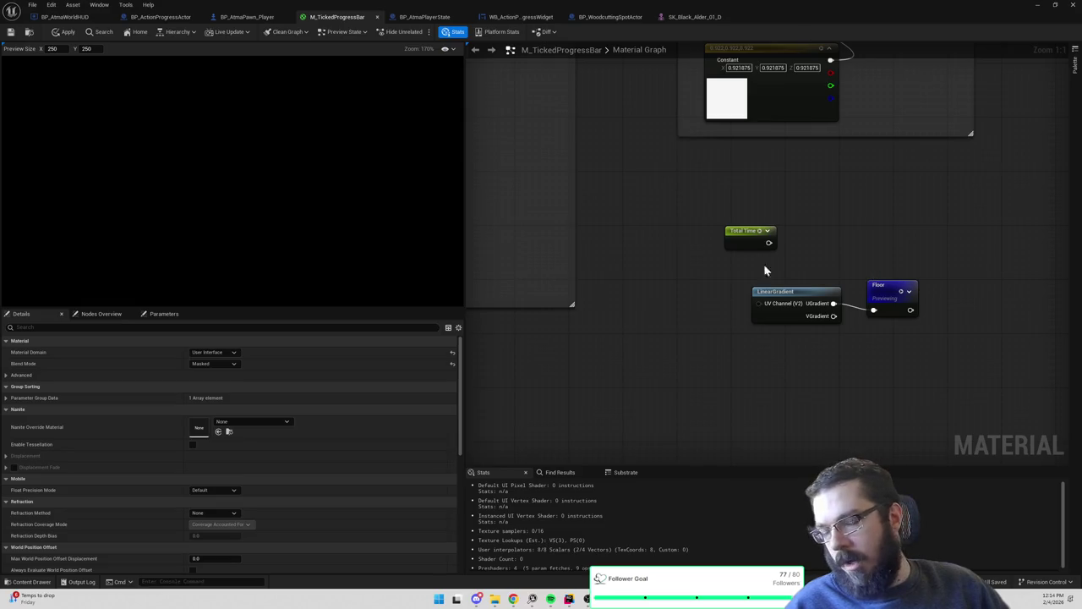
{"action": "right_click", "coordinate": [817, 306]}
{"action": "left_click", "coordinate": [844, 329]}
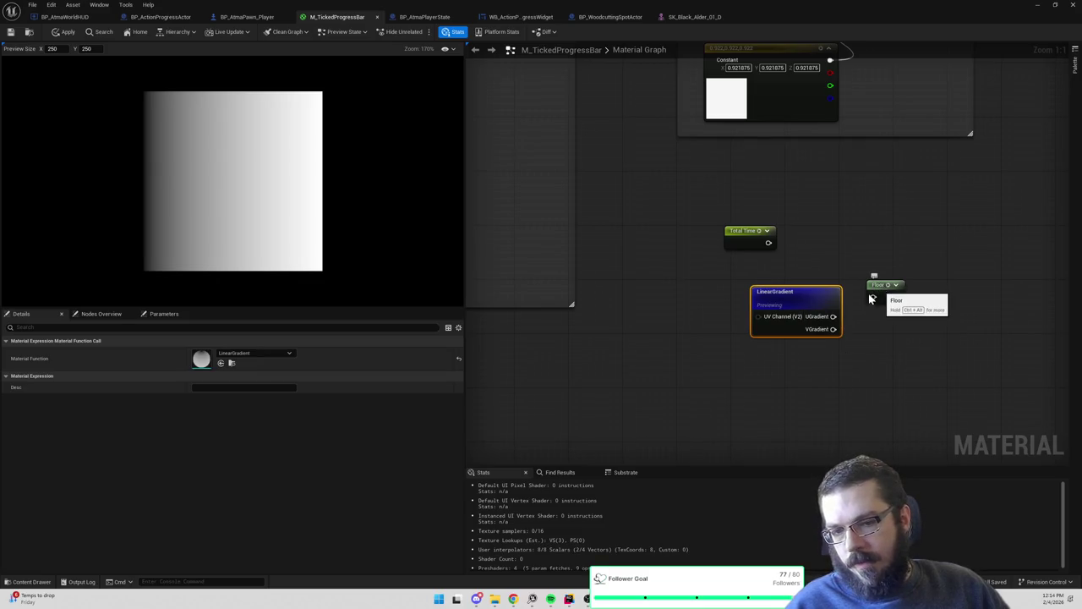
{"action": "left_click_drag", "start_coordinate": [833, 317], "coordinate": [874, 297]}
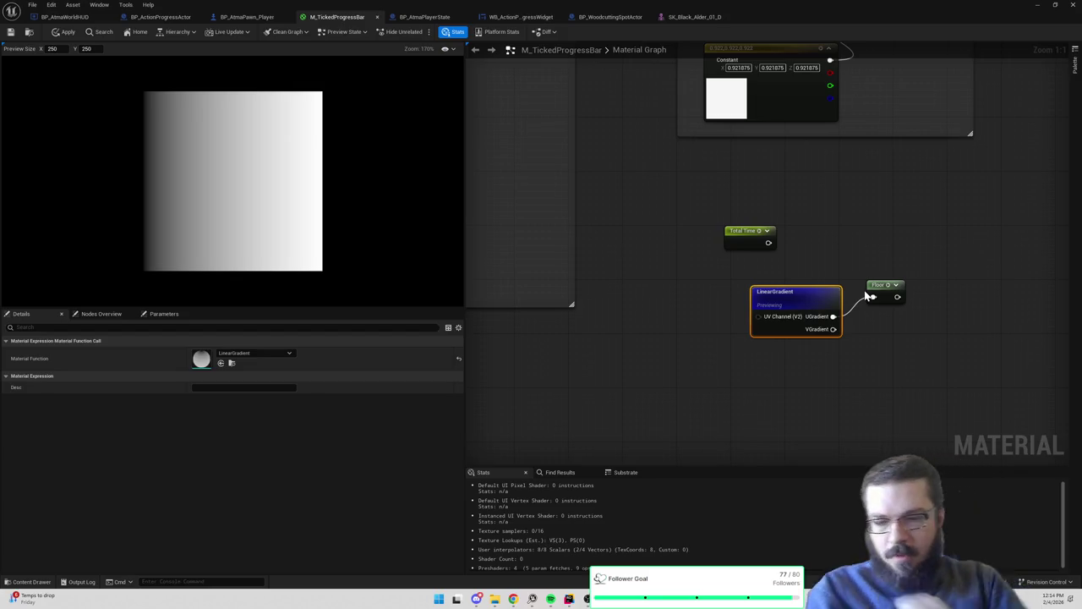
{"action": "left_click_drag", "start_coordinate": [910, 350], "coordinate": [777, 285]}
{"action": "key", "text": "Delete"}
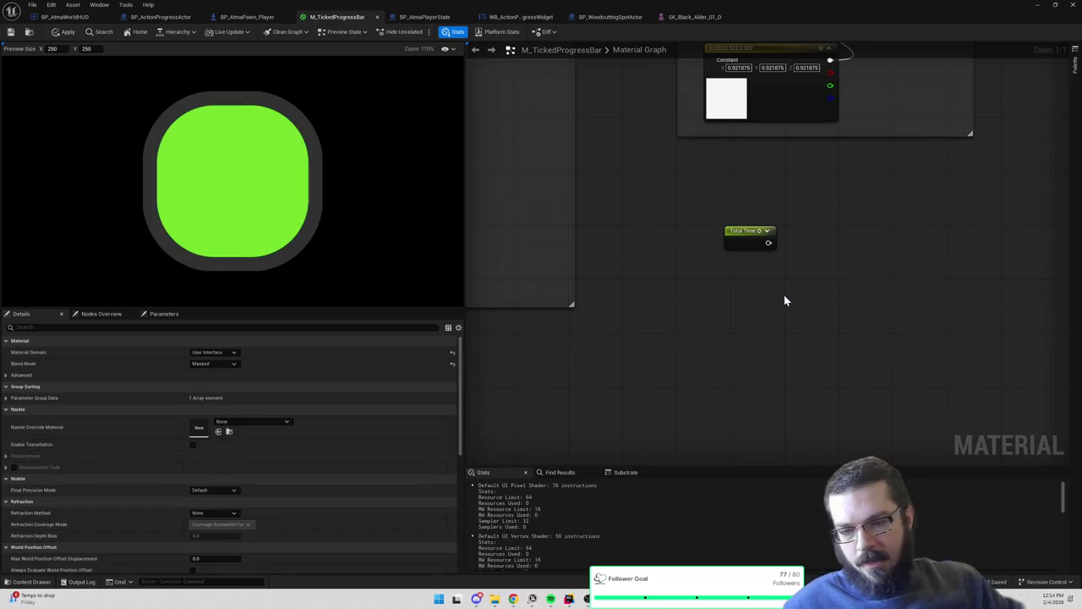
Place a Constant3Vector node and set its colour to white
{"action": "left_click", "coordinate": [793, 303]}
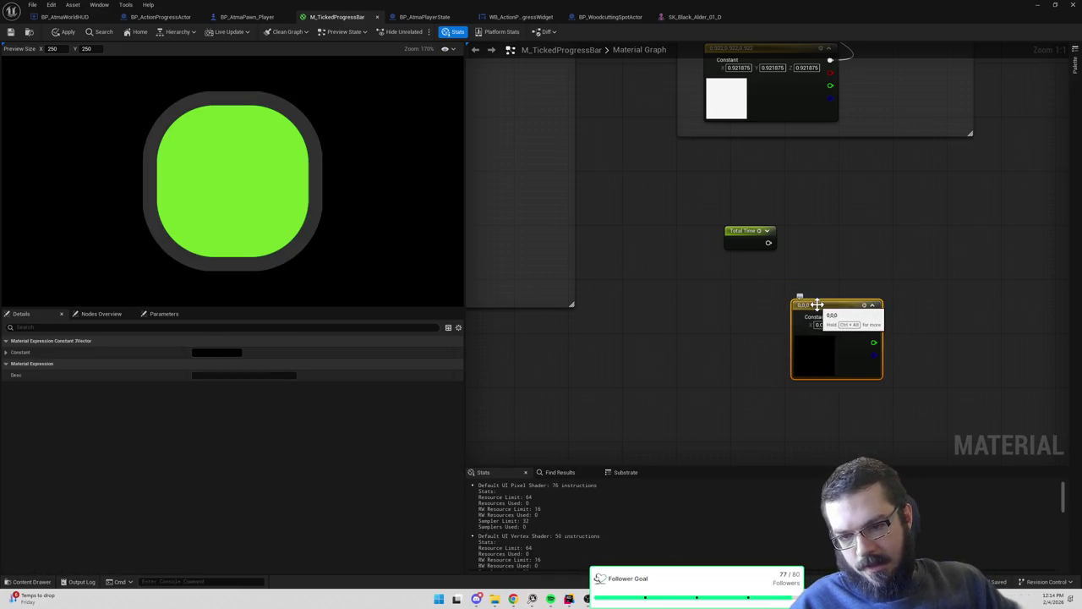
{"action": "double_click", "coordinate": [820, 350]}
{"action": "left_click", "coordinate": [946, 517]}
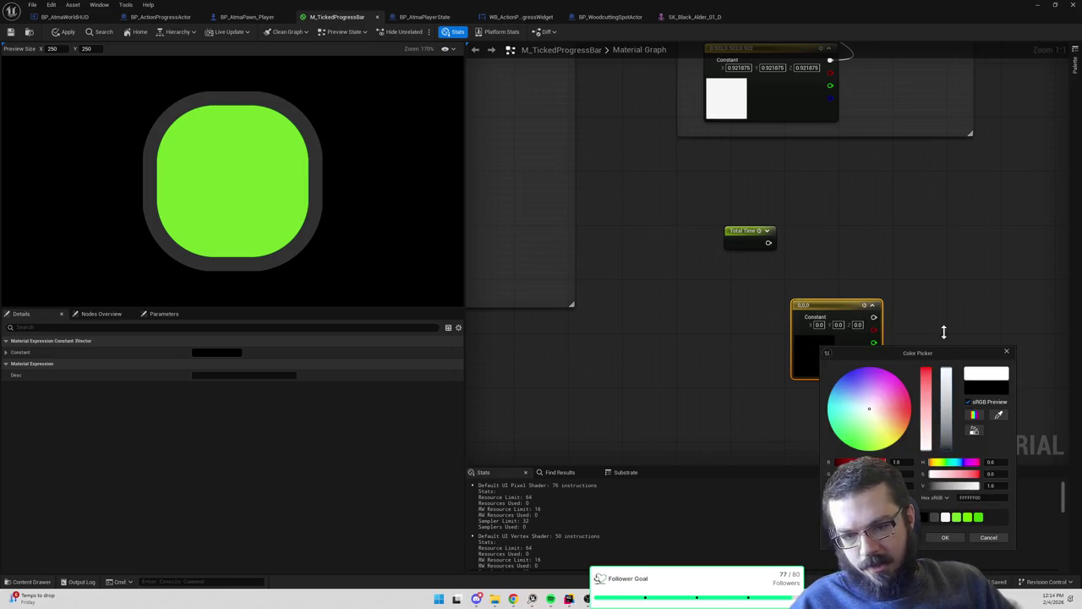
{"action": "left_click", "coordinate": [944, 538]}
Add a Sine node wired from the constant and preview its output
{"action": "mouse_move", "coordinate": [873, 317]}
{"action": "left_mouse_down"}
{"action": "mouse_move", "coordinate": [930, 326]}
{"action": "mouse_move", "coordinate": [914, 321]}
{"action": "left_mouse_up"}
{"action": "type", "text": "sin"}
{"action": "key", "text": "Return"}
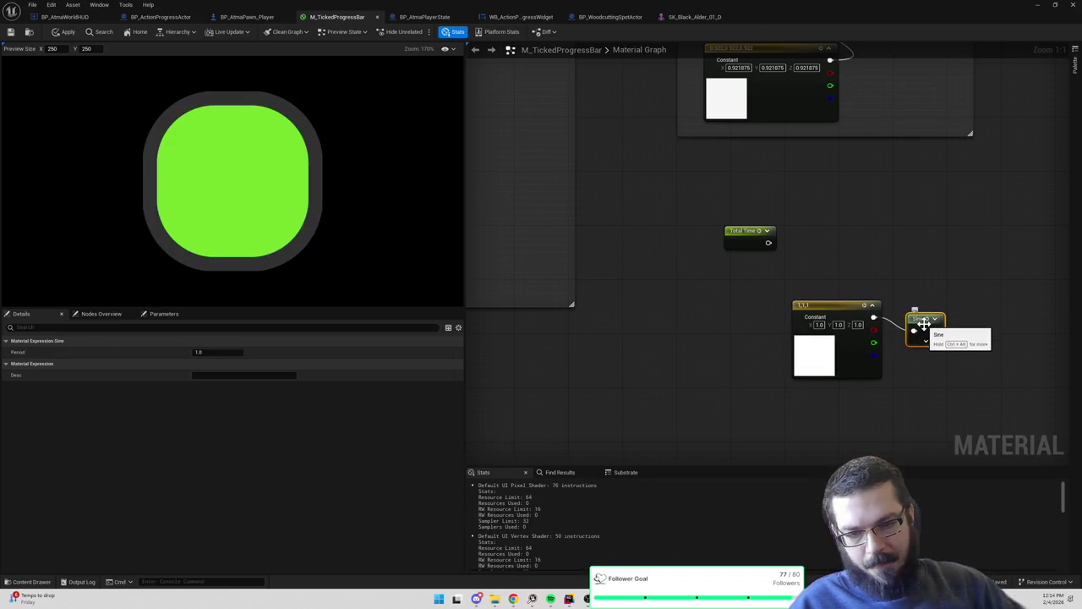
{"action": "right_click", "coordinate": [926, 326]}
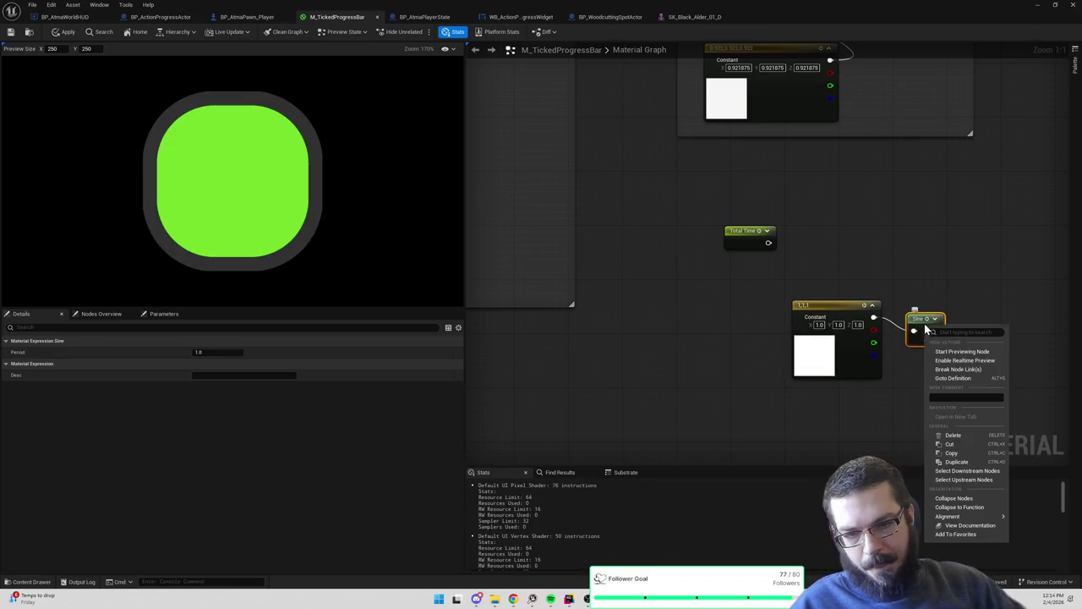
{"action": "left_click", "coordinate": [945, 360]}
{"action": "mouse_move", "coordinate": [918, 310]}
{"action": "left_mouse_down"}
{"action": "mouse_move", "coordinate": [908, 286]}
{"action": "mouse_move", "coordinate": [870, 284]}
{"action": "left_mouse_up"}
Set the Constant3Vector's X, Y and Z values to 0, making it black
{"action": "left_click", "coordinate": [758, 320]}
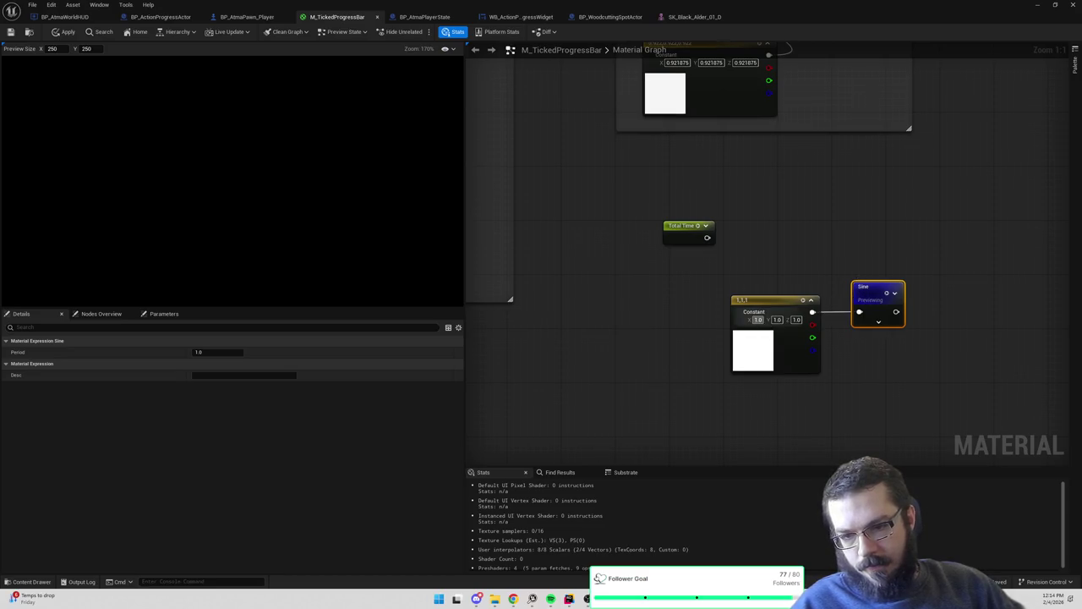
{"action": "type", "text": "0"}
{"action": "key", "text": "Tab"}
{"action": "type", "text": "0"}
{"action": "key", "text": "Tab"}
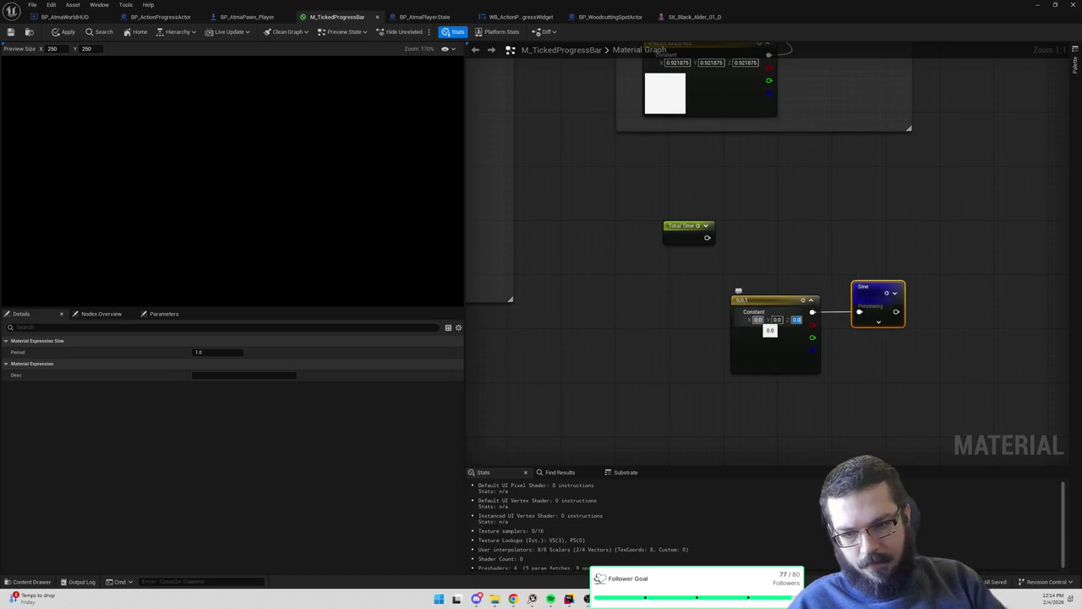
{"action": "type", "text": "0"}
{"action": "key", "text": "Return"}
{"action": "left_click", "coordinate": [811, 267]}
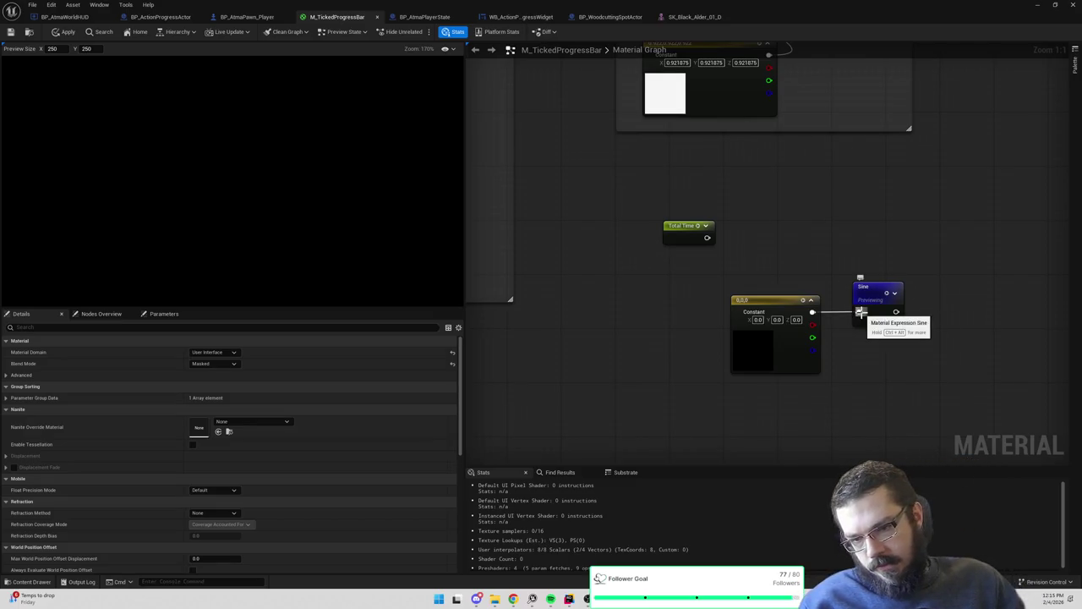
Delete the Sine node so the preview recompiles
{"action": "right_click", "coordinate": [869, 293]}
{"action": "key", "text": "Escape"}
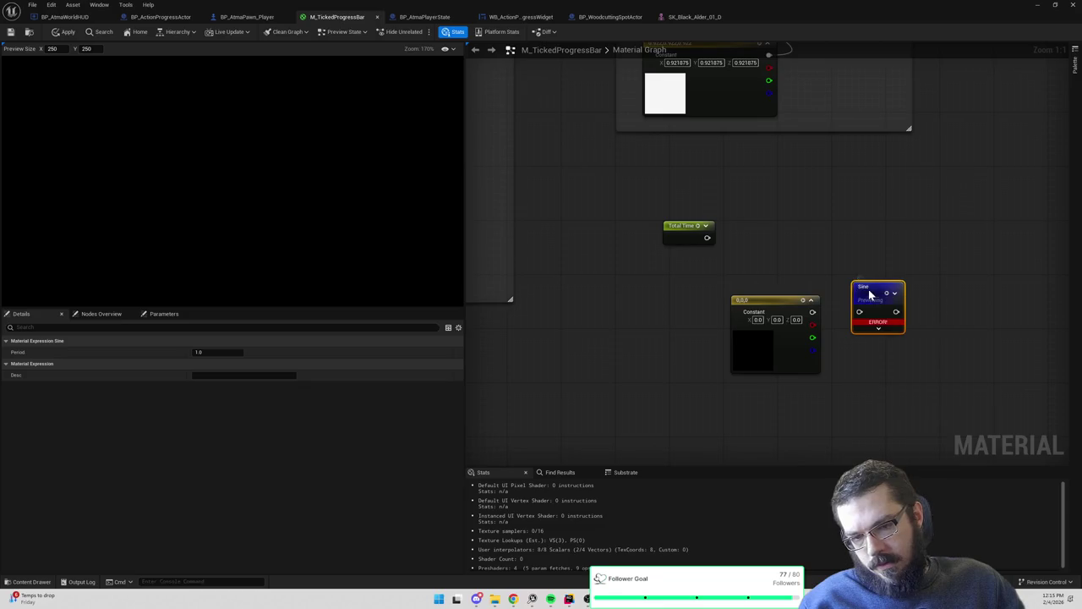
{"action": "key", "text": "Delete"}
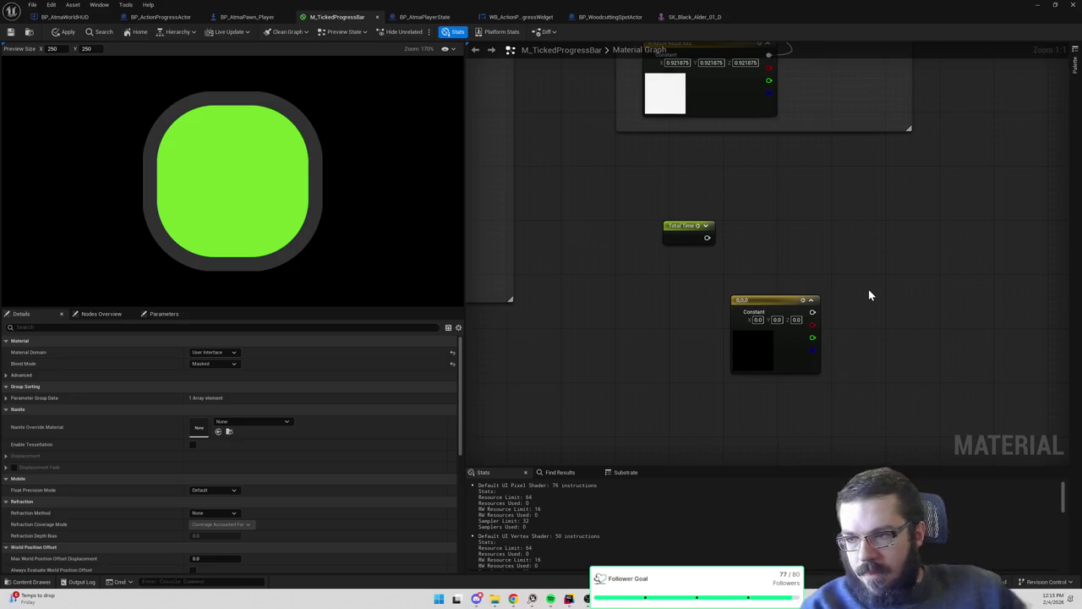
Add a GetUserInterfaceUV node to the material graph
{"action": "right_click", "coordinate": [870, 295]}
{"action": "type", "text": "m"}
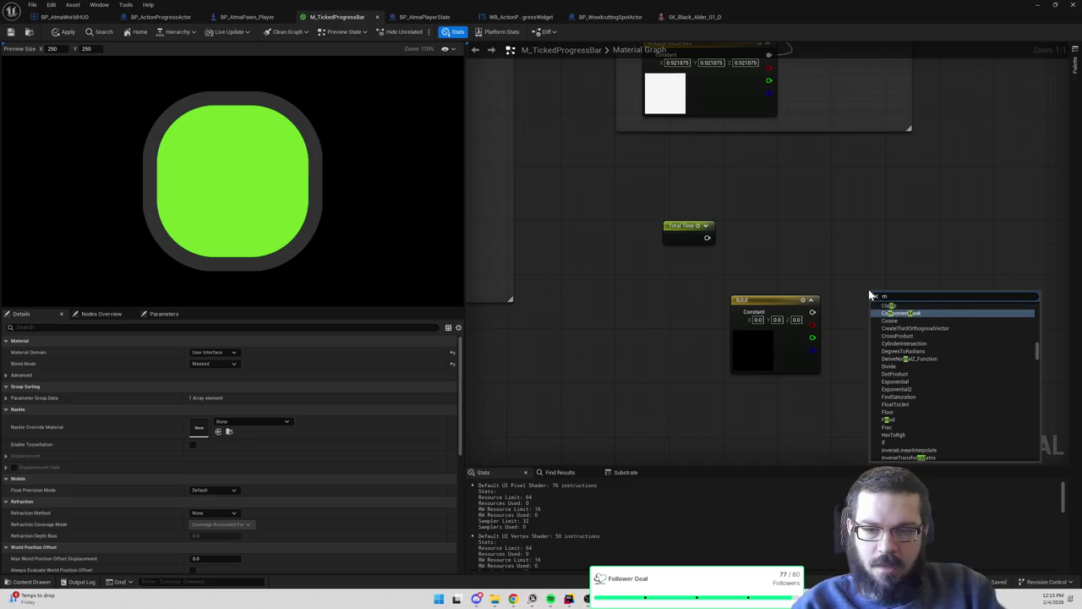
{"action": "type", "text": "aterial"}
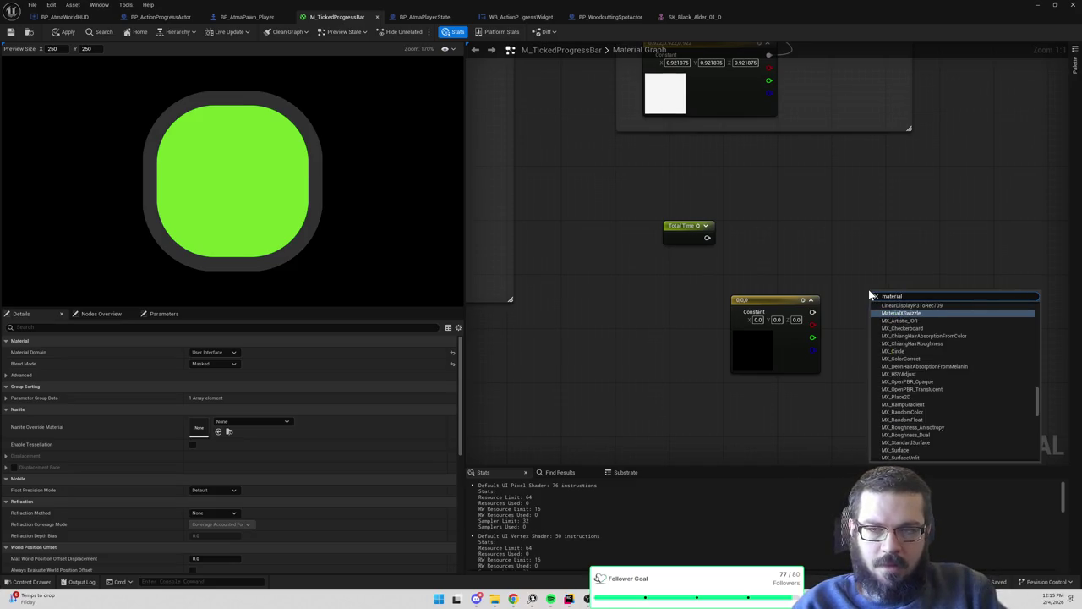
{"action": "key", "text": "BackSpace"}
{"action": "key", "text": "BackSpace"}
{"action": "key", "text": "BackSpace"}
{"action": "type", "text": "userinter"}
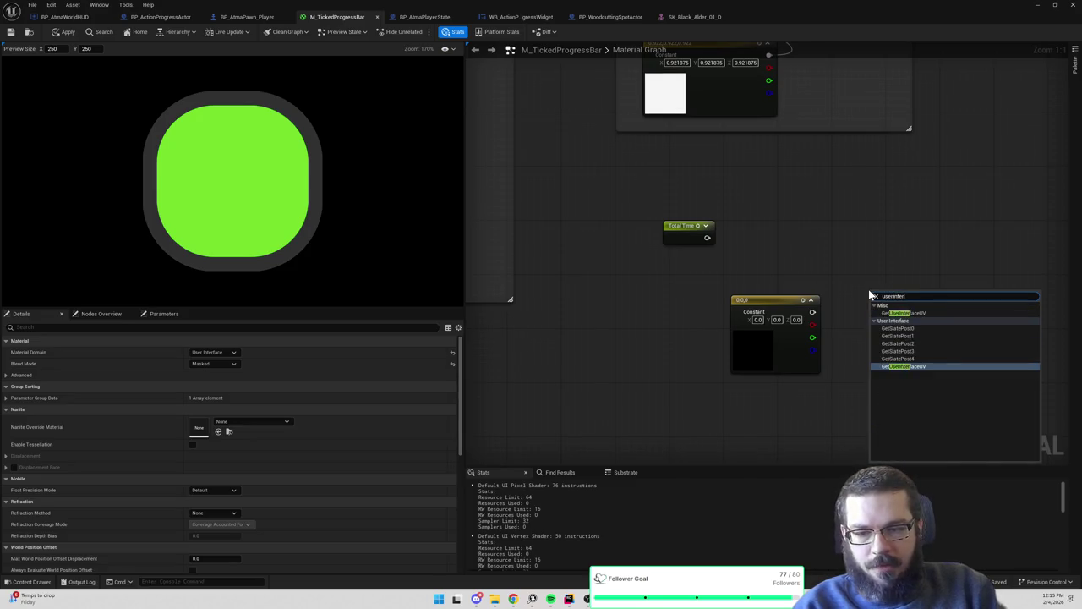
{"action": "left_click", "coordinate": [903, 313]}
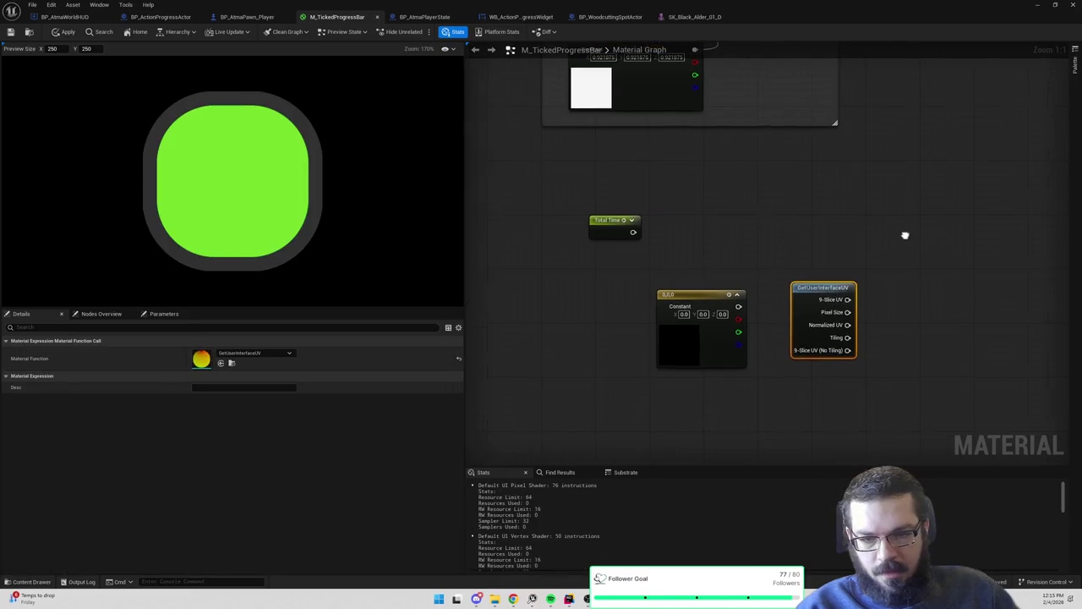
Add a Sine node fed by Normalized UV and preview its output
{"action": "left_click_drag", "start_coordinate": [845, 324], "coordinate": [880, 329]}
{"action": "type", "text": "sine"}
{"action": "key", "text": "Return"}
{"action": "right_click", "coordinate": [887, 339]}
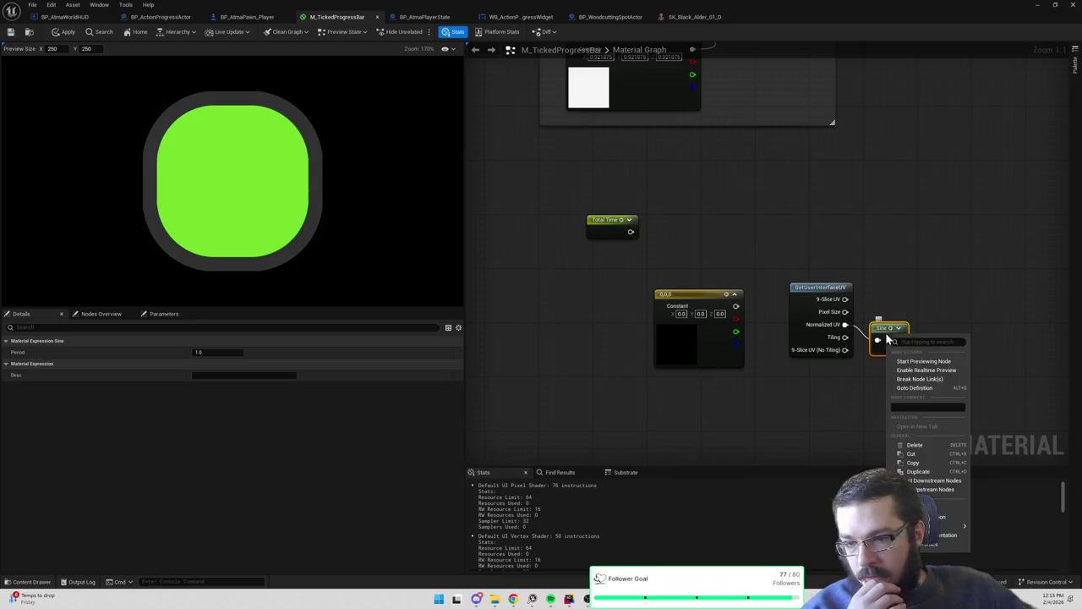
{"action": "left_click", "coordinate": [909, 361]}
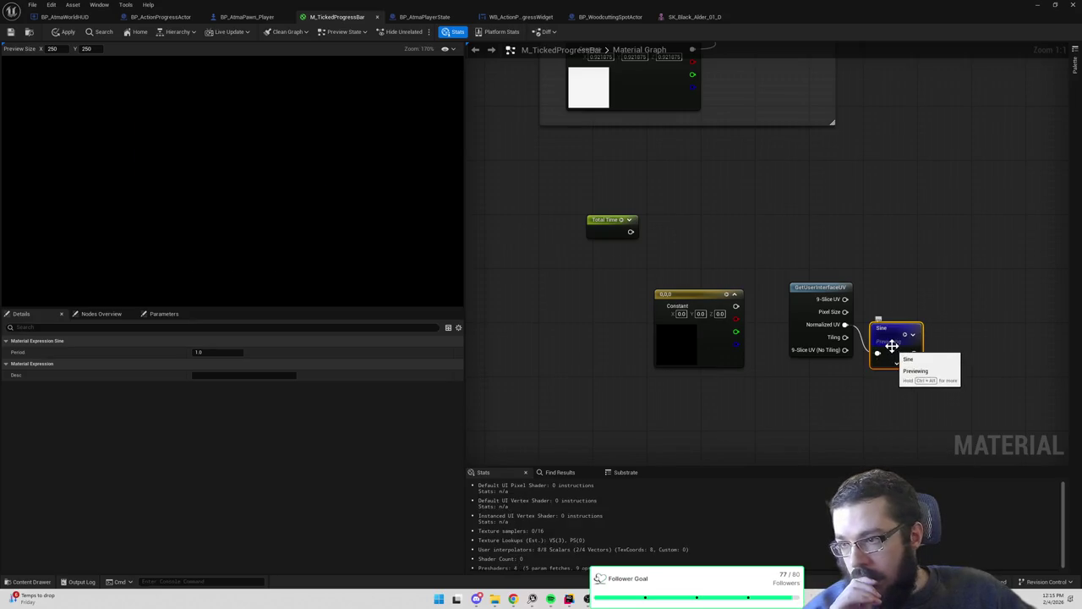
{"action": "left_click_drag", "start_coordinate": [892, 347], "coordinate": [905, 324]}
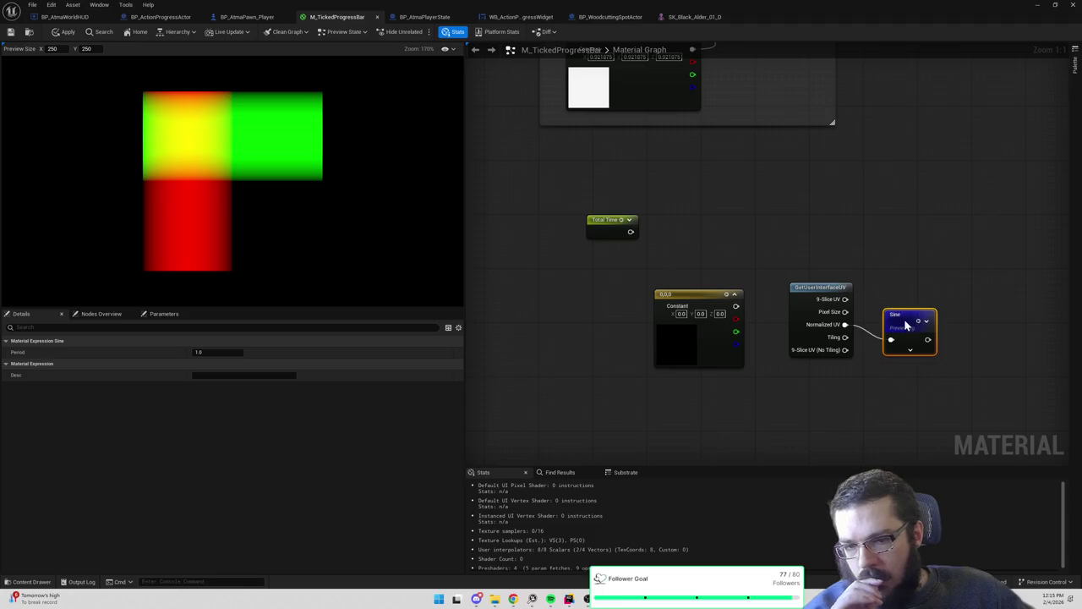
Insert a Component Mask after Normalized UV, keeping only the R channel
{"action": "left_click", "coordinate": [845, 325], "text": "alt"}
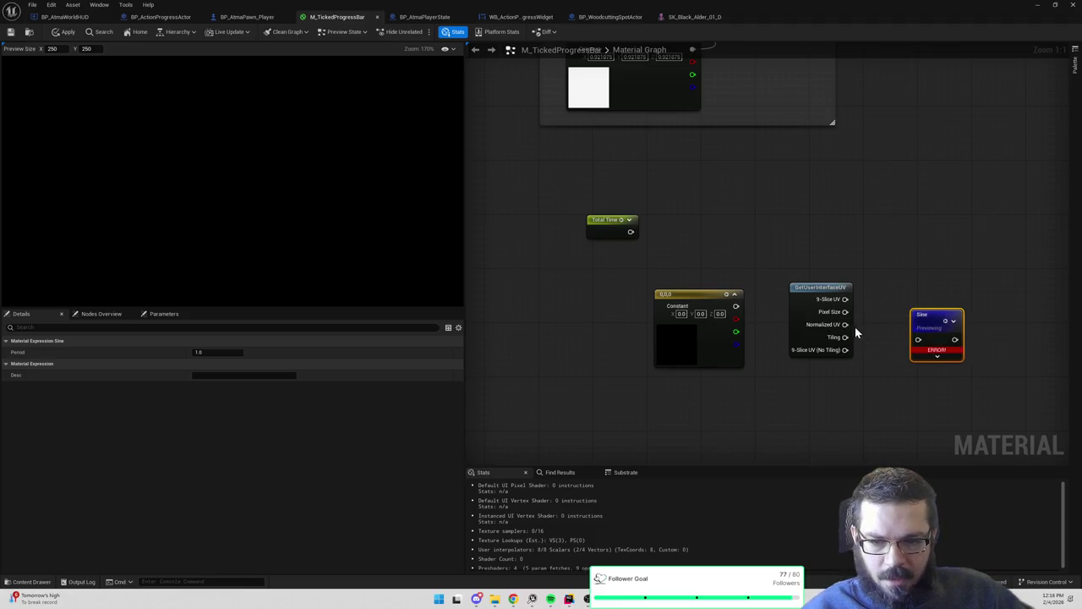
{"action": "left_click_drag", "start_coordinate": [845, 325], "coordinate": [871, 333]}
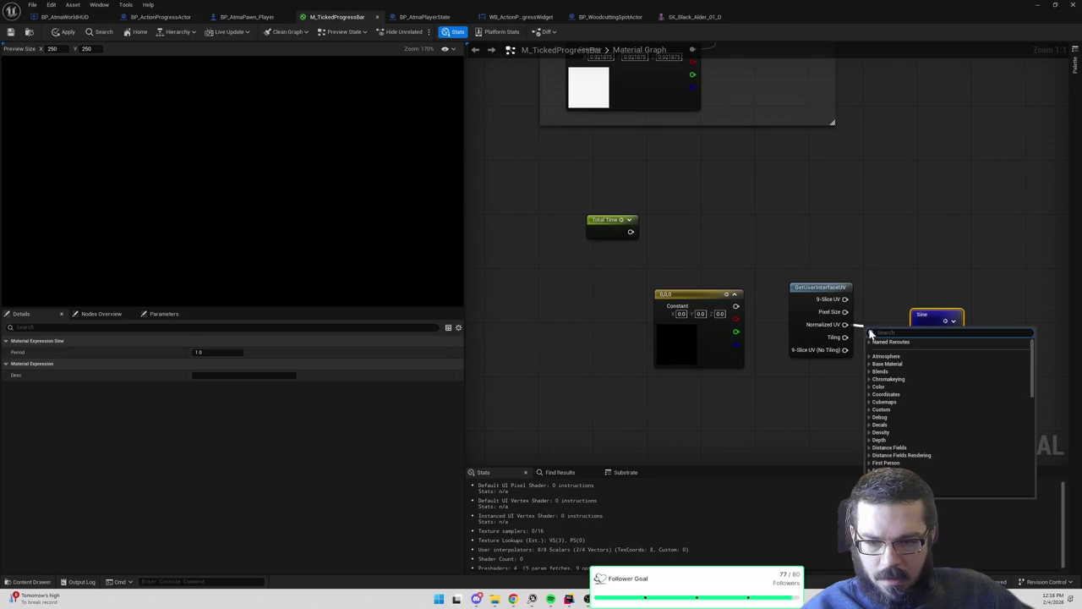
{"action": "type", "text": "mask"}
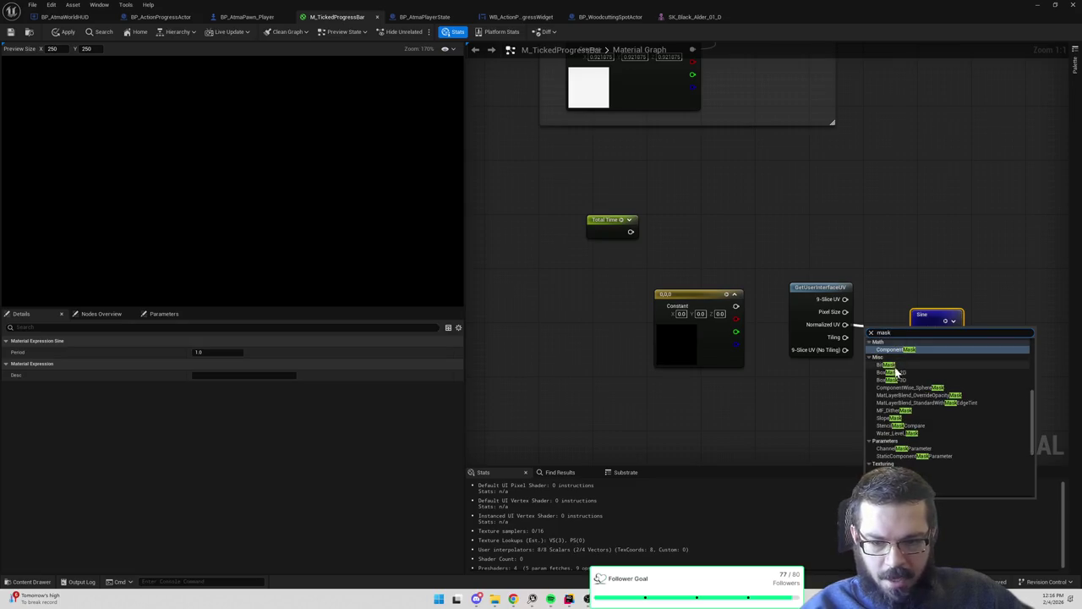
{"action": "left_click", "coordinate": [899, 354]}
{"action": "left_click_drag", "start_coordinate": [939, 316], "coordinate": [979, 310]}
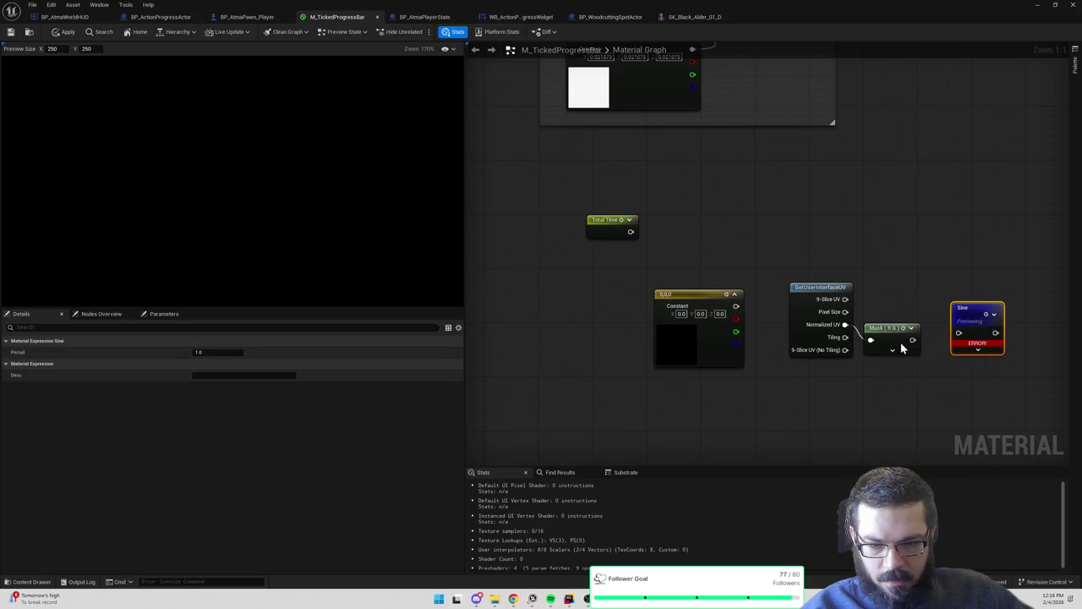
{"action": "key", "text": "ctrl+z"}
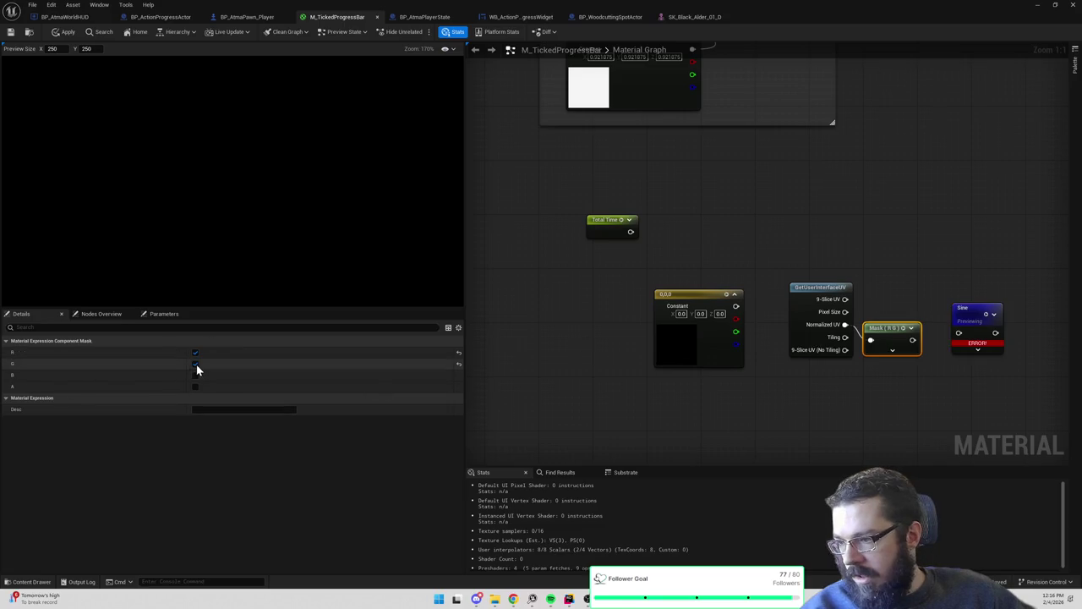
{"action": "left_click", "coordinate": [195, 364]}
Wire the Mask (R) output into the Sine input and tidy the layout
{"action": "left_click_drag", "start_coordinate": [909, 343], "coordinate": [959, 332]}
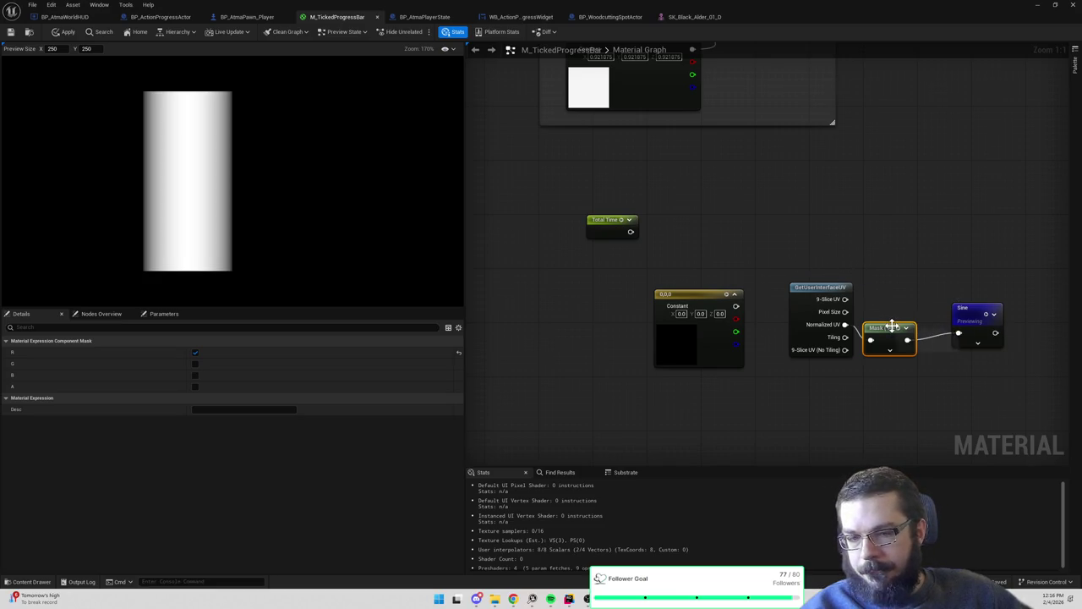
{"action": "left_click_drag", "start_coordinate": [892, 327], "coordinate": [899, 314]}
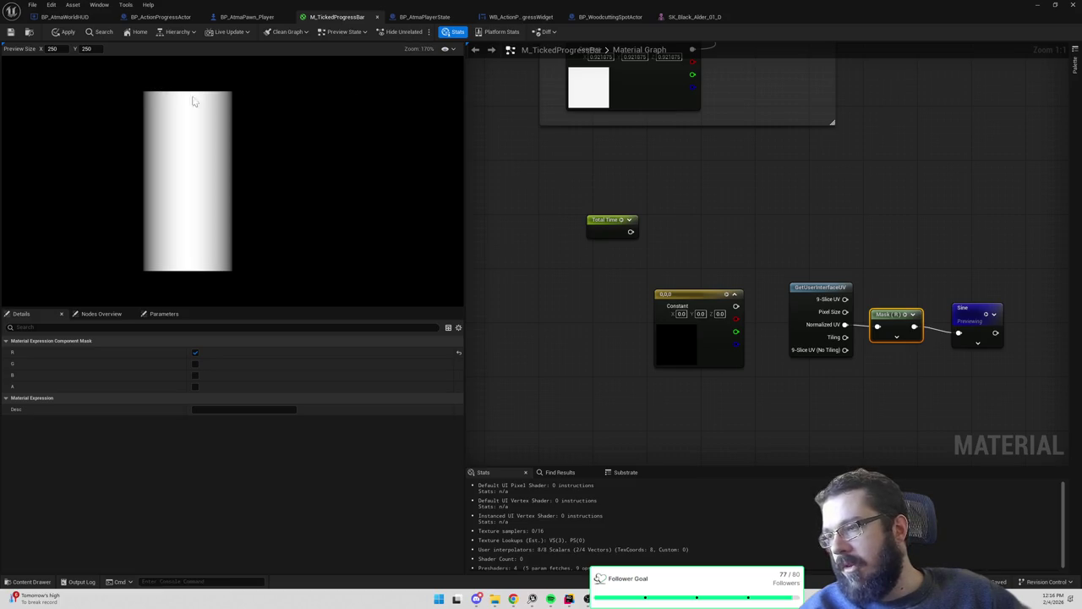
{"action": "scroll", "coordinate": [196, 105], "scroll_direction": "down", "scroll_amount": 1}
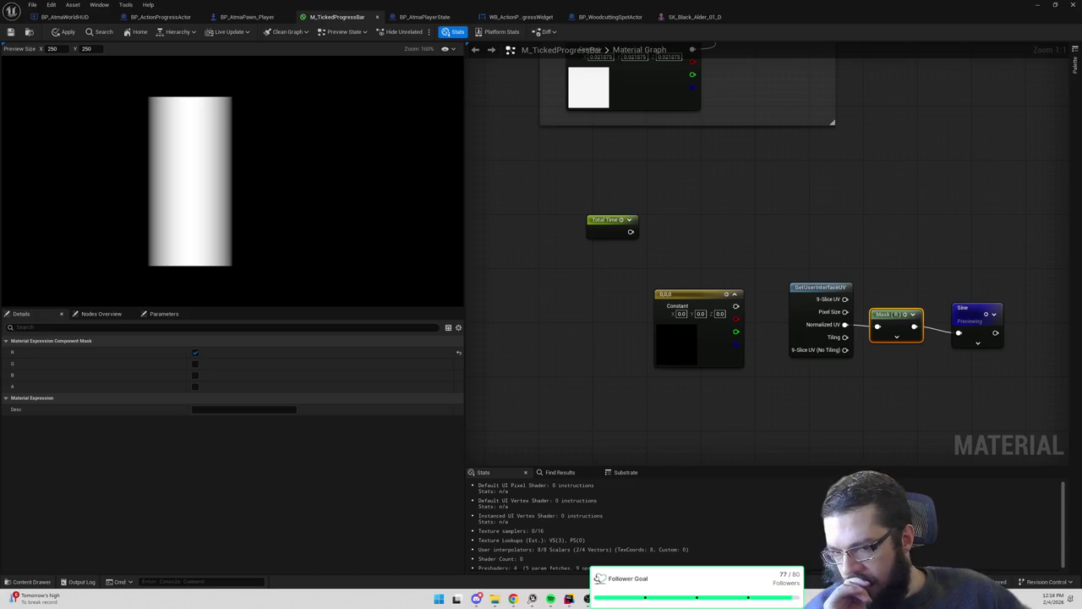
{"action": "left_click_drag", "start_coordinate": [896, 264], "coordinate": [841, 266]}
{"action": "left_click", "coordinate": [910, 334]}
Insert a Multiply node between Normalized UV and the Mask input
{"action": "mouse_move", "coordinate": [910, 334]}
{"action": "left_mouse_down"}
{"action": "mouse_move", "coordinate": [765, 290]}
{"action": "mouse_move", "coordinate": [872, 302]}
{"action": "left_mouse_up"}
{"action": "left_click_drag", "start_coordinate": [741, 312], "coordinate": [764, 326]}
{"action": "type", "text": "multiply"}
{"action": "key", "text": "Return"}
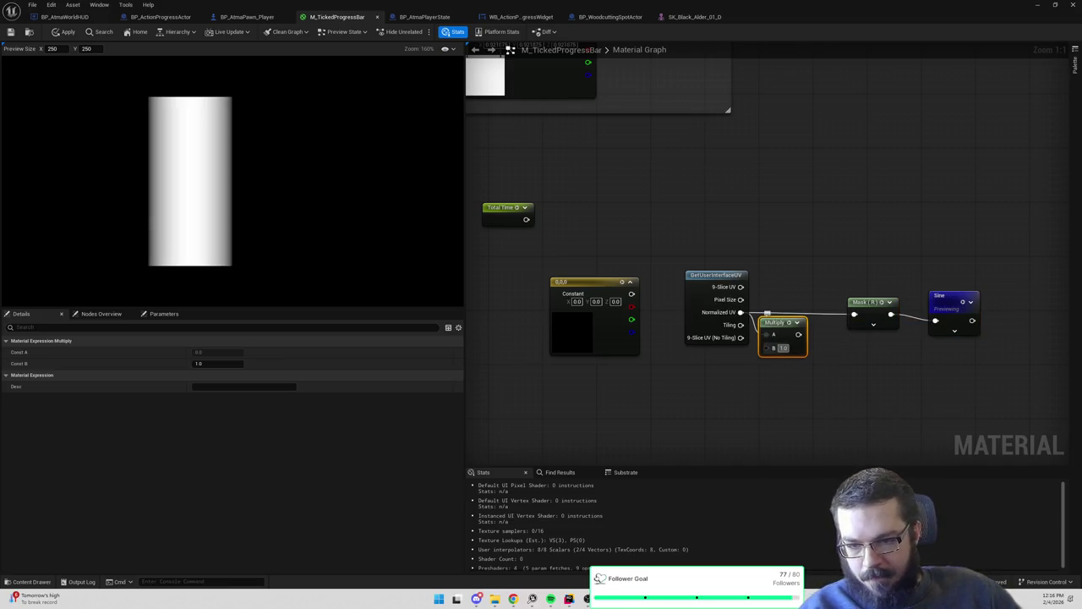
{"action": "type", "text": "3"}
{"action": "left_click_drag", "start_coordinate": [798, 334], "coordinate": [855, 315]}
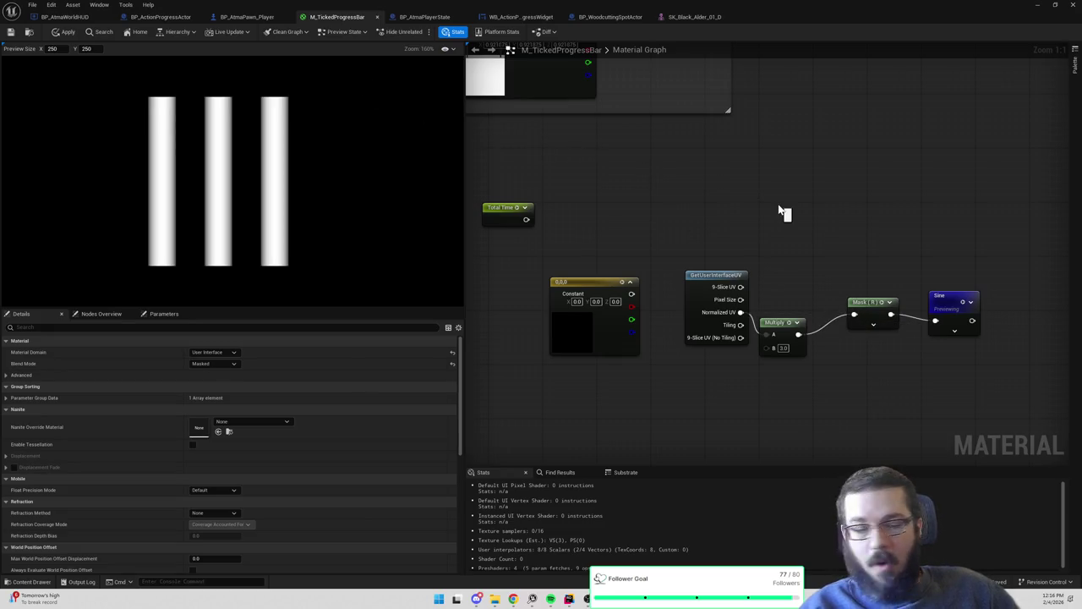
{"action": "left_click_drag", "start_coordinate": [782, 333], "coordinate": [795, 313]}
Set the Multiply B value to 1, then 2 for two bars
{"action": "double_click", "coordinate": [797, 327]}
{"action": "type", "text": "1"}
{"action": "left_click", "coordinate": [817, 366]}
{"action": "double_click", "coordinate": [797, 327]}
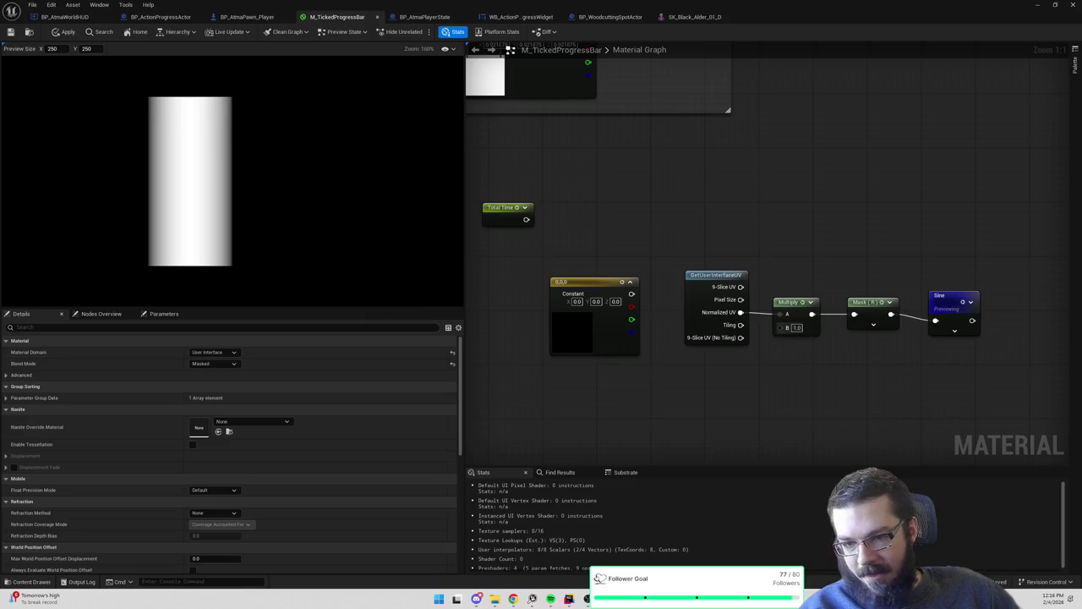
{"action": "type", "text": "0"}
{"action": "key", "text": "Return"}
{"action": "type", "text": "1"}
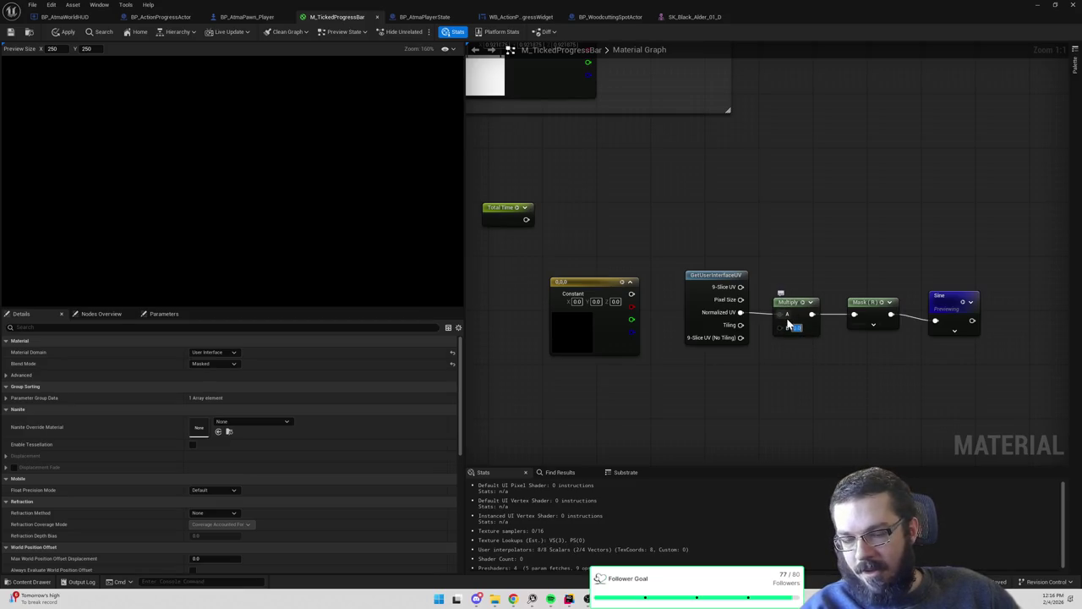
{"action": "key", "text": "Return"}
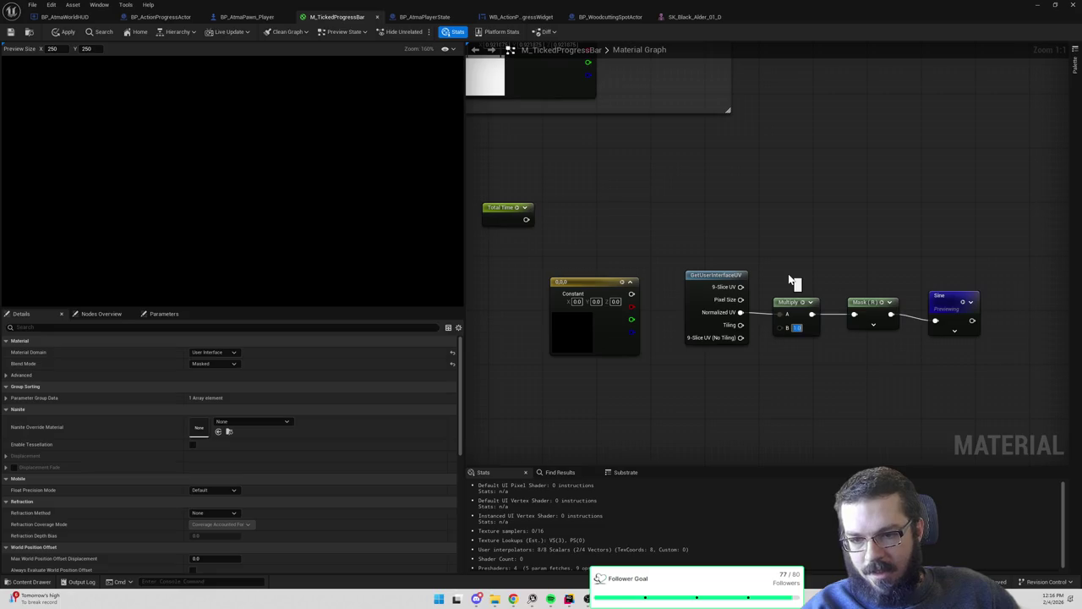
{"action": "type", "text": "2"}
{"action": "key", "text": "Return"}
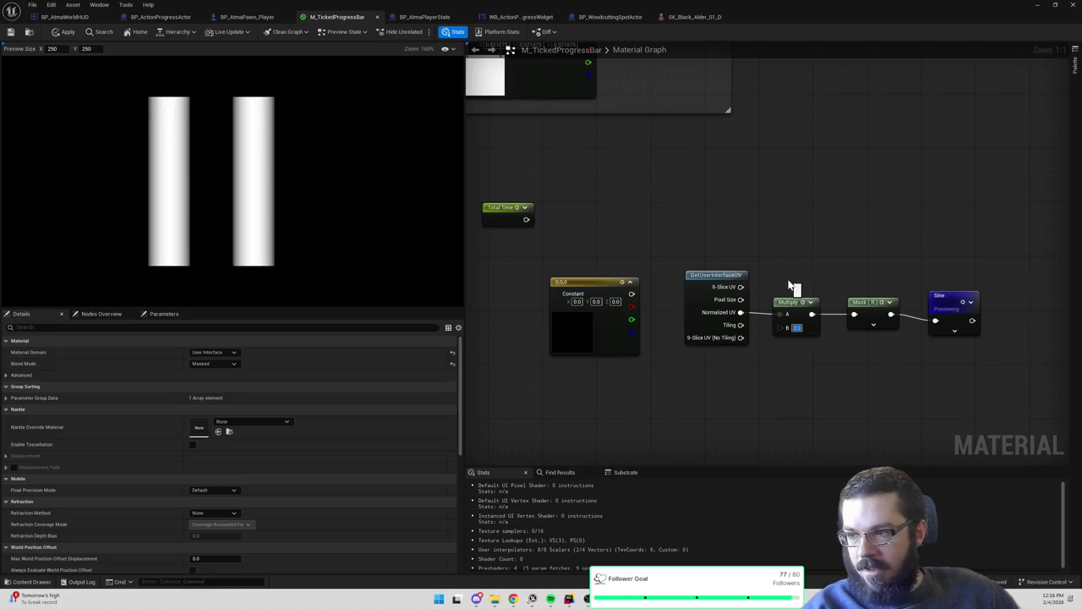
Try B values 2.5, 2.1 and 2.2–2.4, settling on 3.5 stripes
{"action": "type", "text": "2.5"}
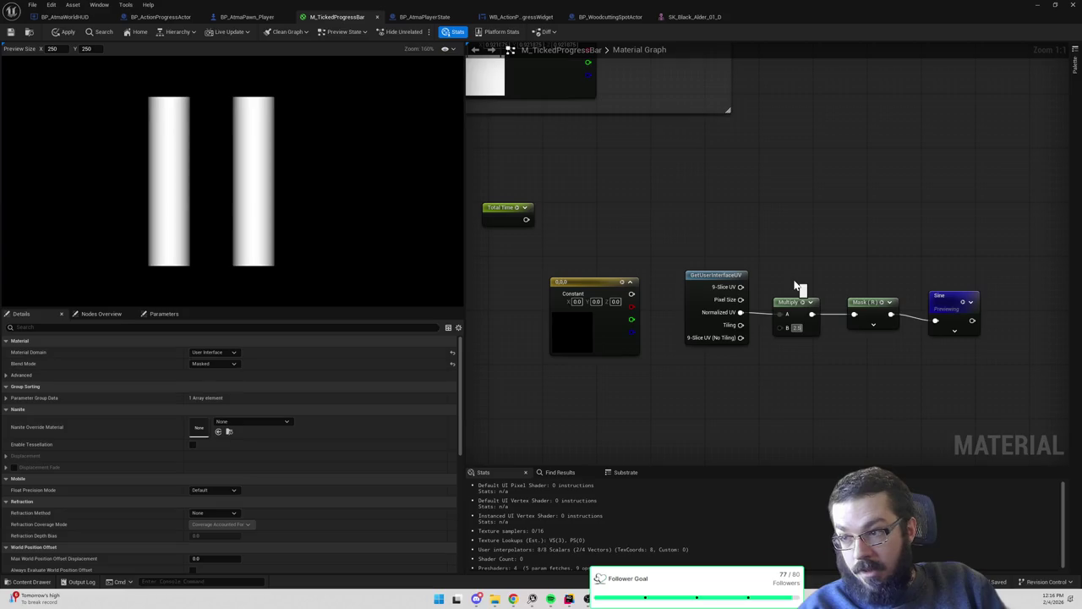
{"action": "key", "text": "Return"}
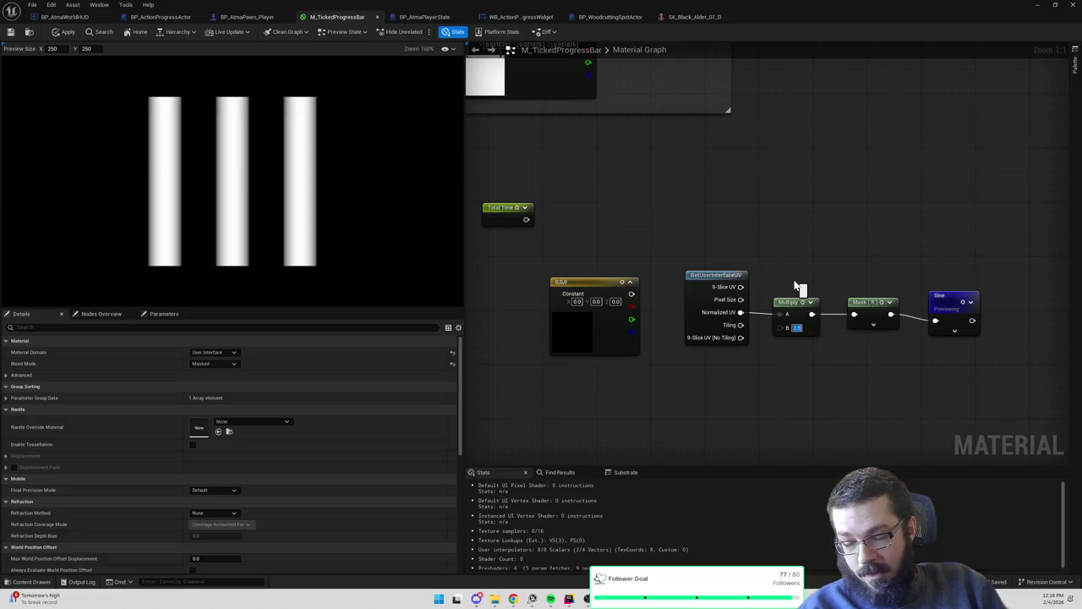
{"action": "type", "text": "2.1"}
{"action": "key", "text": "Return"}
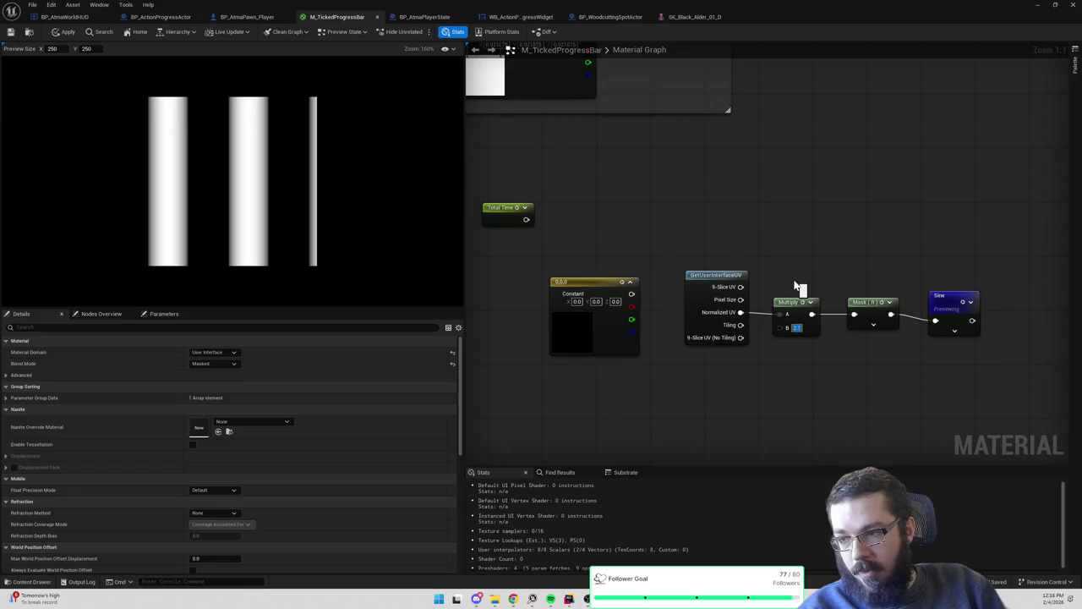
{"action": "type", "text": "2"}
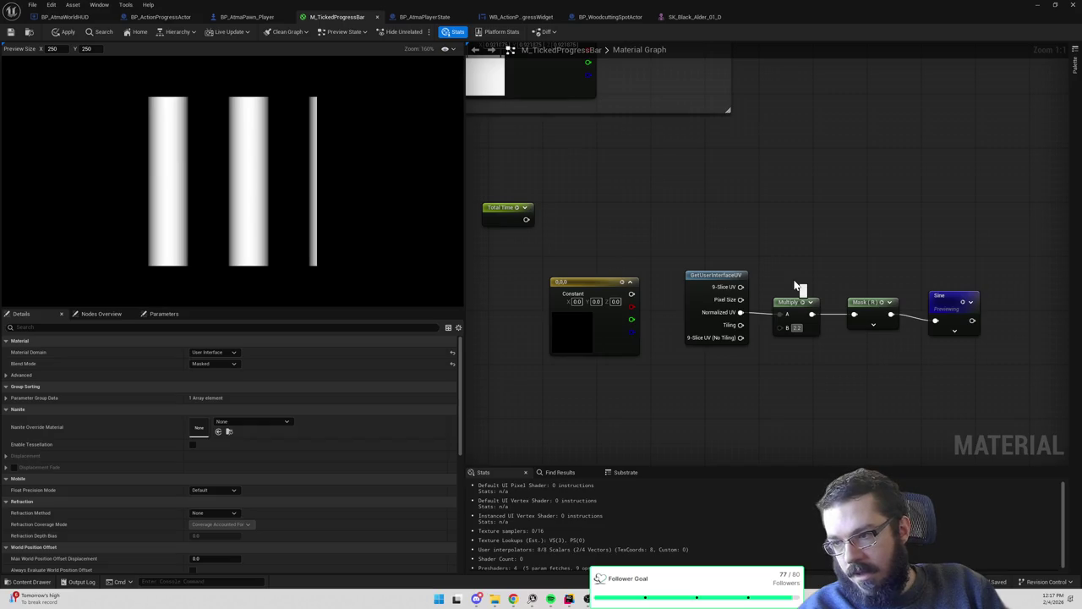
{"action": "key", "text": "Return"}
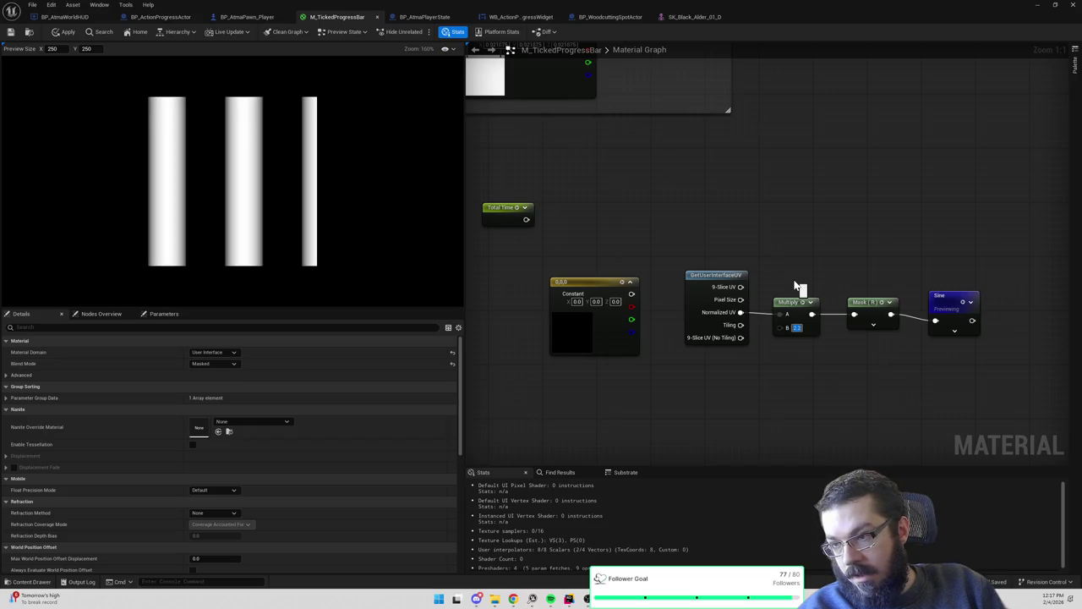
{"action": "type", "text": "3"}
{"action": "key", "text": "Return"}
{"action": "key", "text": "Return"}
{"action": "type", "text": "2.5"}
{"action": "key", "text": "Return"}
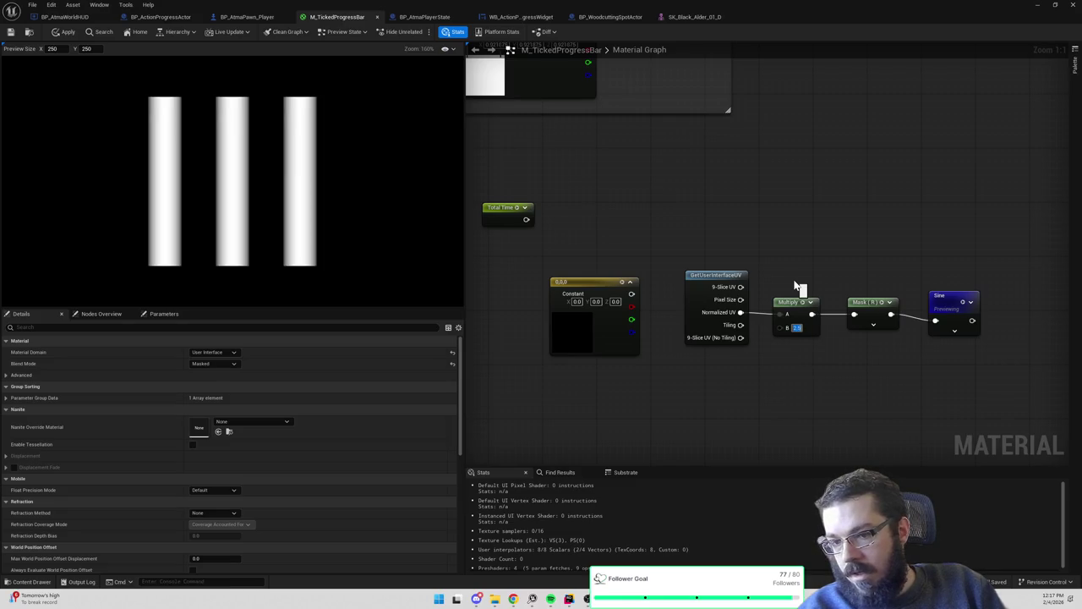
{"action": "type", "text": "2"}
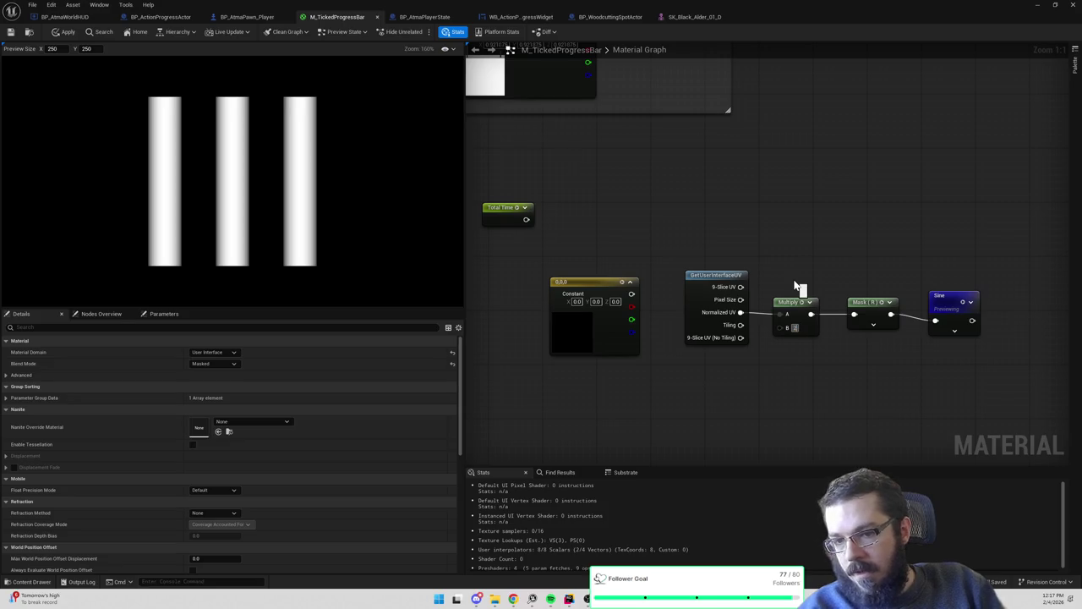
{"action": "key", "text": "Return"}
{"action": "type", "text": "2.1"}
{"action": "key", "text": "Return"}
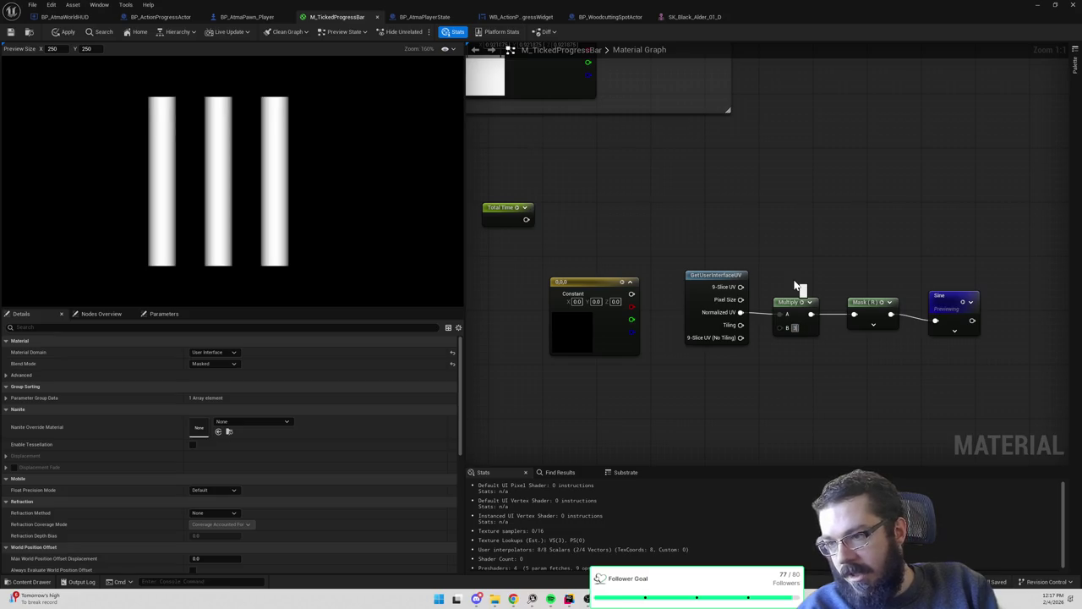
{"action": "type", "text": "3.5"}
{"action": "key", "text": "Return"}
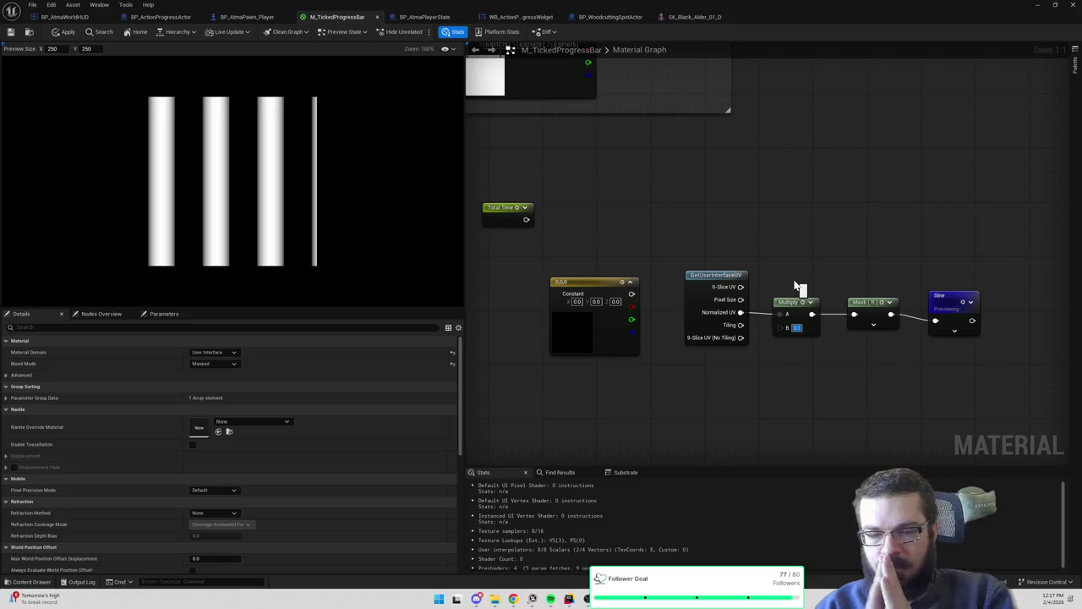
Scrub the Multiply B value down through two stripes to a single full-width gradient
{"action": "mouse_move", "coordinate": [798, 288]}
{"action": "left_mouse_down"}
{"action": "mouse_move", "coordinate": [817, 265]}
{"action": "mouse_move", "coordinate": [763, 269]}
{"action": "left_mouse_up"}
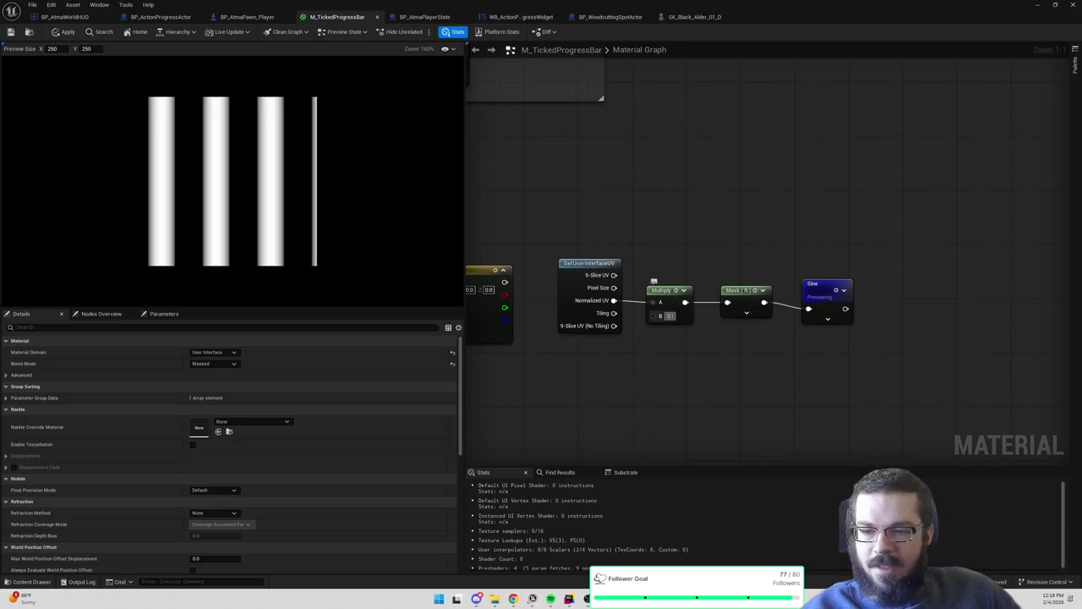
{"action": "left_click_drag", "start_coordinate": [670, 317], "coordinate": [672, 317]}
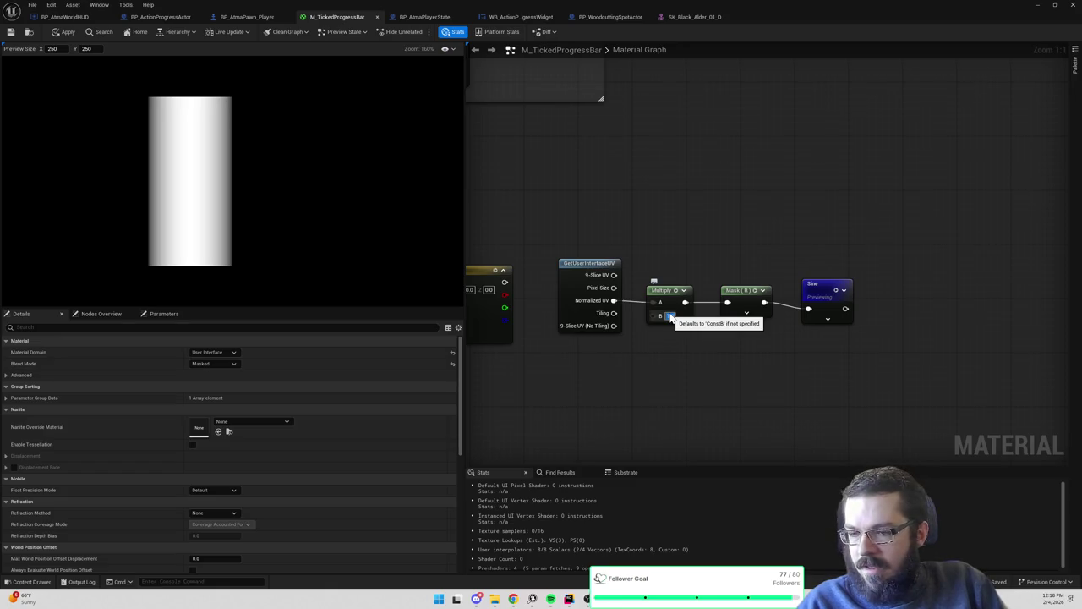
{"action": "left_click_drag", "start_coordinate": [670, 317], "coordinate": [671, 317]}
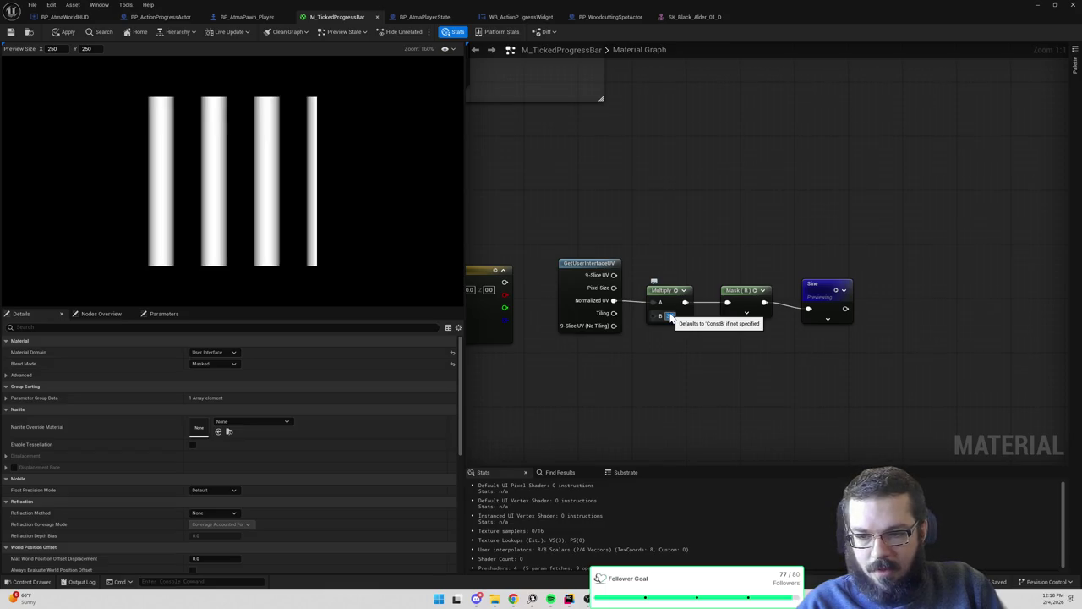
{"action": "left_click_drag", "start_coordinate": [670, 317], "coordinate": [671, 317]}
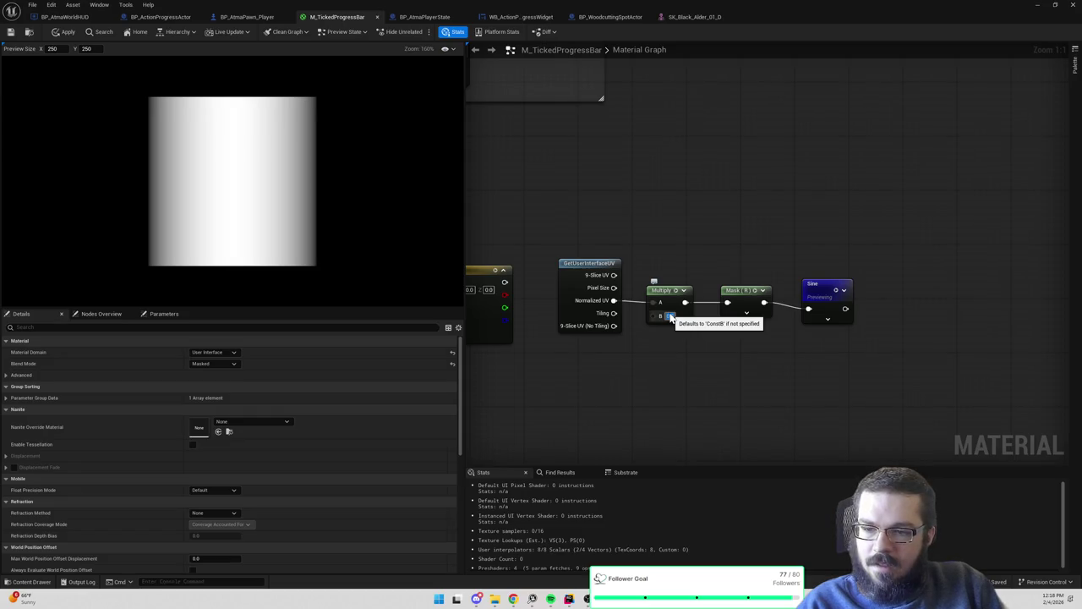
{"action": "left_click_drag", "start_coordinate": [671, 317], "coordinate": [670, 317]}
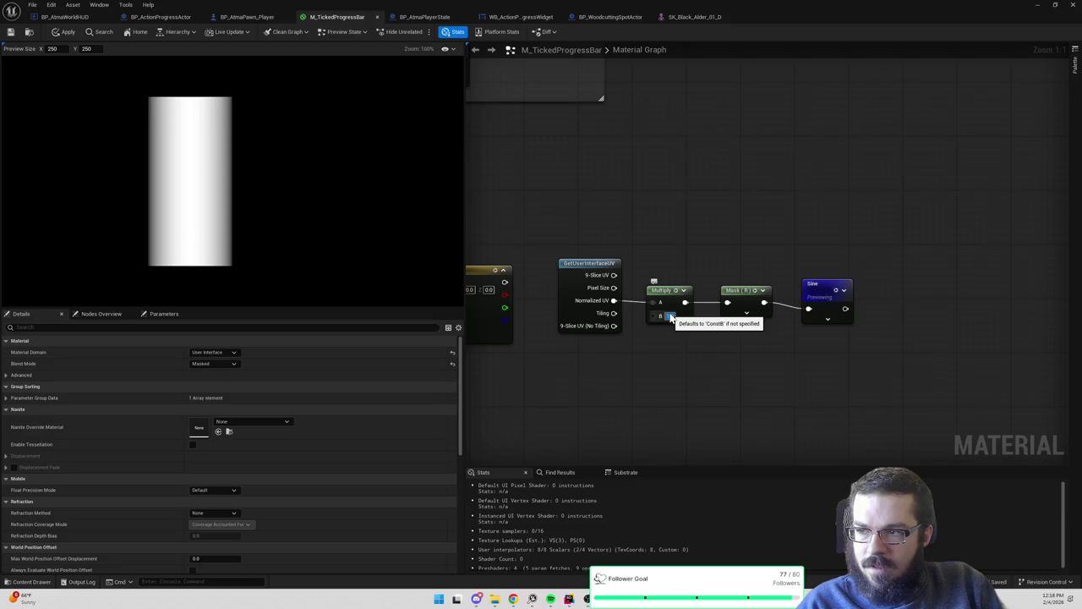
{"action": "left_click_drag", "start_coordinate": [670, 317], "coordinate": [671, 317]}
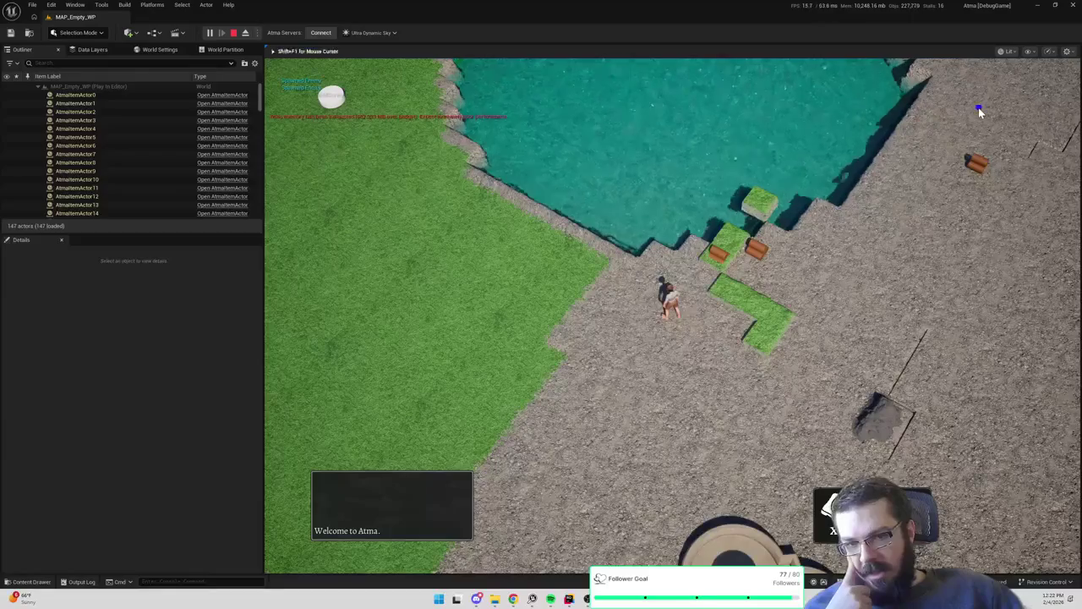
Walk the character along the lake shore and start chopping the tree by the water
{"action": "left_click", "coordinate": [978, 108]}
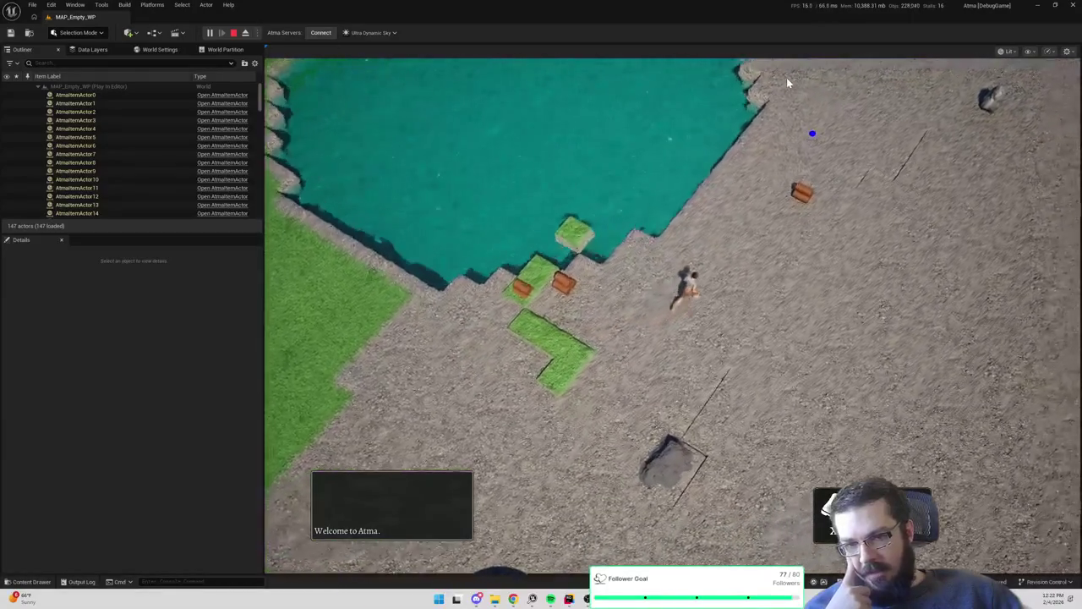
{"action": "left_click", "coordinate": [778, 82]}
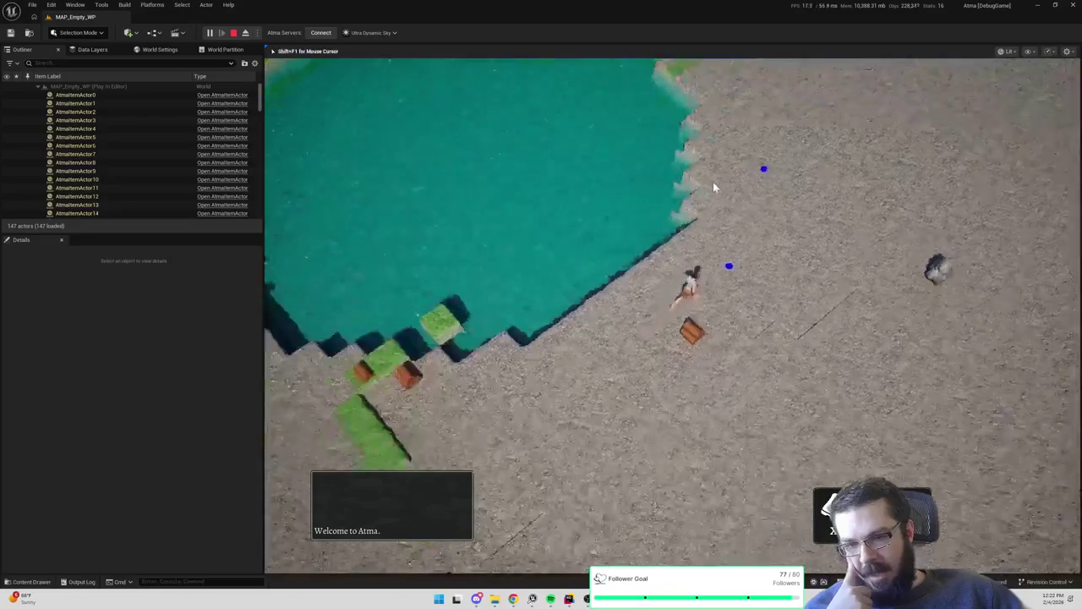
{"action": "left_click", "coordinate": [786, 63]}
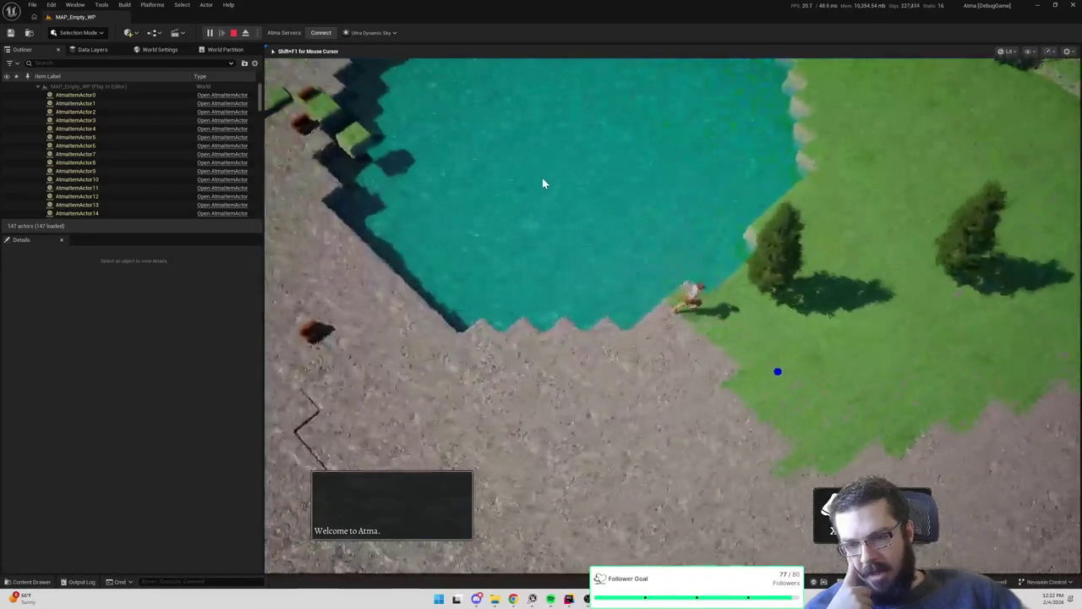
{"action": "left_click", "coordinate": [718, 249]}
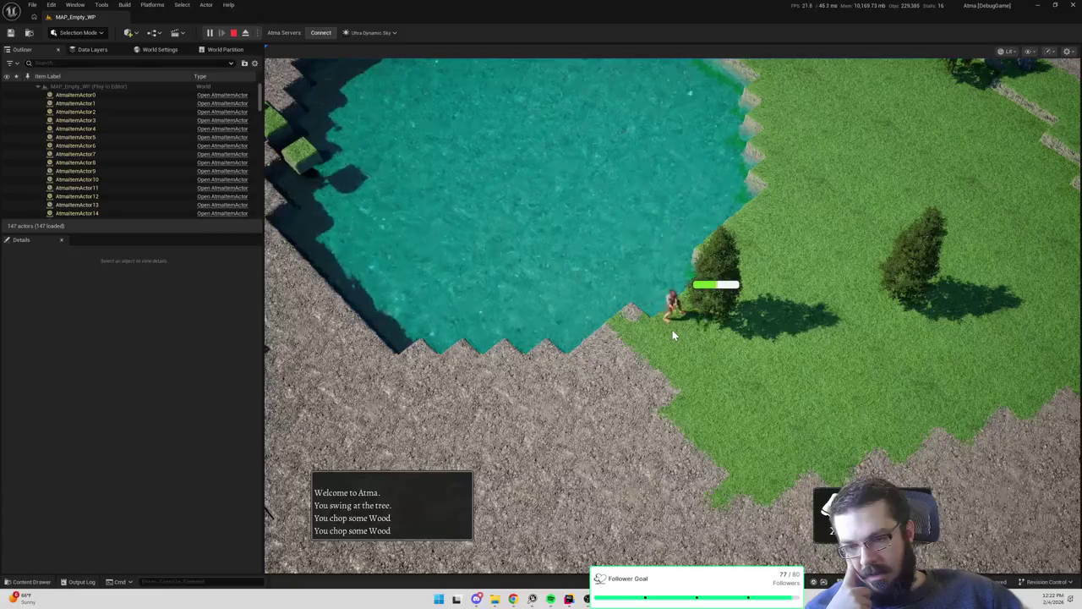
Walk the character from the tree past the mine, Town Center and fountain to the red creatures
{"action": "left_click", "coordinate": [572, 390]}
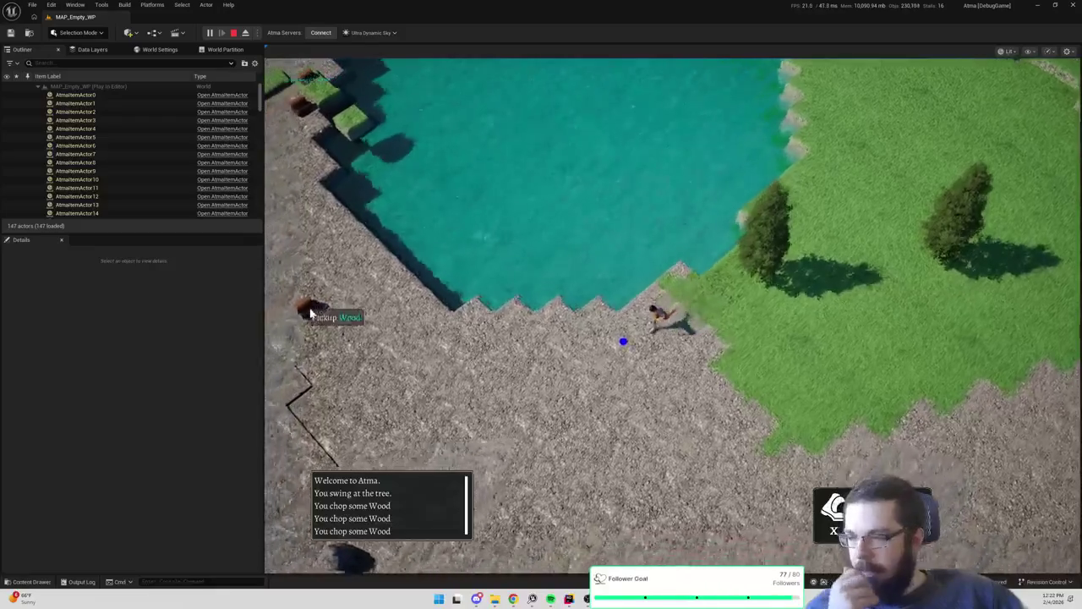
{"action": "left_click", "coordinate": [349, 231]}
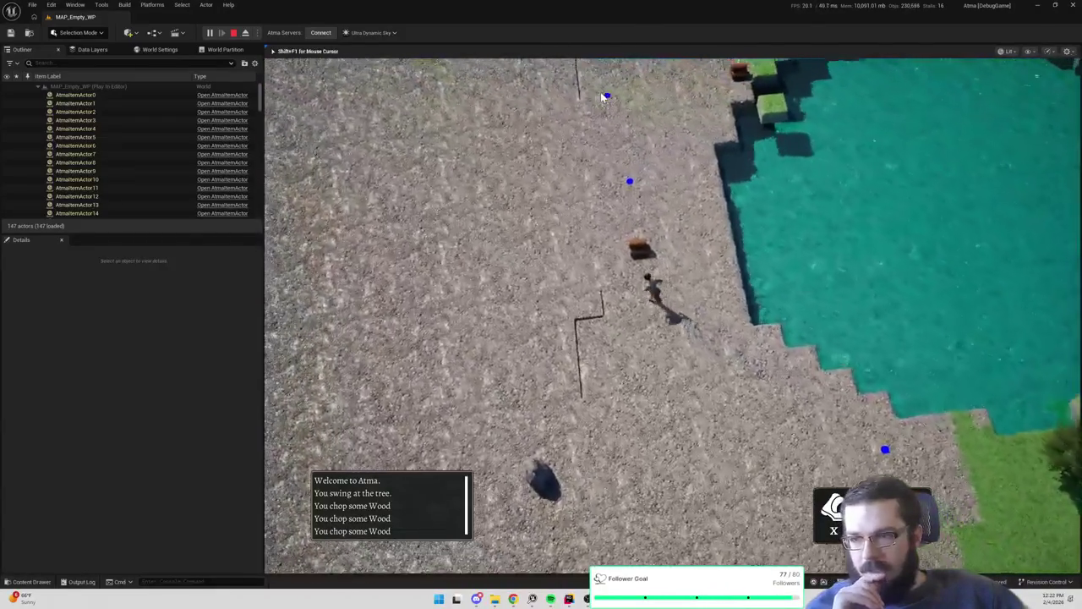
{"action": "left_click", "coordinate": [602, 93]}
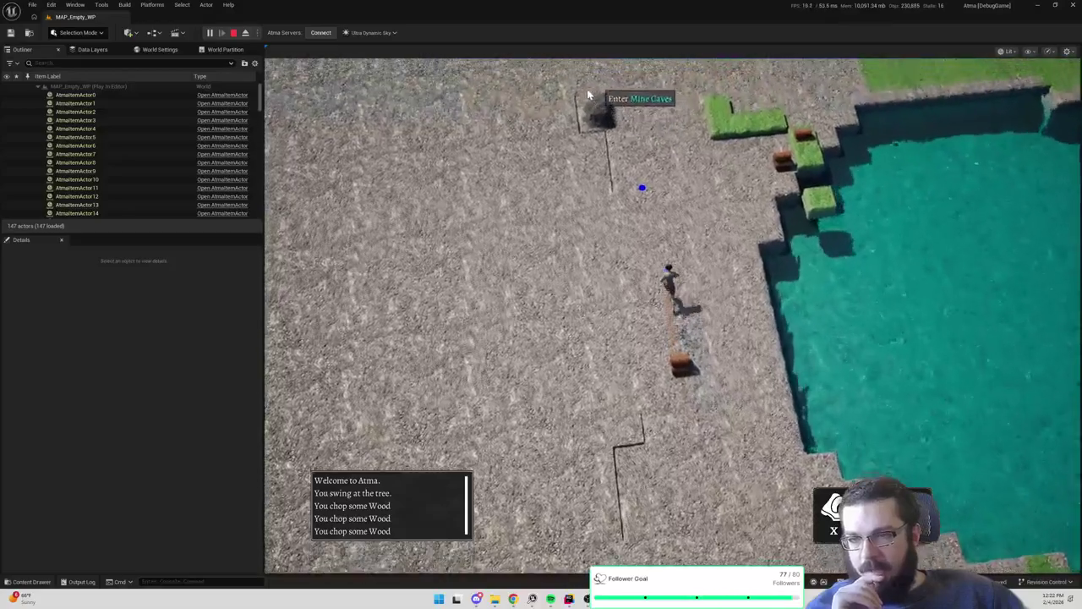
{"action": "left_click", "coordinate": [590, 95]}
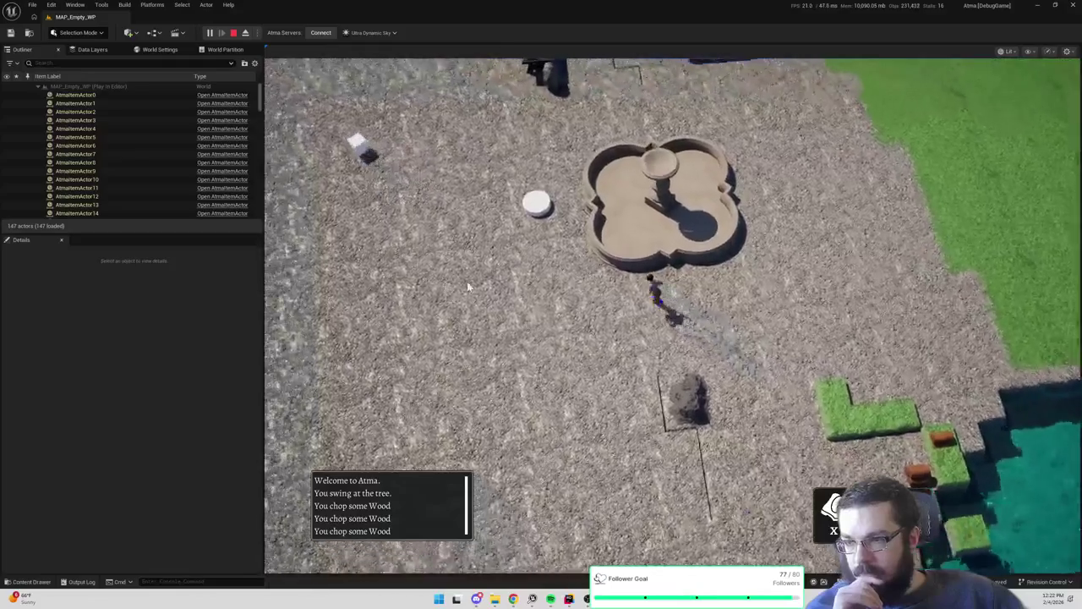
{"action": "left_click", "coordinate": [693, 323]}
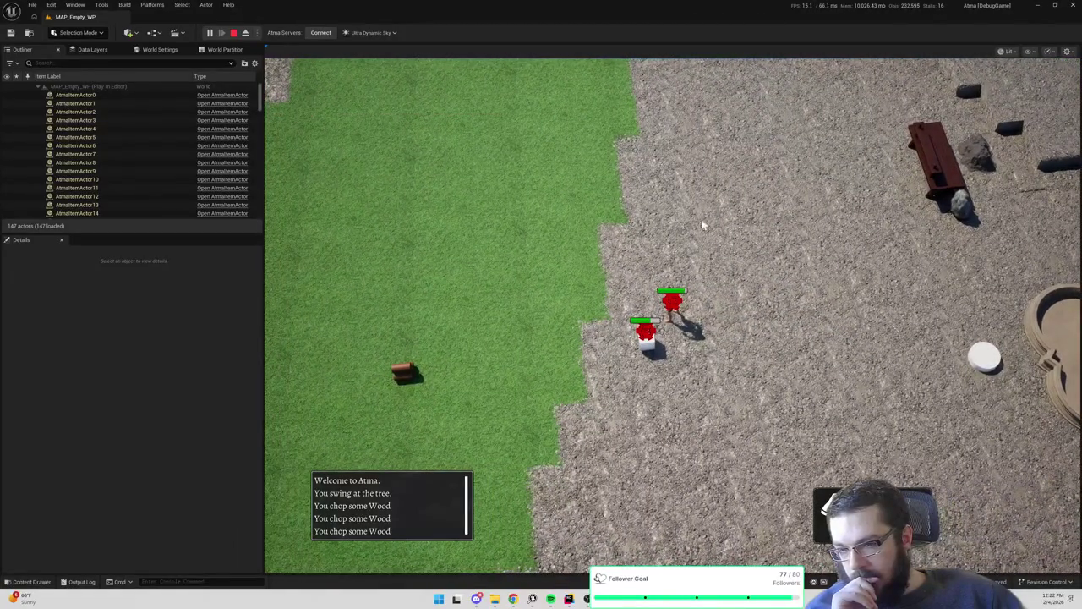
{"action": "left_click", "coordinate": [610, 222]}
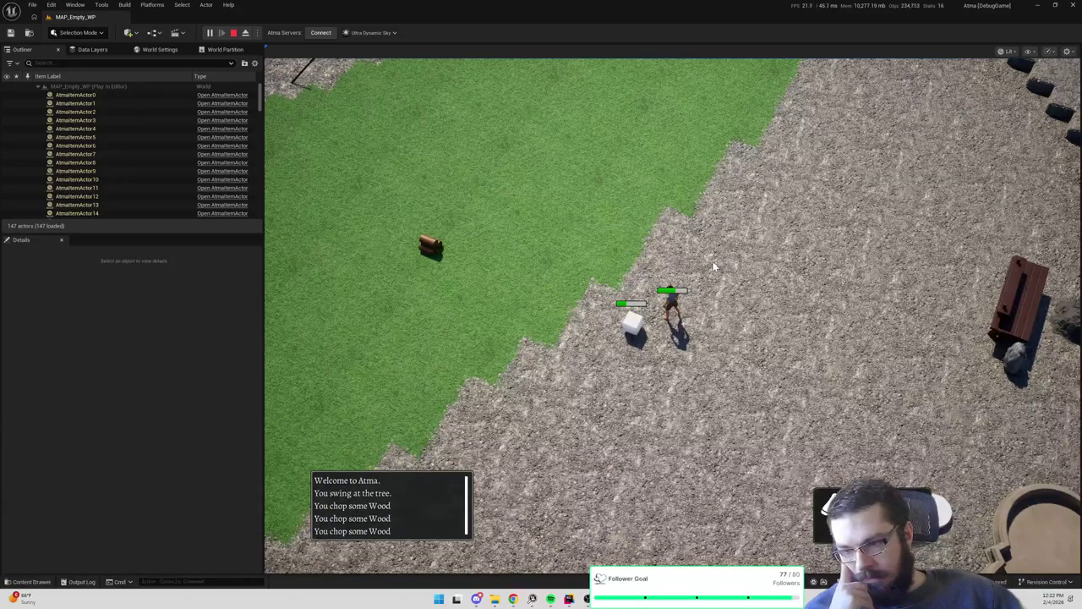
Pick up the Raw Meat drop and walk the character across the dirt near the water
{"action": "left_click", "coordinate": [581, 252]}
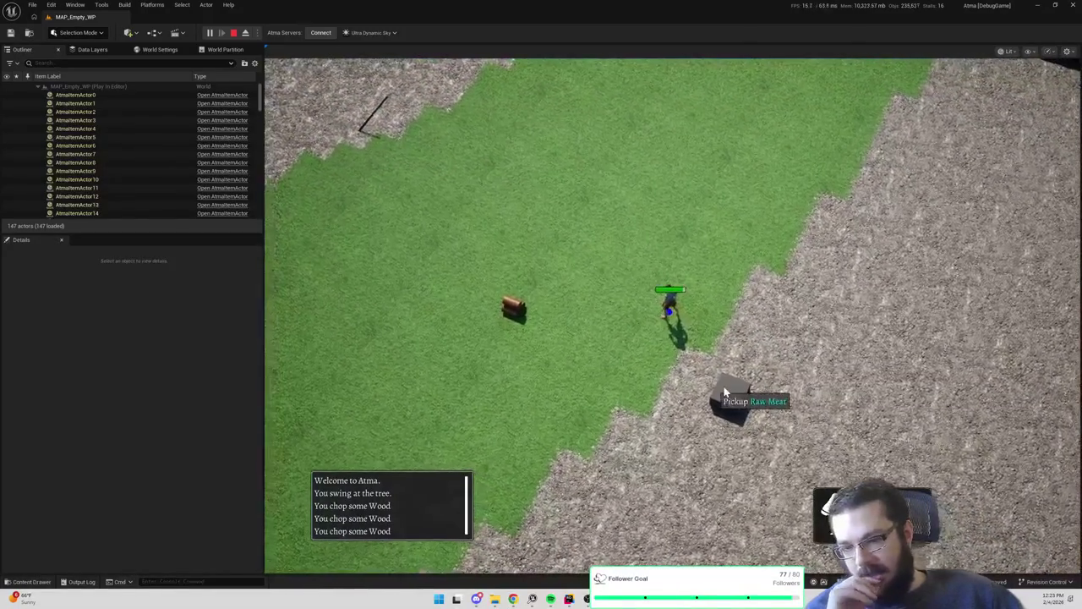
{"action": "left_click", "coordinate": [714, 393]}
{"action": "left_click", "coordinate": [707, 452]}
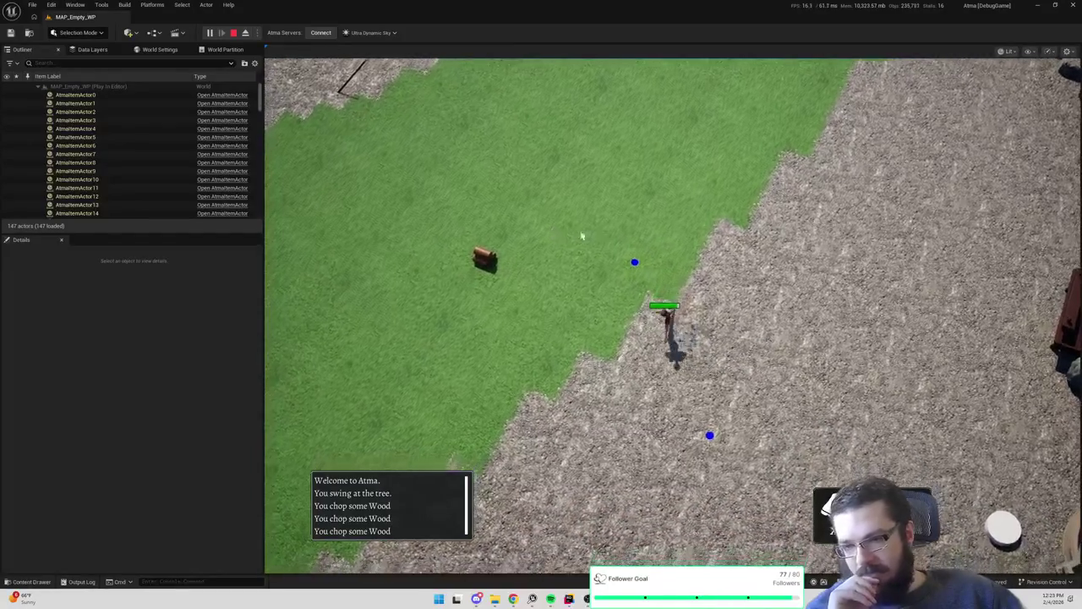
{"action": "left_click", "coordinate": [864, 121]}
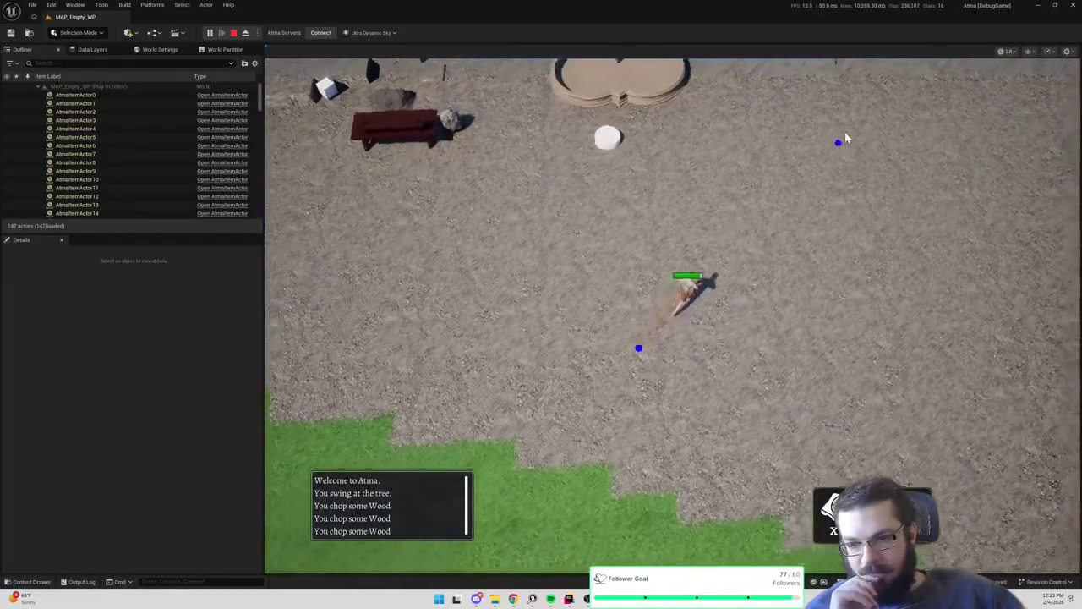
{"action": "left_click", "coordinate": [816, 101]}
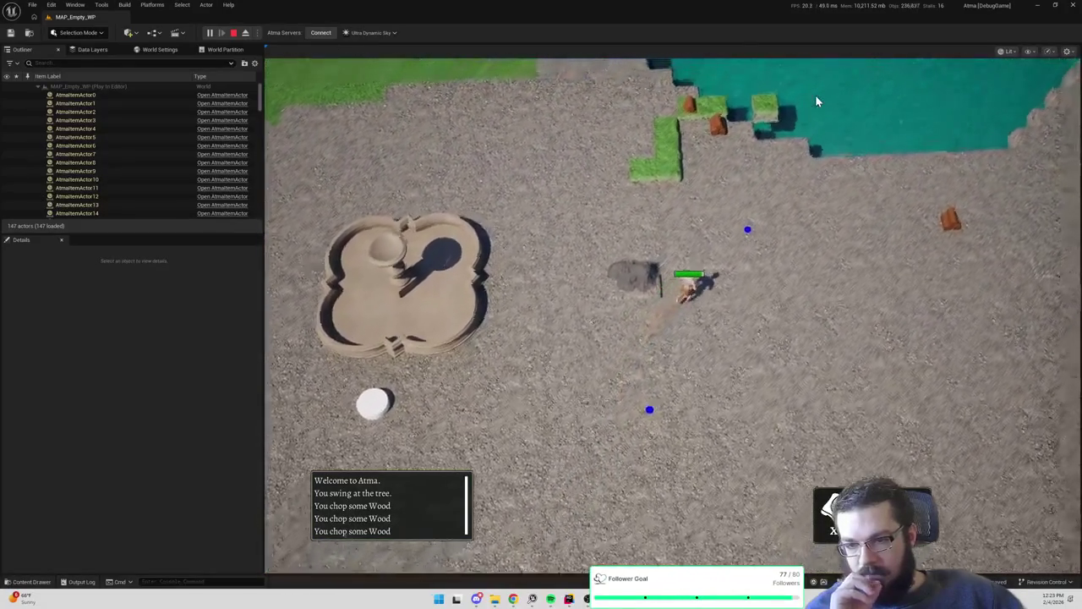
{"action": "left_click", "coordinate": [921, 343]}
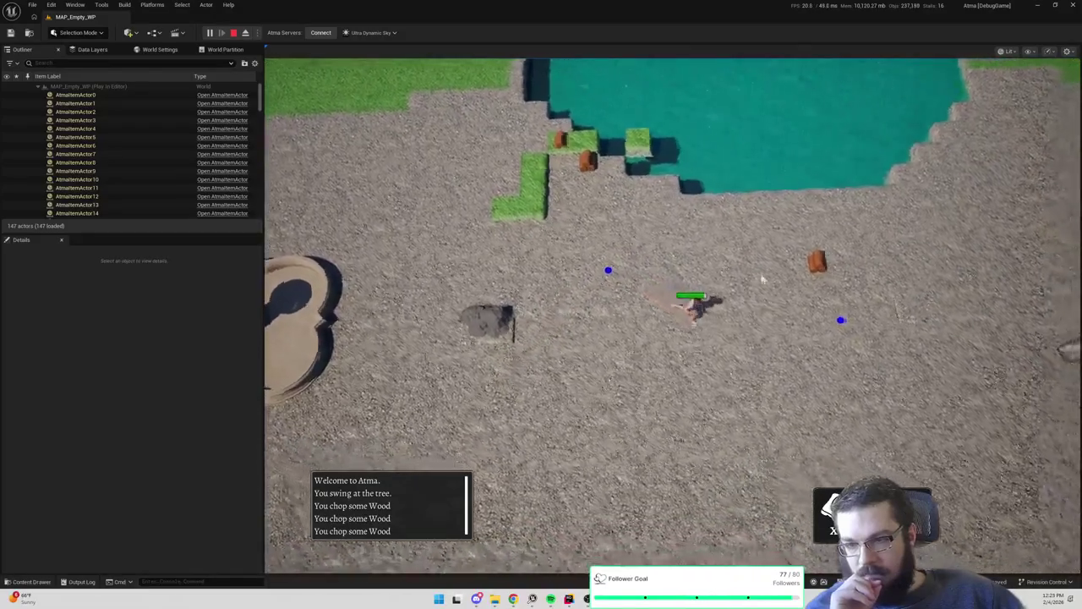
{"action": "left_click", "coordinate": [952, 286]}
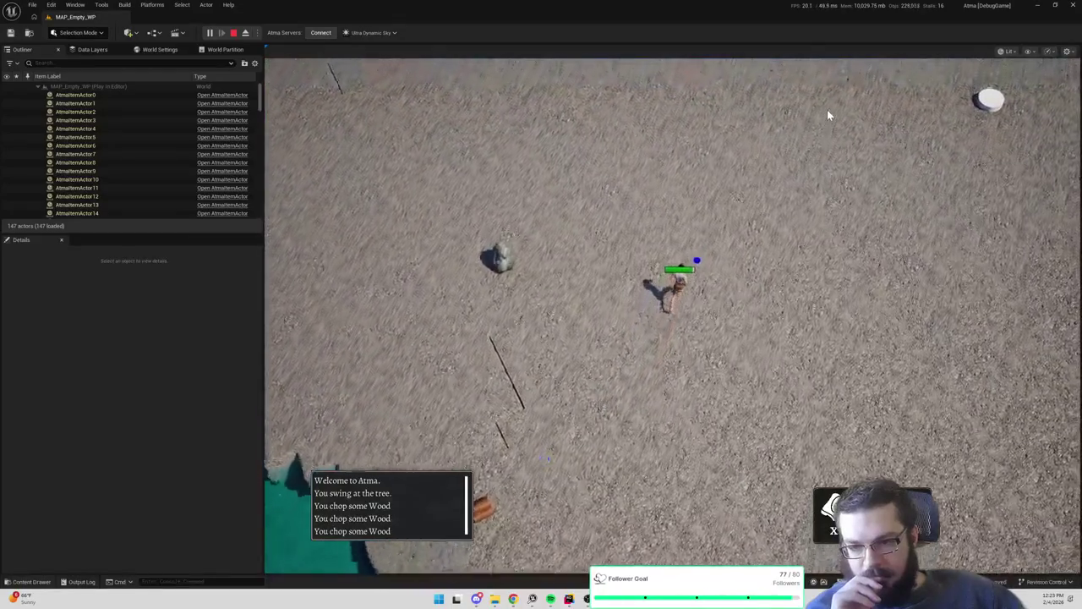
{"action": "left_click", "coordinate": [827, 109]}
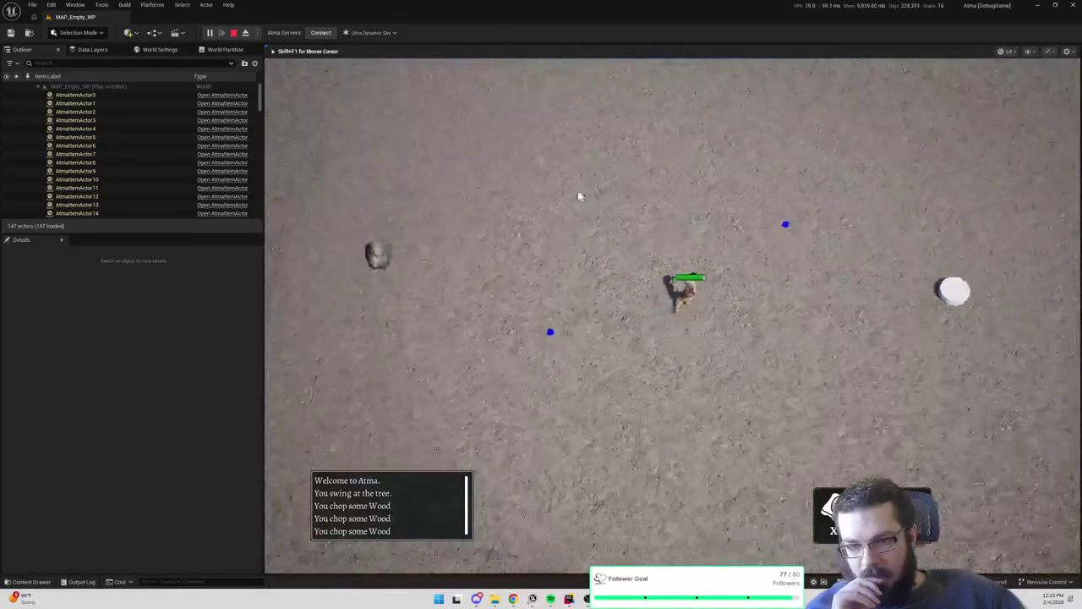
{"action": "left_click", "coordinate": [493, 201]}
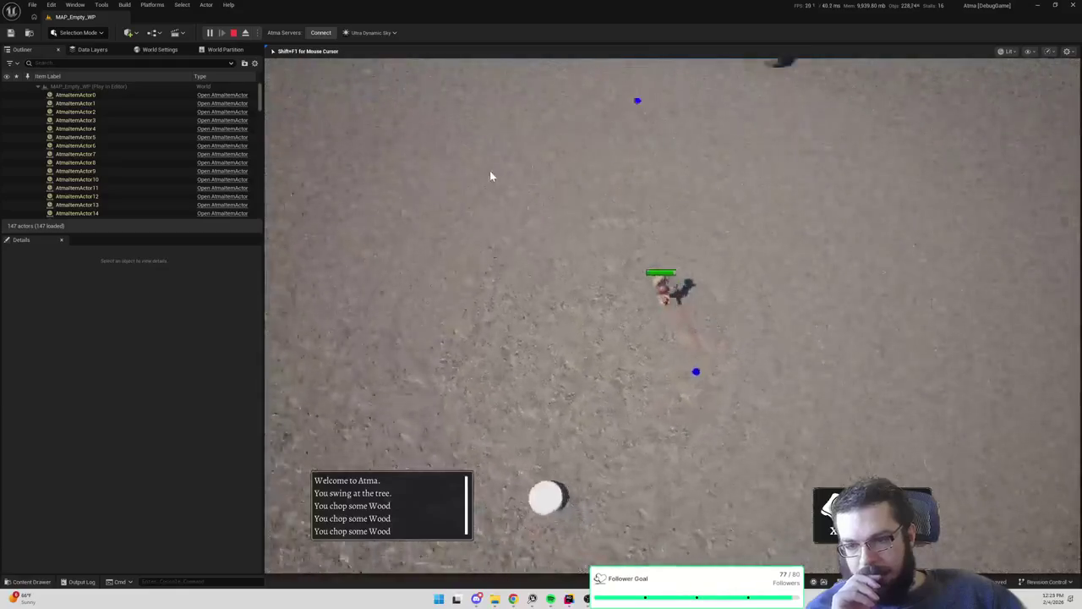
{"action": "left_click", "coordinate": [577, 110]}
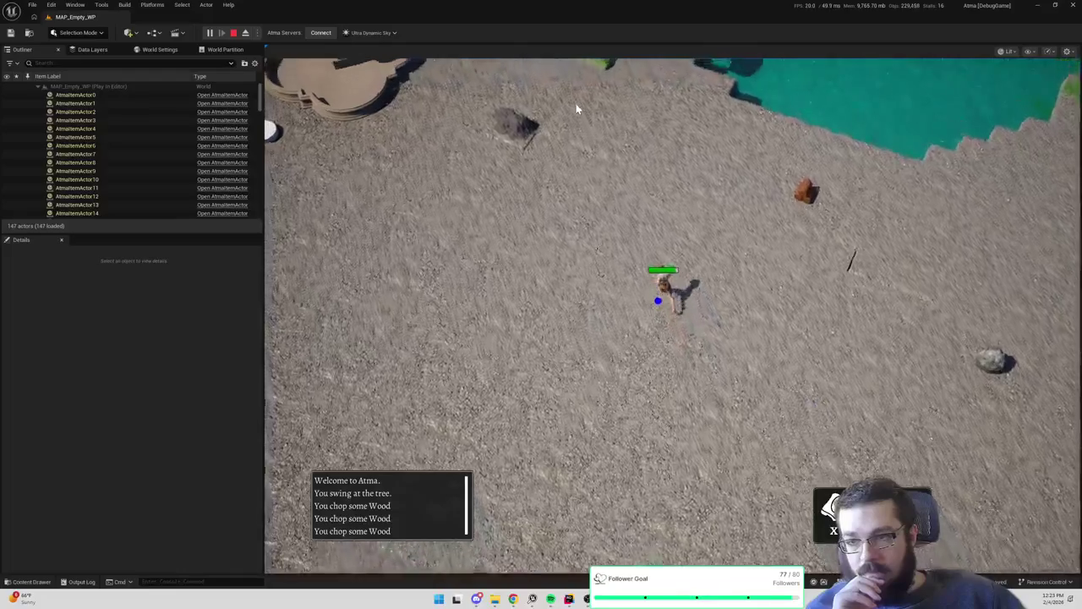
{"action": "left_click", "coordinate": [575, 103]}
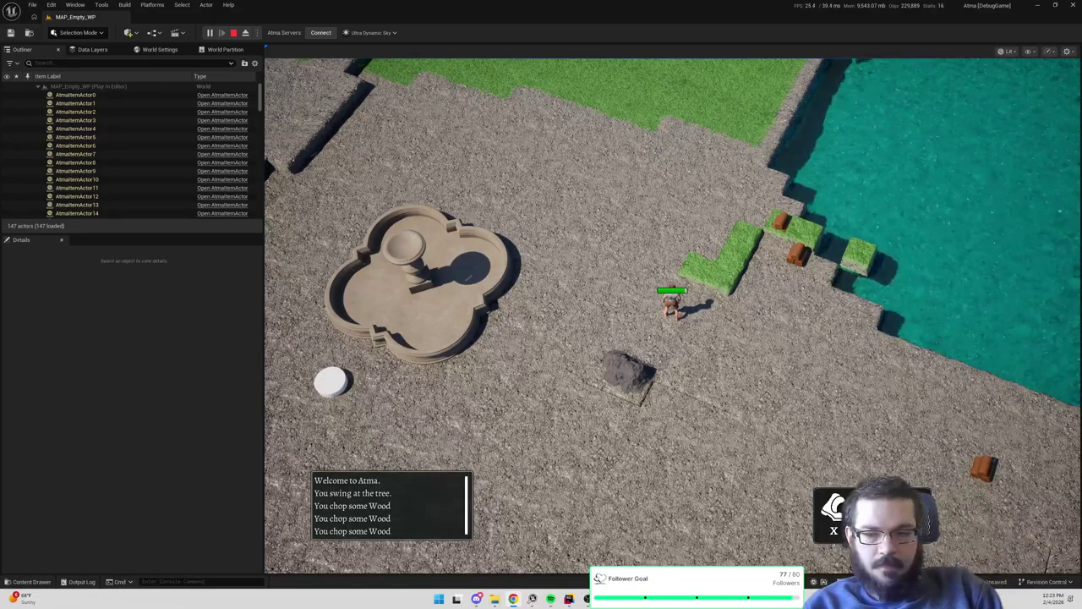
Walk the character north up the grassy terraces to the grass edge, briefly opening the Edit menu
{"action": "scroll", "coordinate": [657, 98], "scroll_direction": "up", "scroll_amount": 5}
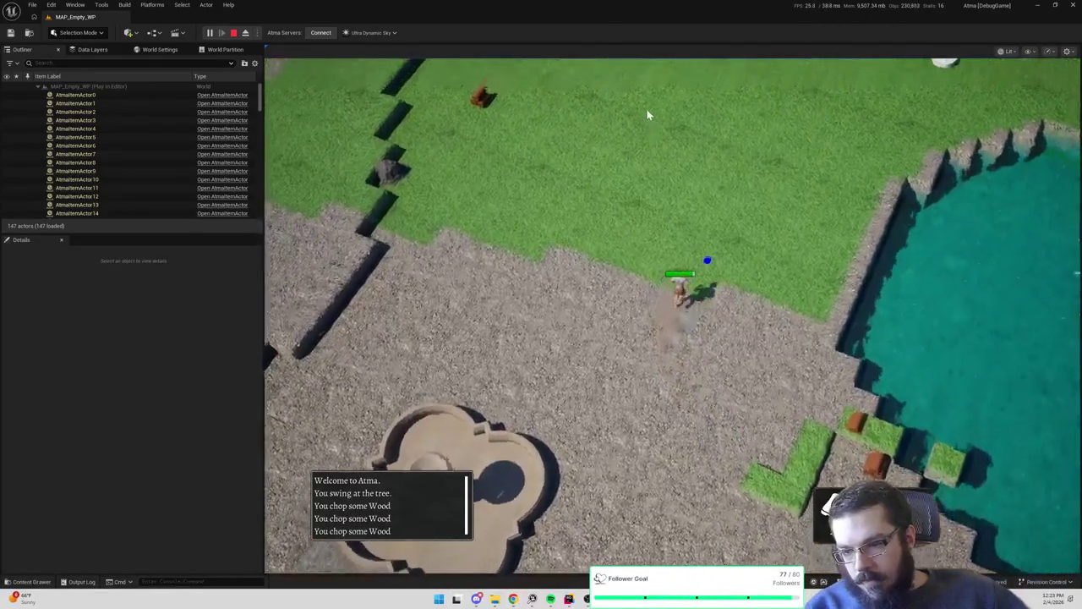
{"action": "left_click", "coordinate": [585, 95]}
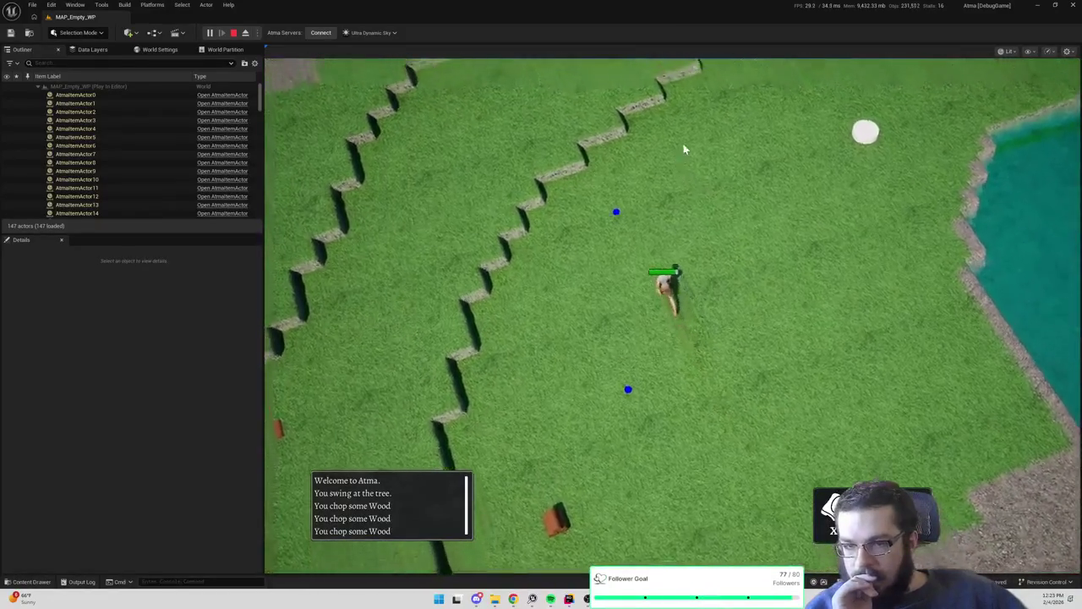
{"action": "left_click", "coordinate": [724, 115]}
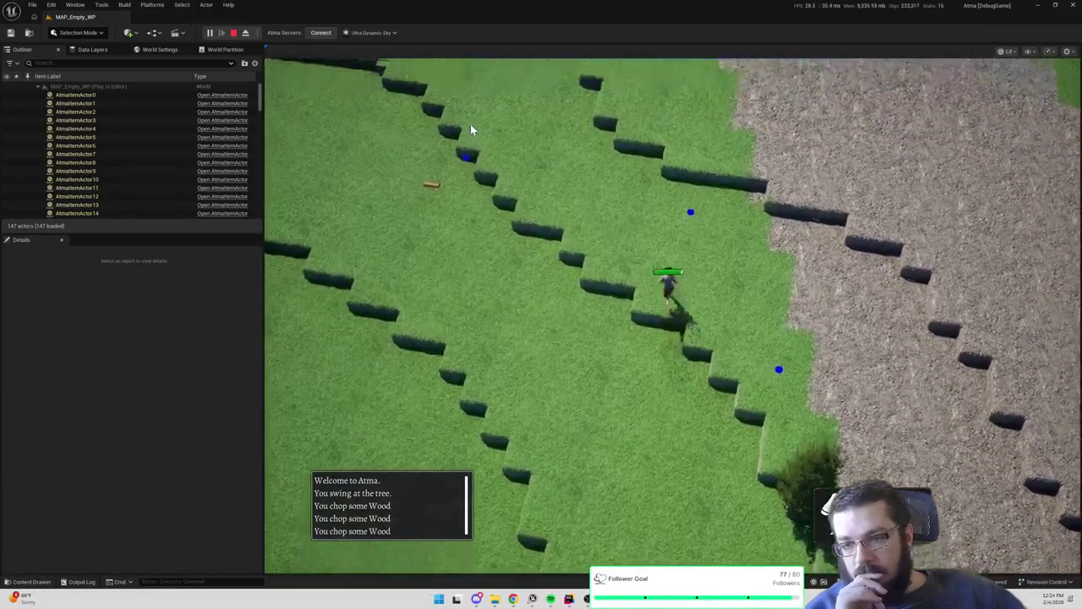
{"action": "left_click", "coordinate": [367, 251]}
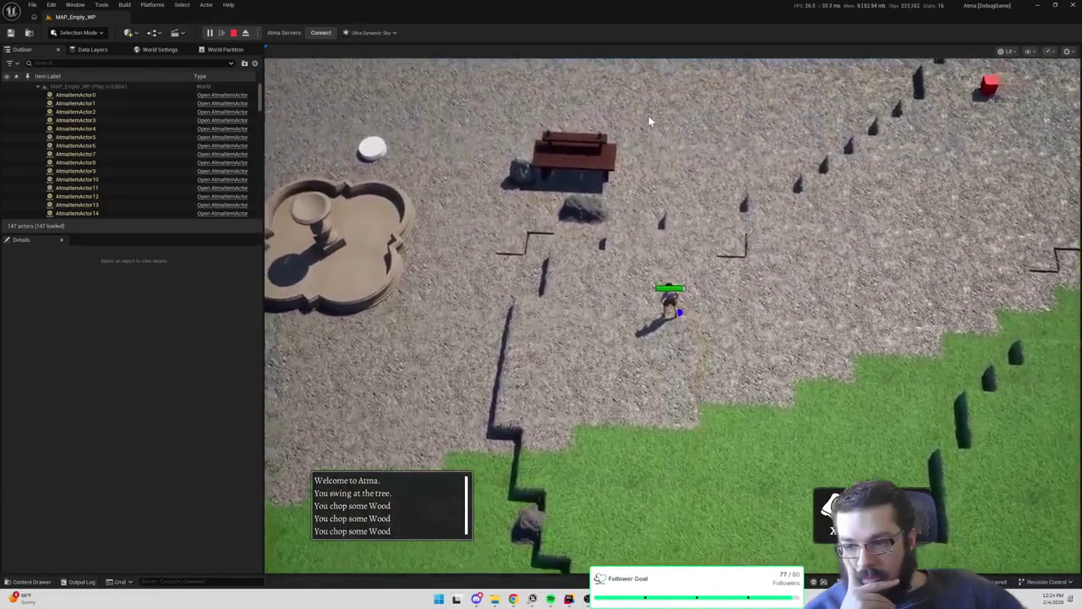
{"action": "left_click", "coordinate": [648, 119]}
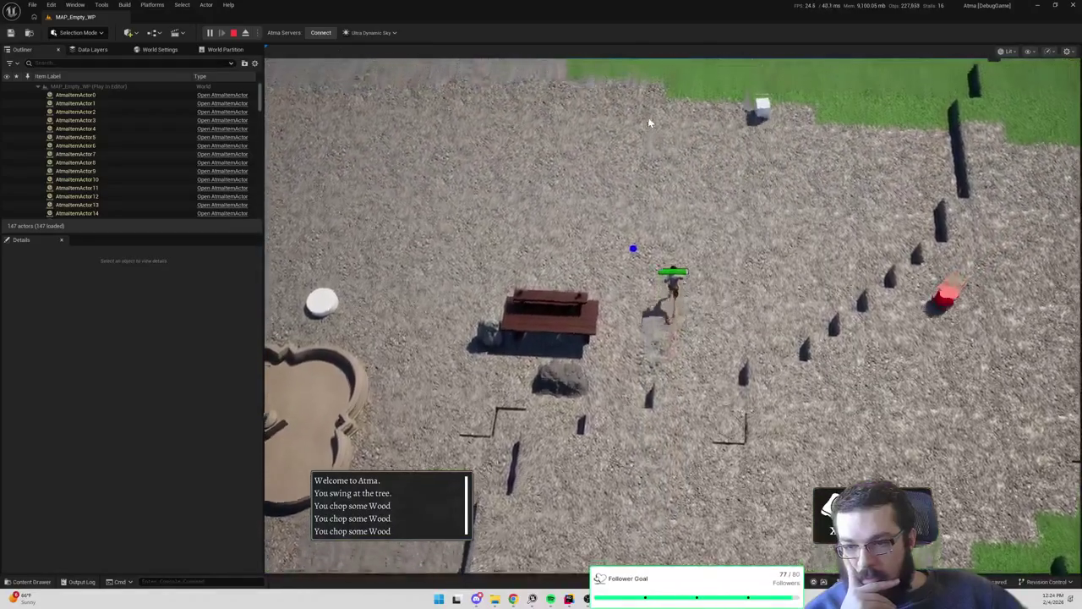
{"action": "left_click", "coordinate": [650, 119]}
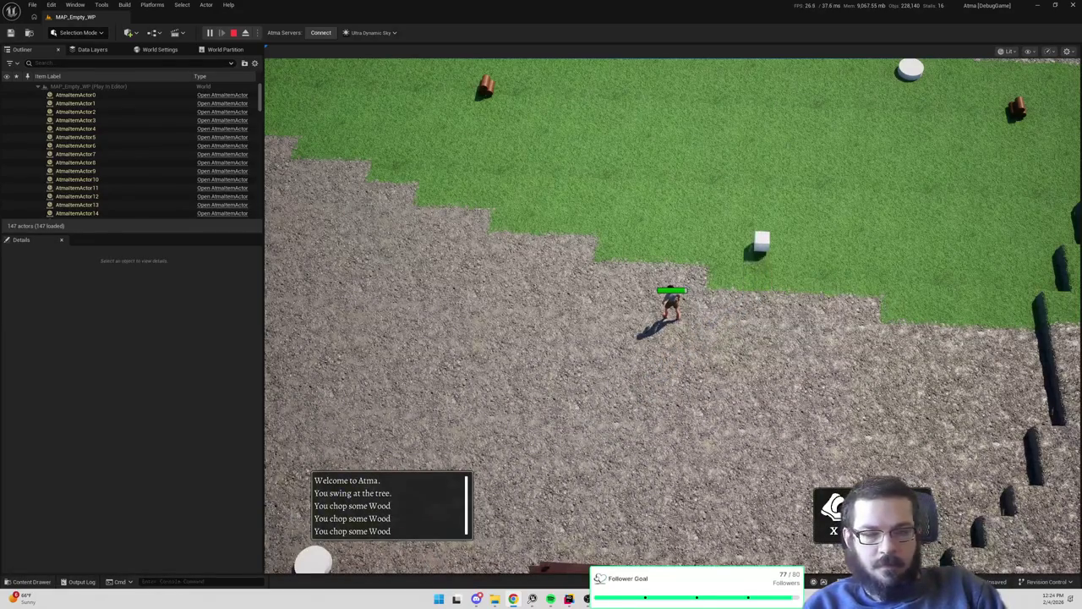
{"action": "left_click", "coordinate": [51, 5]}
{"action": "left_click", "coordinate": [88, 142]}
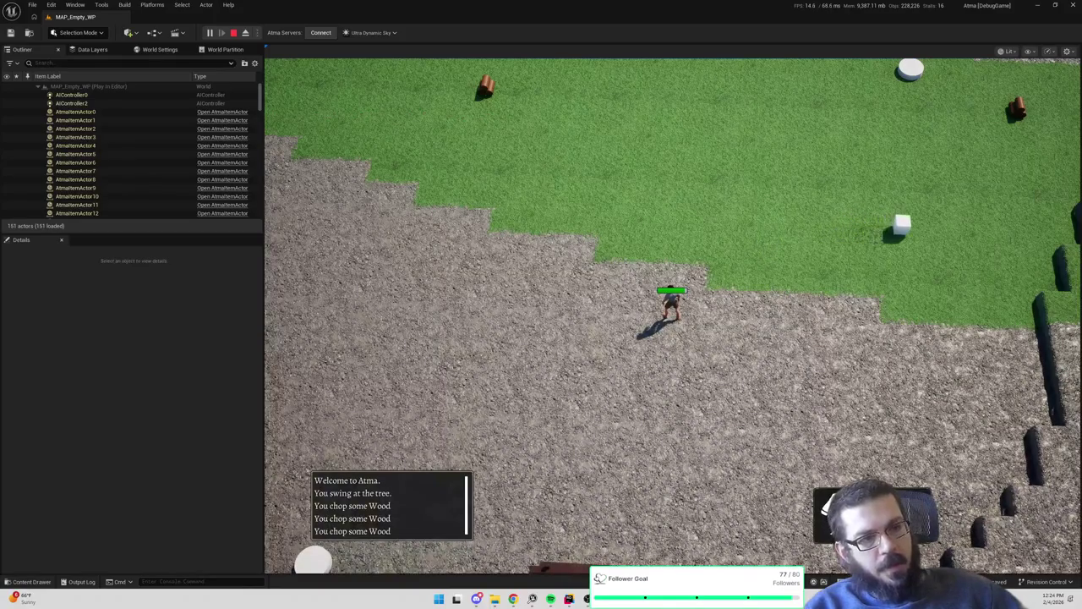
{"action": "left_click", "coordinate": [737, 174]}
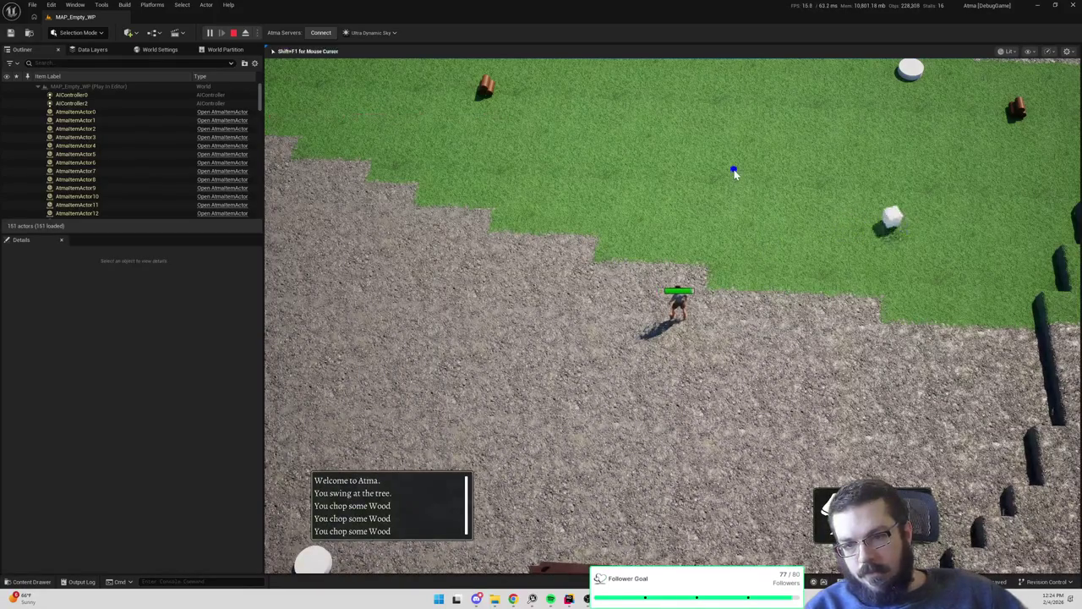
Walk the character to several spots across the grass and gravel, then stop the play session
{"action": "left_click", "coordinate": [531, 135]}
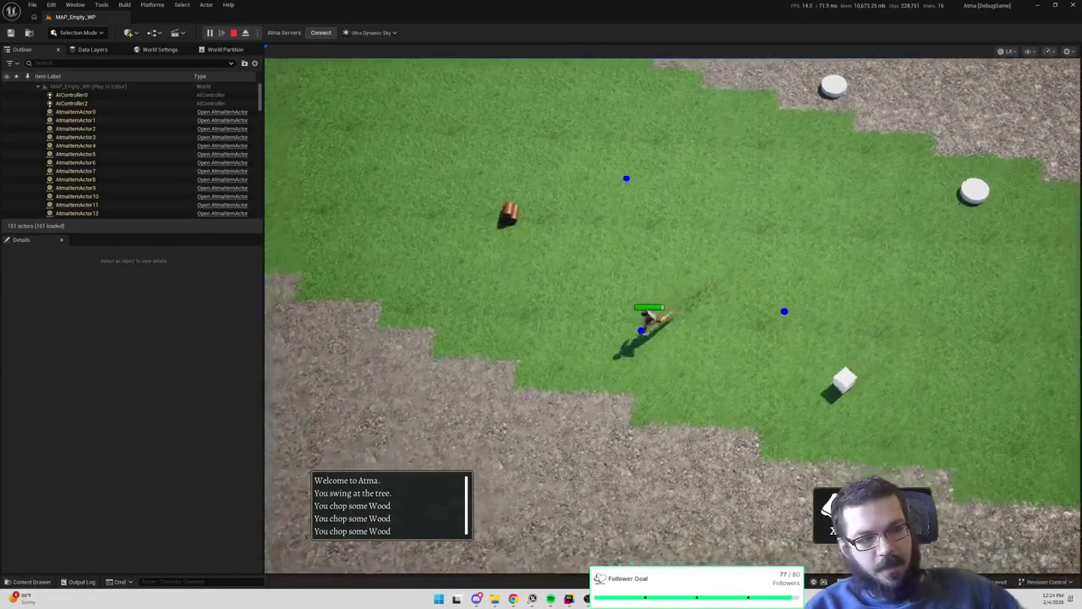
{"action": "left_click", "coordinate": [600, 451]}
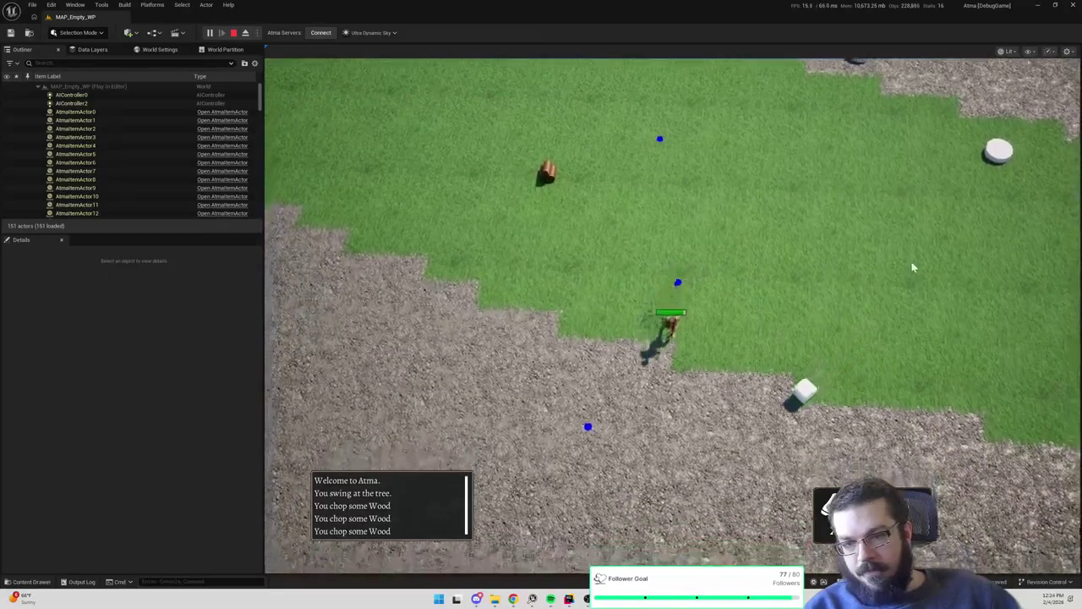
{"action": "left_click", "coordinate": [812, 208]}
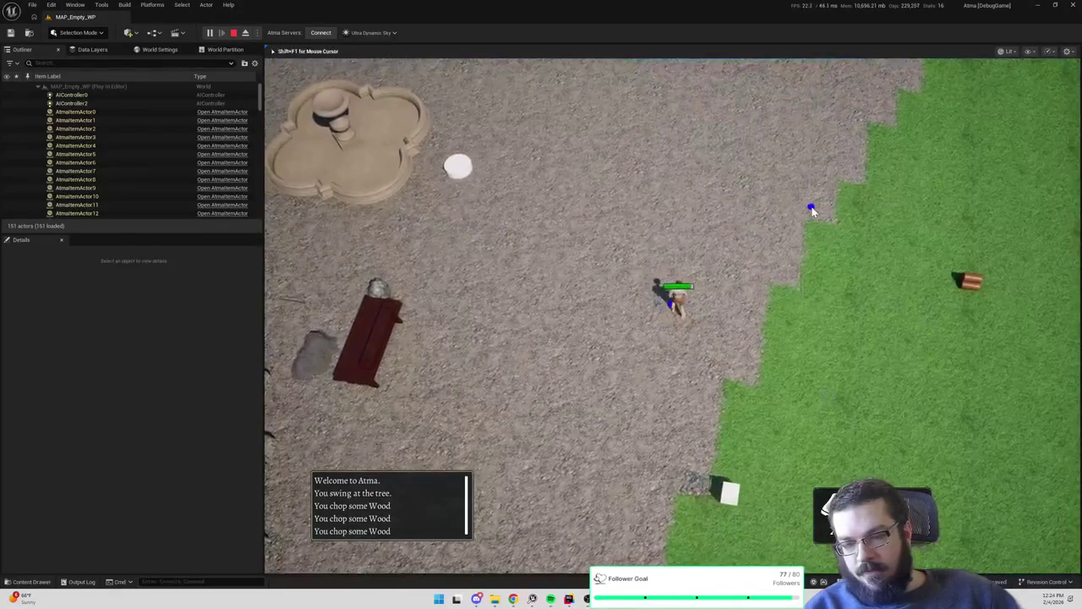
{"action": "left_click", "coordinate": [647, 315]}
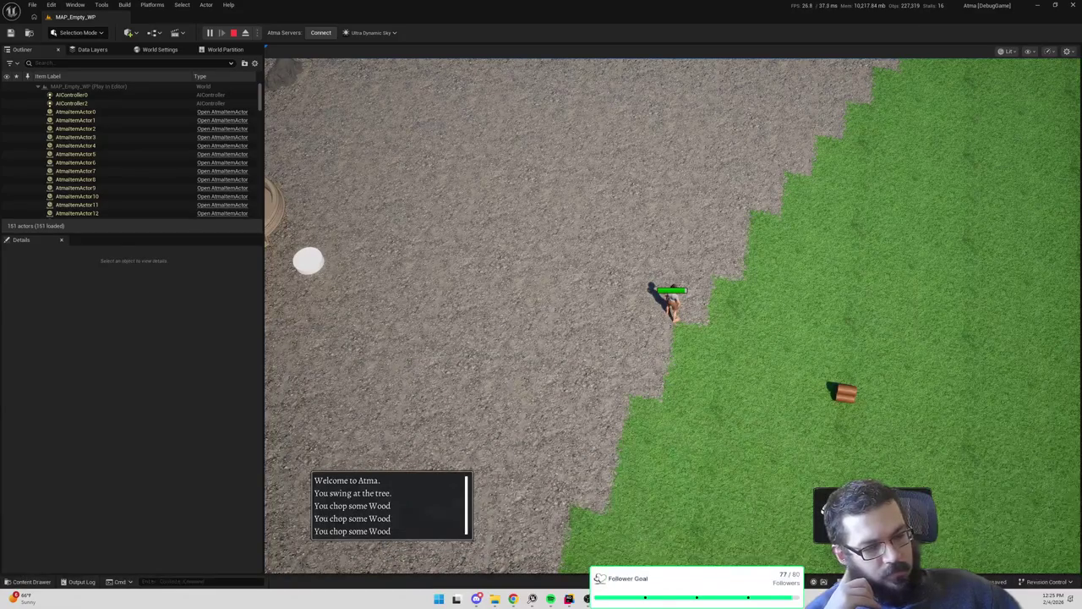
{"action": "left_click", "coordinate": [552, 159]}
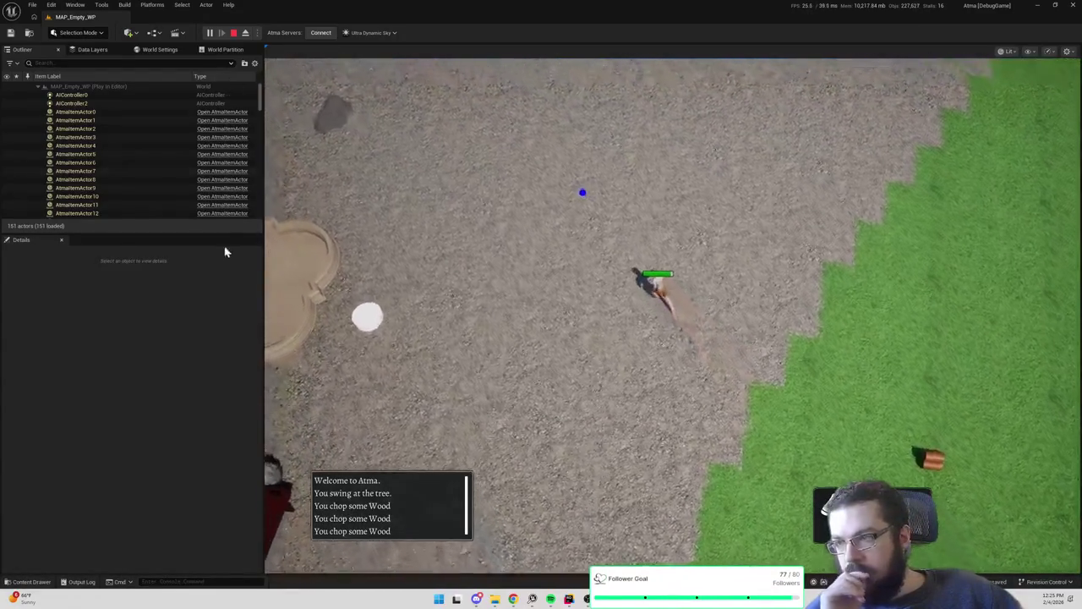
{"action": "key", "text": "Escape"}
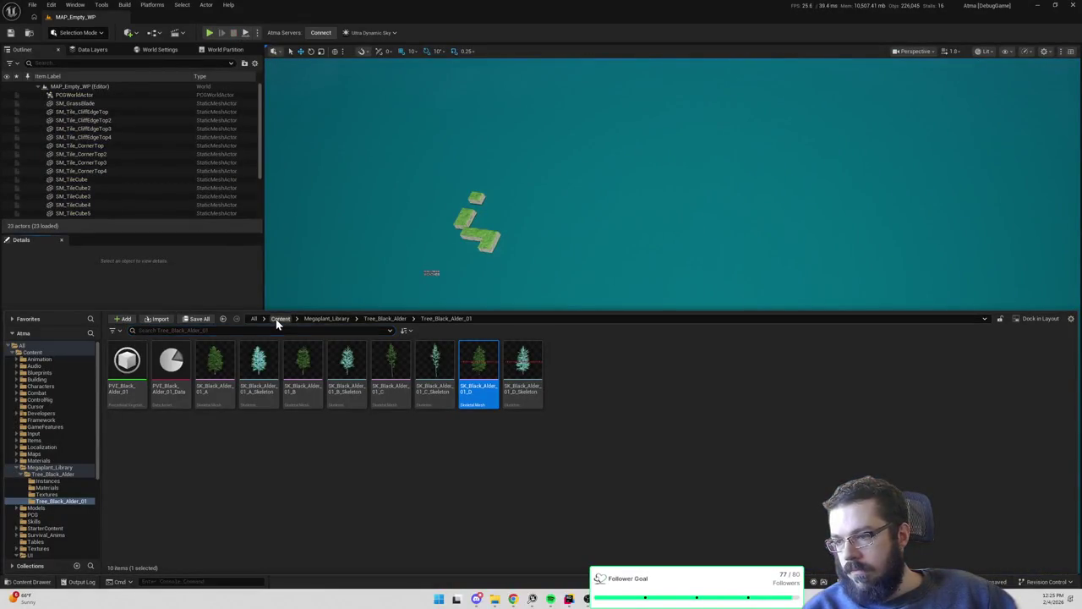
Find and open BP_AtmaCamera from the Content folder, return to the level editor, and start Play-In-Editor
{"action": "left_click", "coordinate": [280, 318]}
{"action": "type", "text": "camera"}
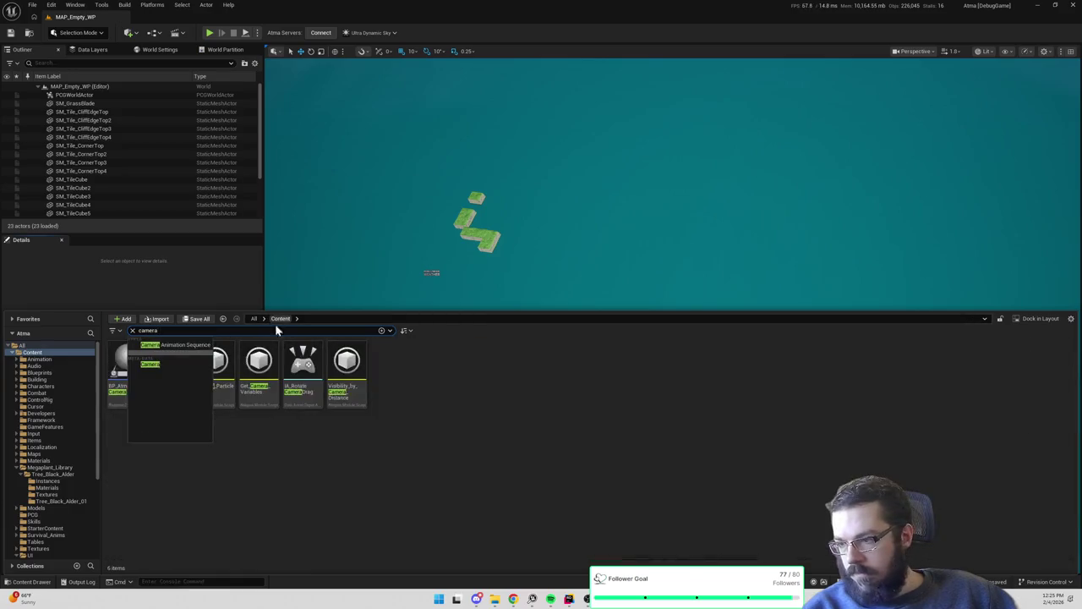
{"action": "double_click", "coordinate": [135, 375]}
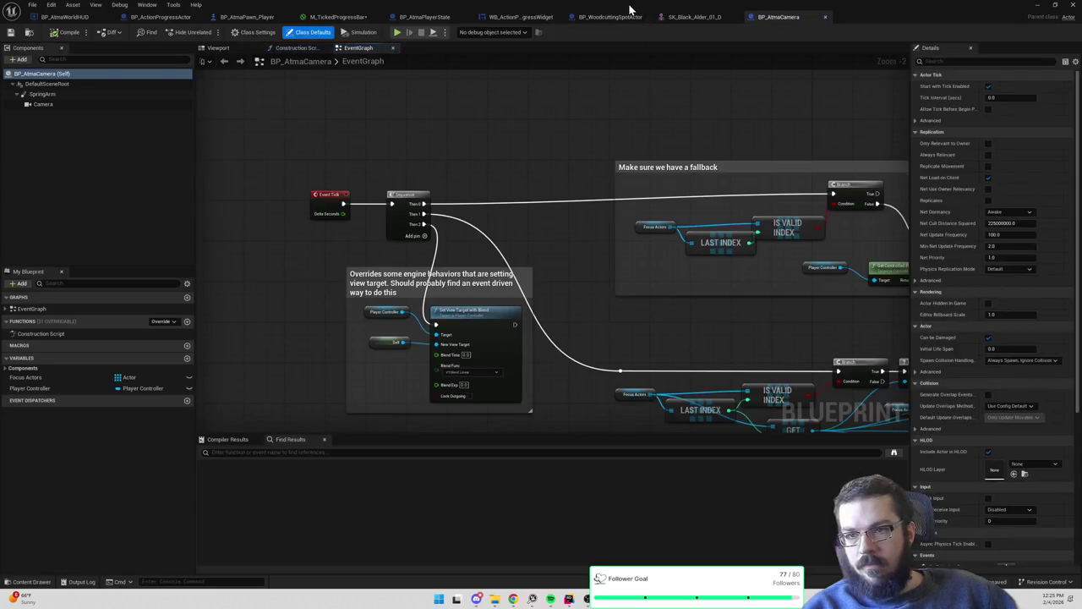
{"action": "left_click", "coordinate": [633, 10]}
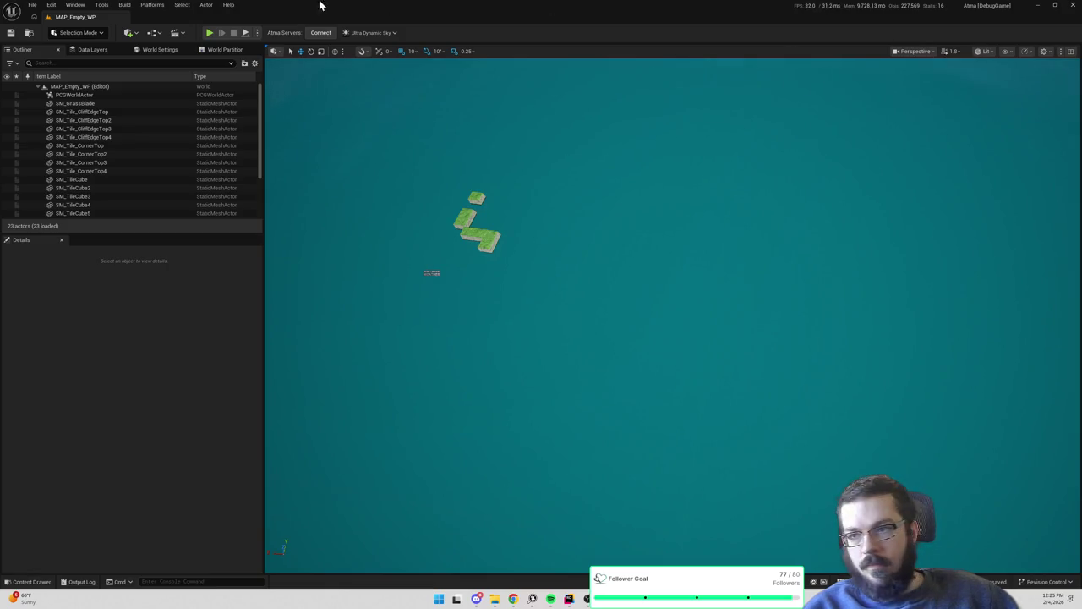
{"action": "key", "text": "alt+p"}
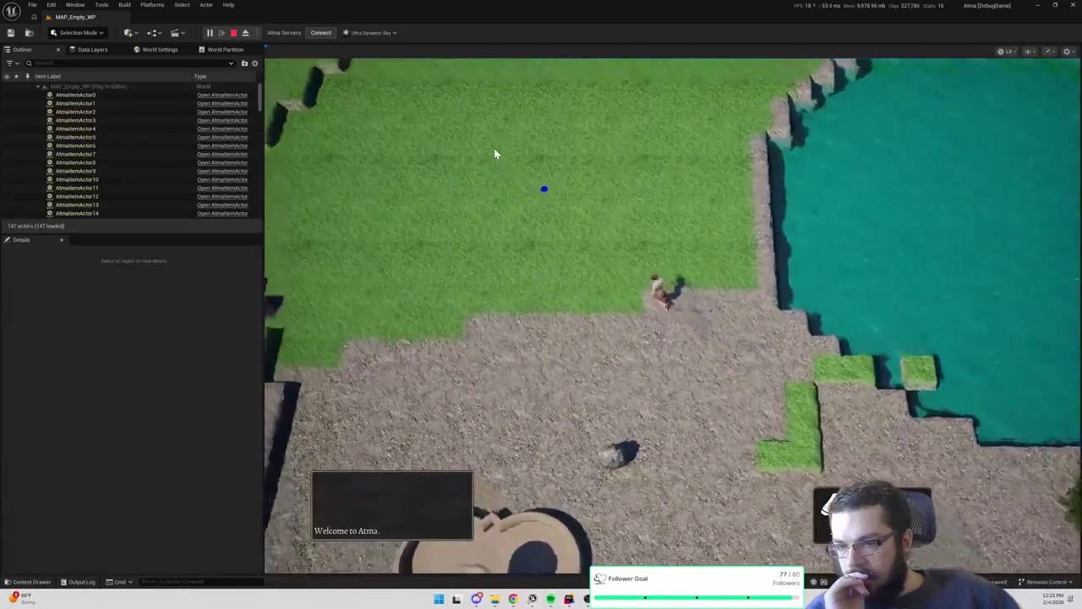
Walk the character up the grass and toward the fountain, rotating the game camera once
{"action": "left_click", "coordinate": [597, 97]}
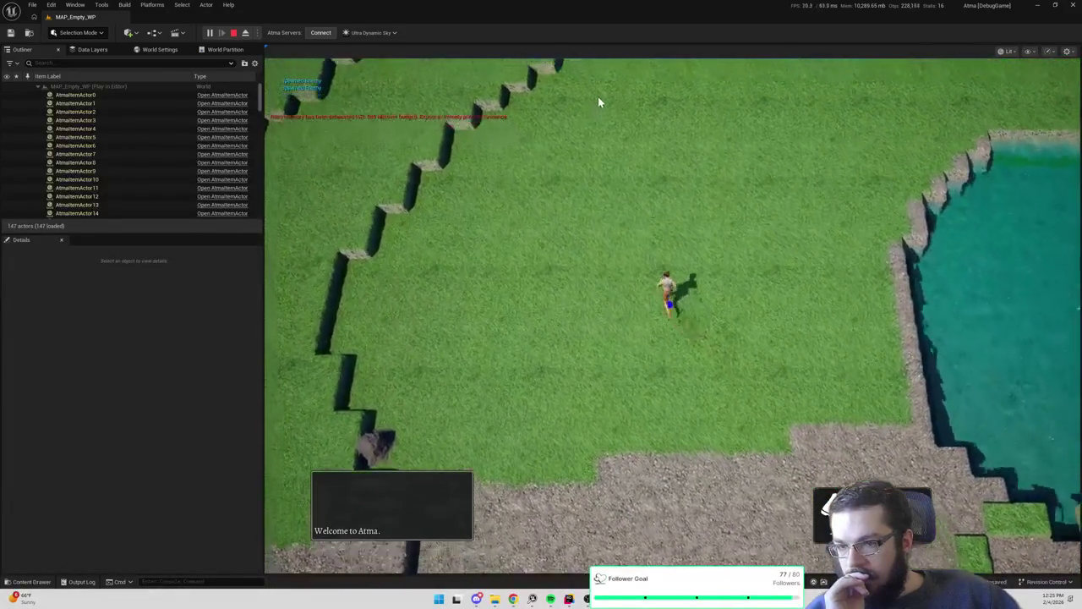
{"action": "left_click", "coordinate": [651, 107]}
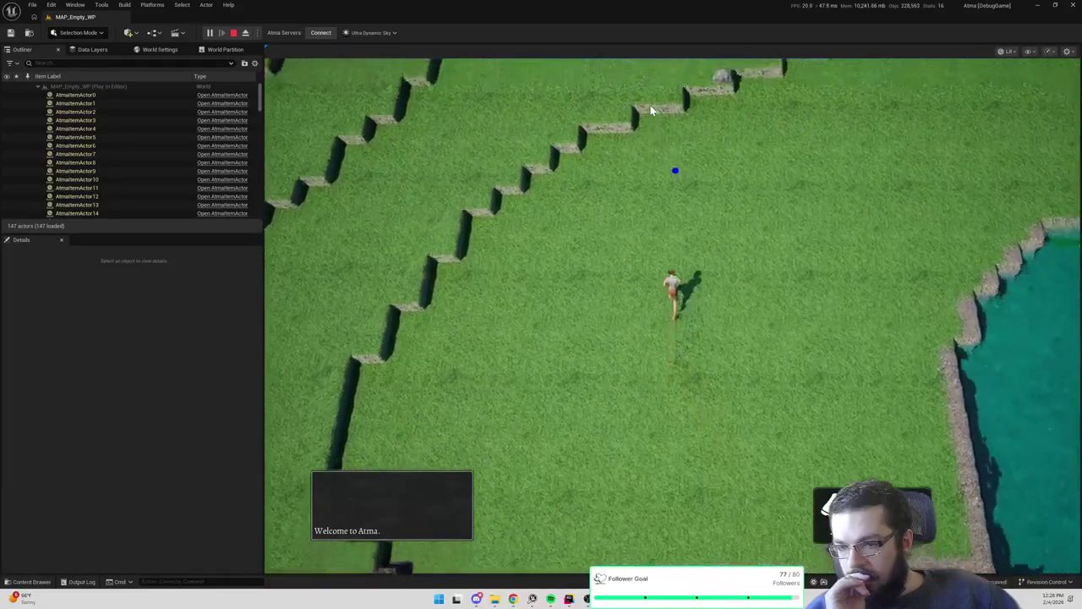
{"action": "left_click", "coordinate": [651, 110]}
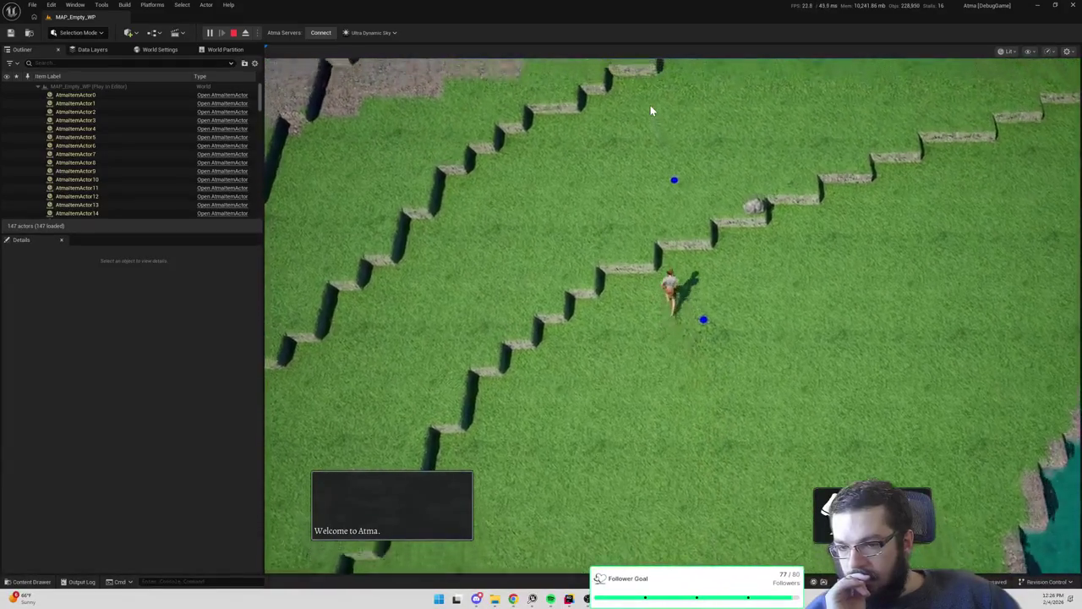
{"action": "left_click", "coordinate": [849, 346]}
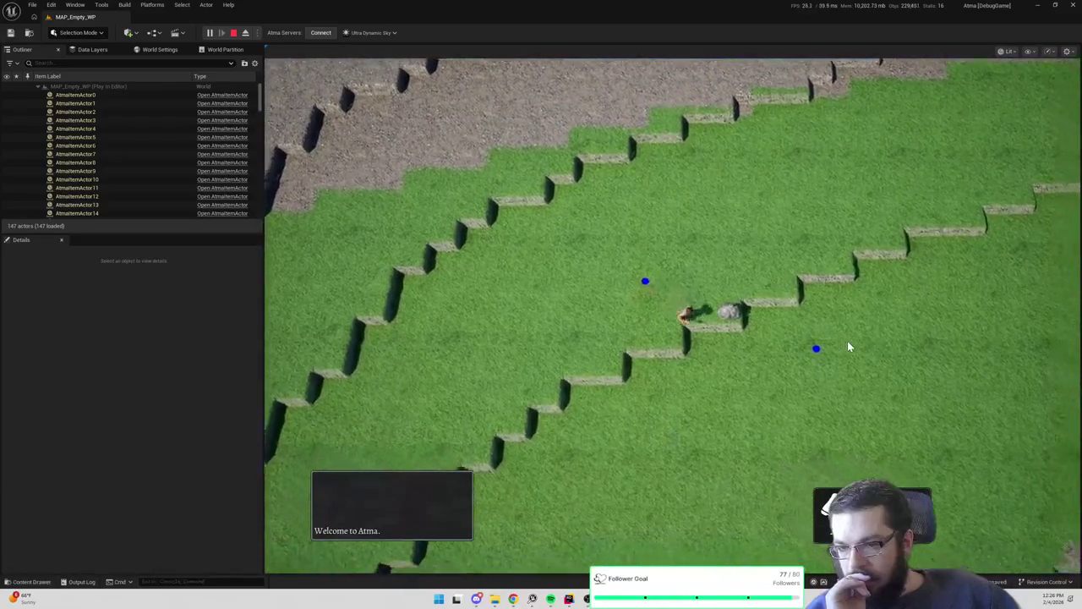
{"action": "left_click_drag", "start_coordinate": [846, 346], "coordinate": [338, 300]}
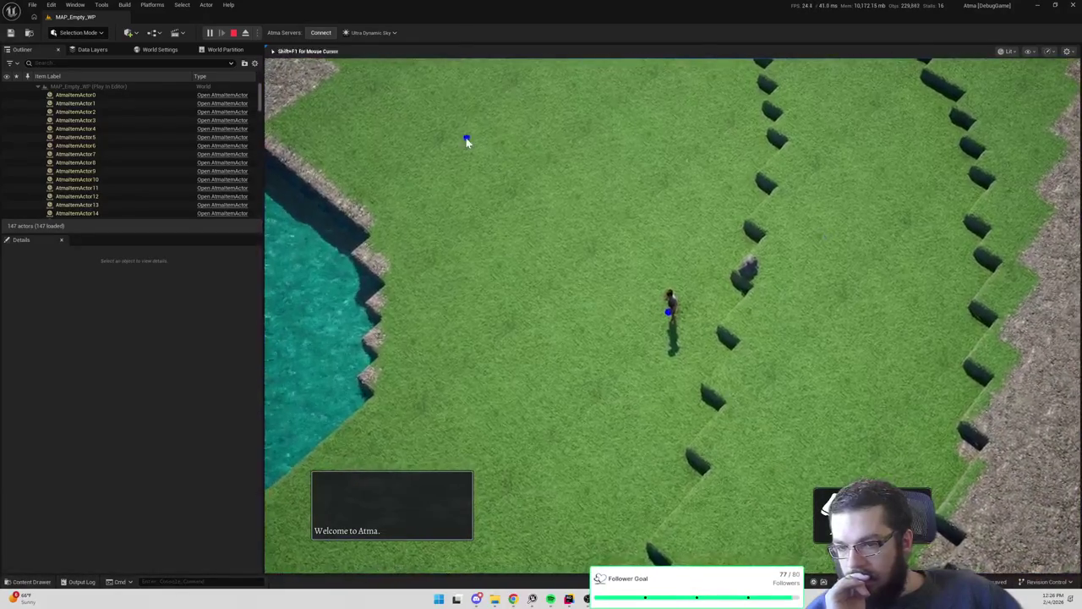
{"action": "left_click", "coordinate": [469, 137]}
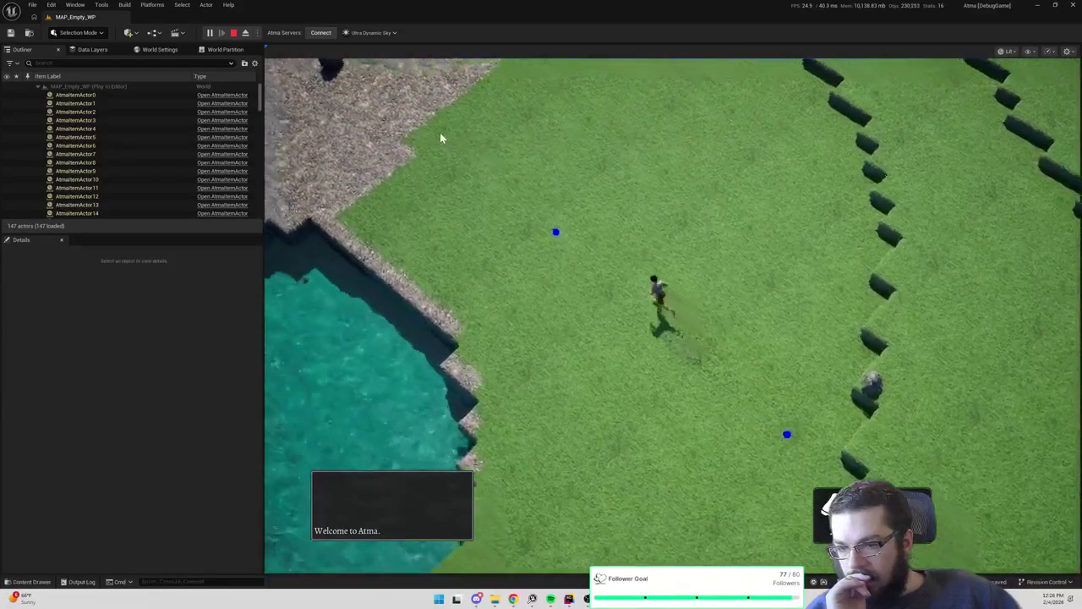
{"action": "left_click", "coordinate": [442, 134]}
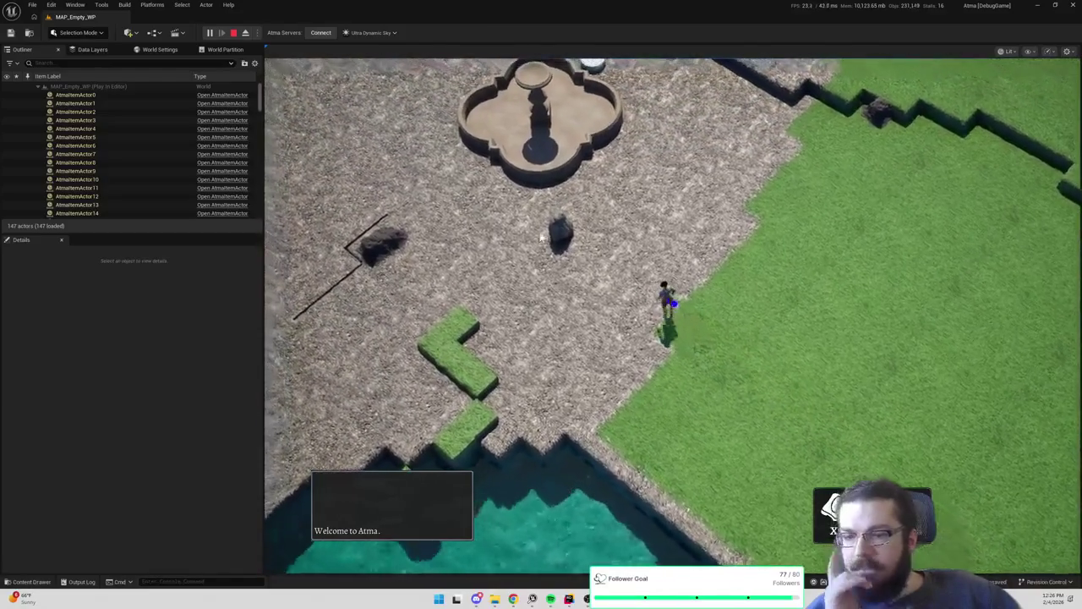
{"action": "left_click", "coordinate": [403, 140]}
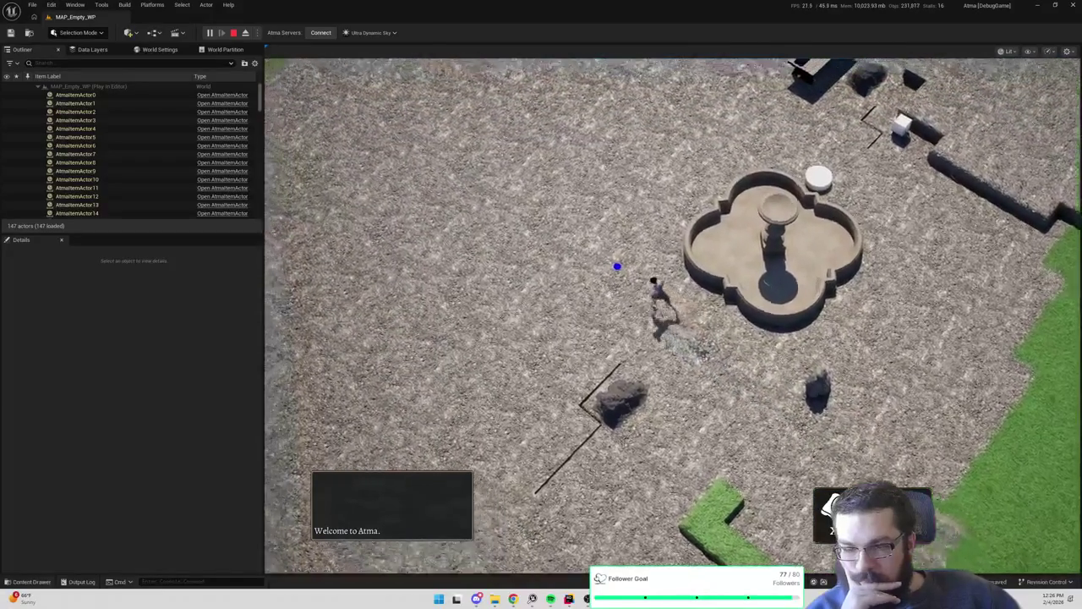
{"action": "key", "text": "Escape"}
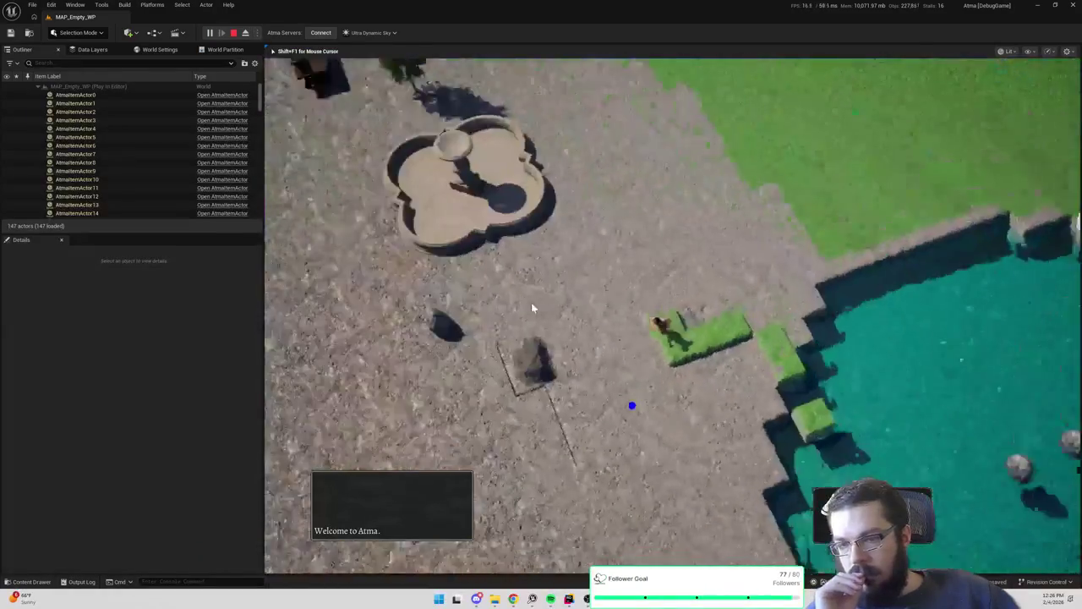
Walk the character across the plaza and onto the grass, then stop the play session
{"action": "left_click", "coordinate": [679, 96]}
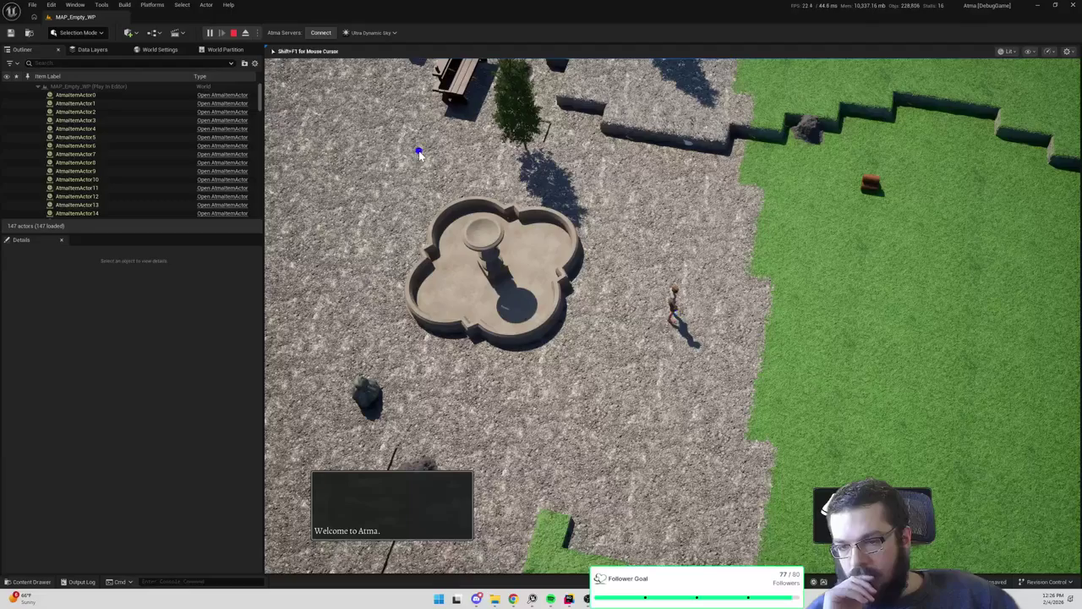
{"action": "left_click", "coordinate": [419, 151]}
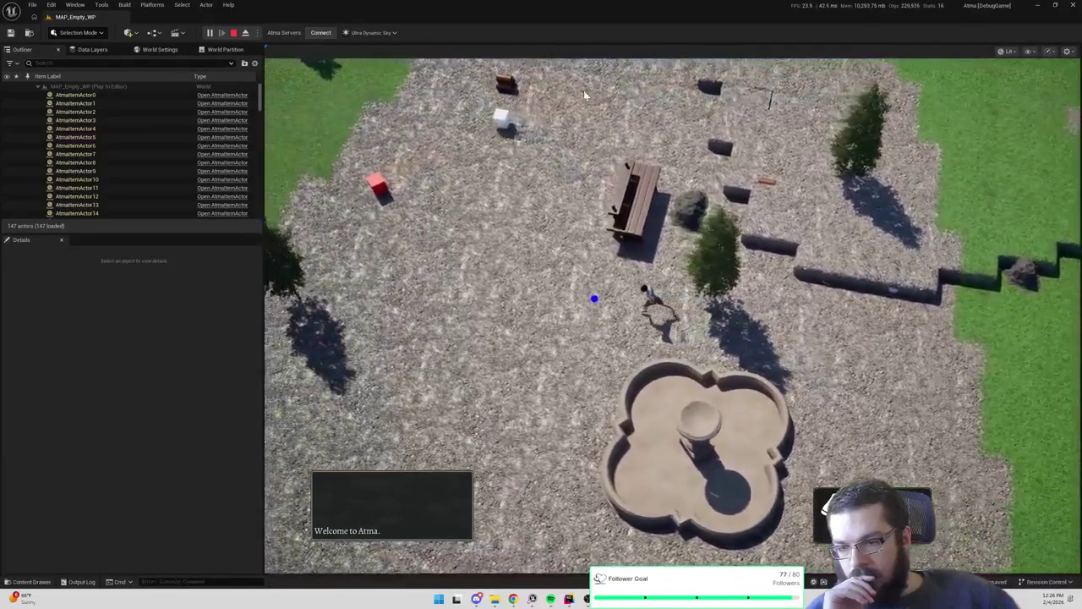
{"action": "left_click", "coordinate": [604, 84]}
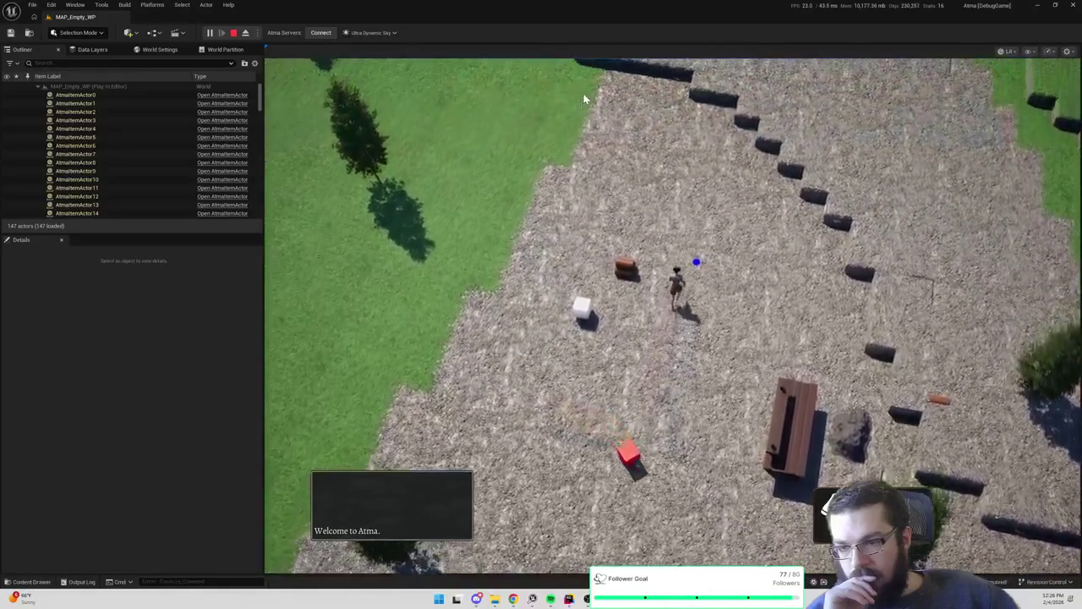
{"action": "left_click", "coordinate": [502, 196]}
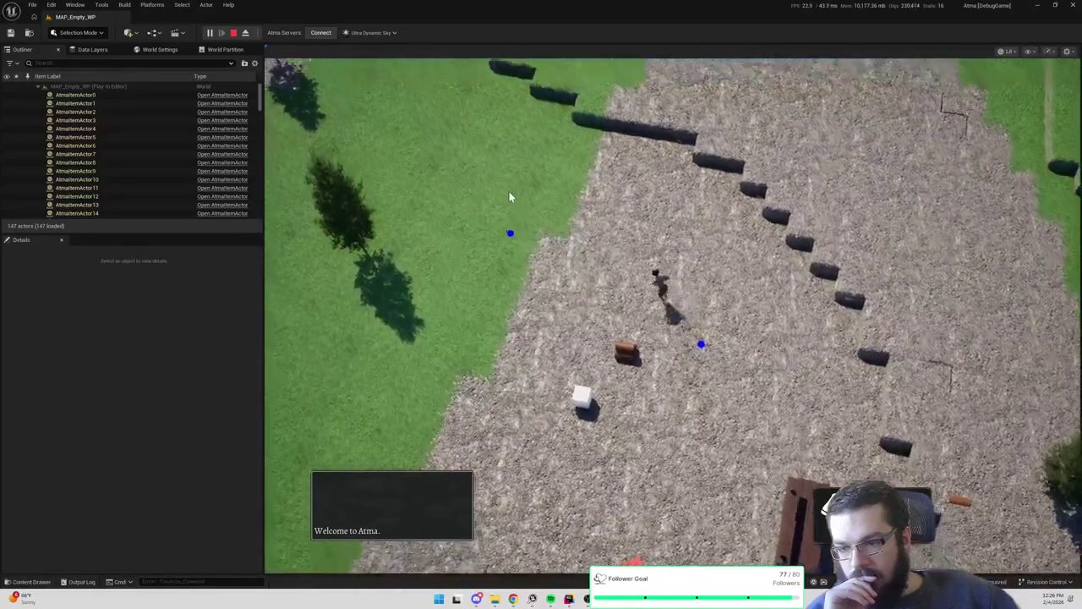
{"action": "key", "text": "Escape"}
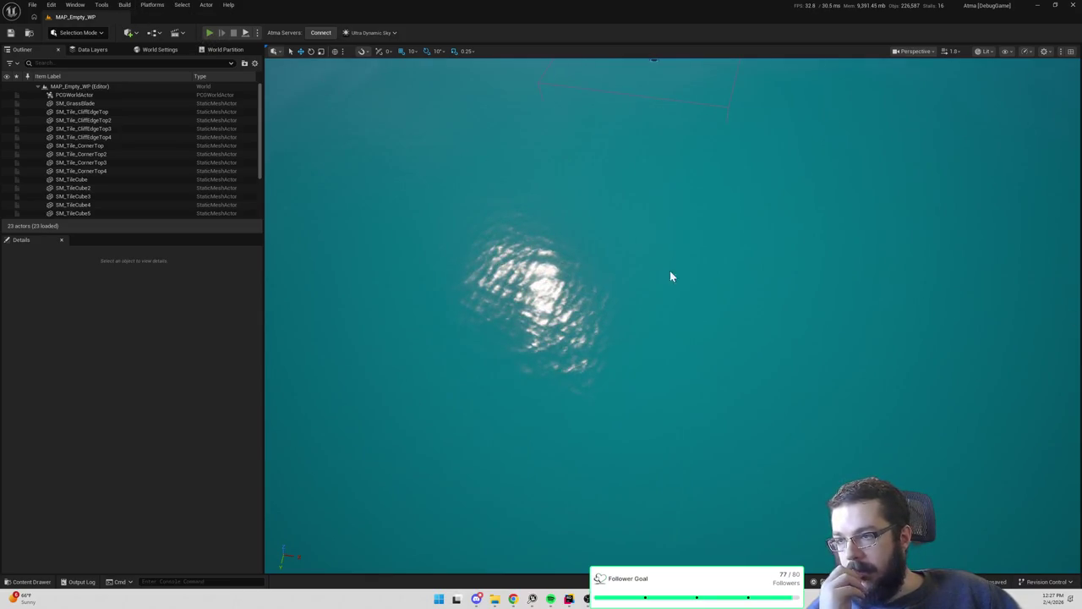
Start a new Play-In-Editor session with Alt+P
{"action": "key", "text": "alt+p"}
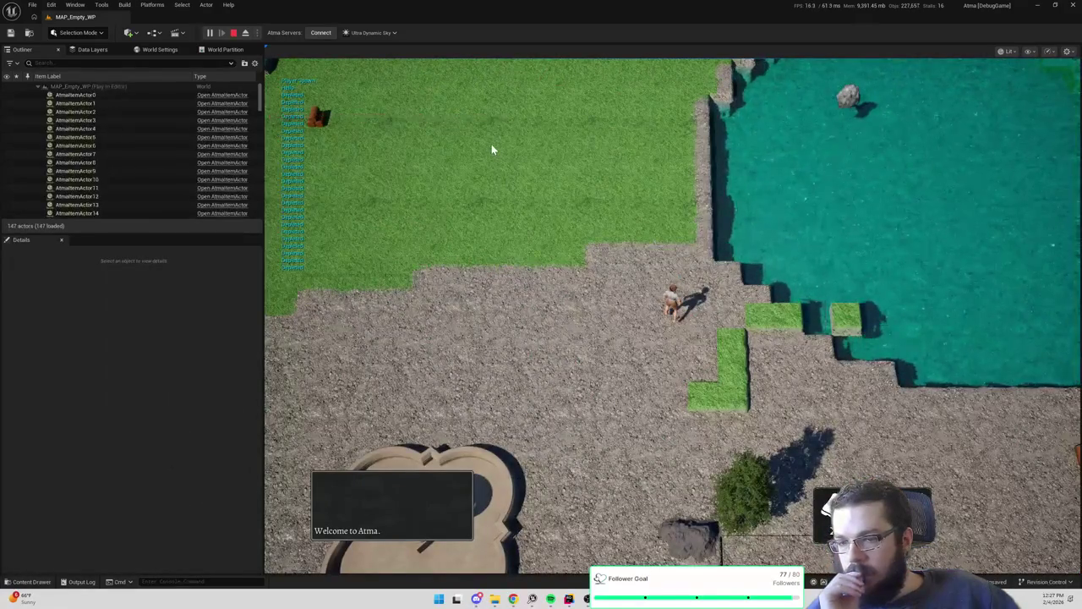
Walk the character toward the red cube, then north-east past the fountain toward the water, and stop play
{"action": "left_click", "coordinate": [491, 149]}
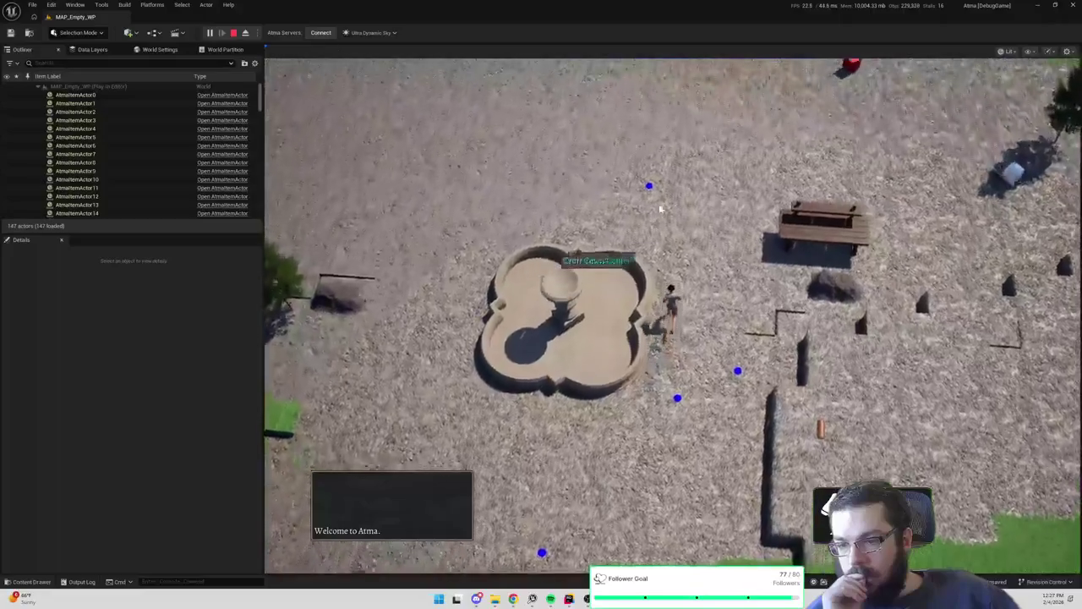
{"action": "left_click", "coordinate": [730, 138]}
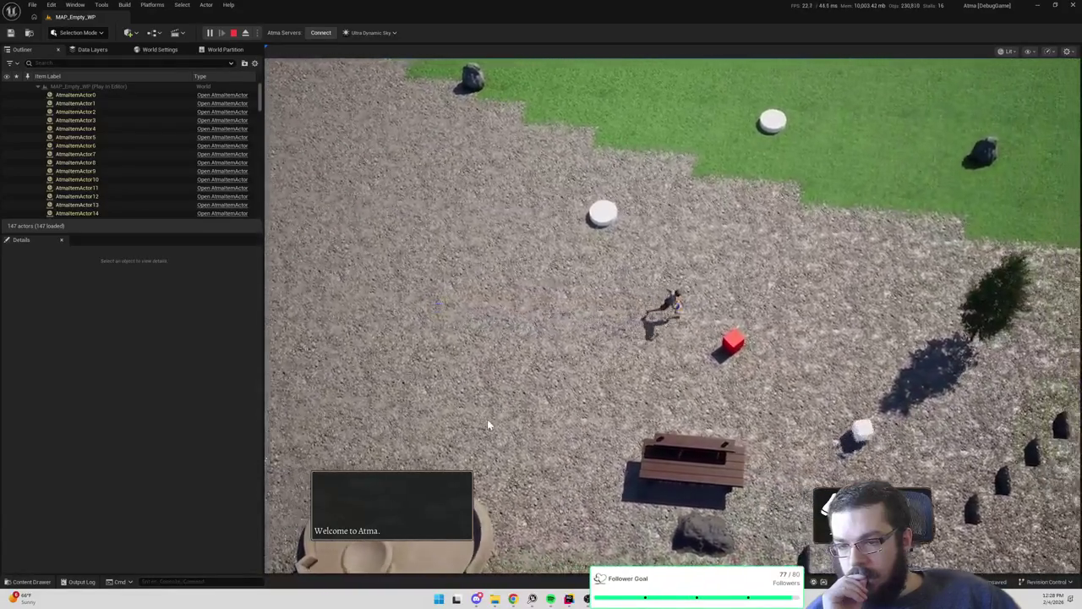
{"action": "left_click", "coordinate": [487, 419]}
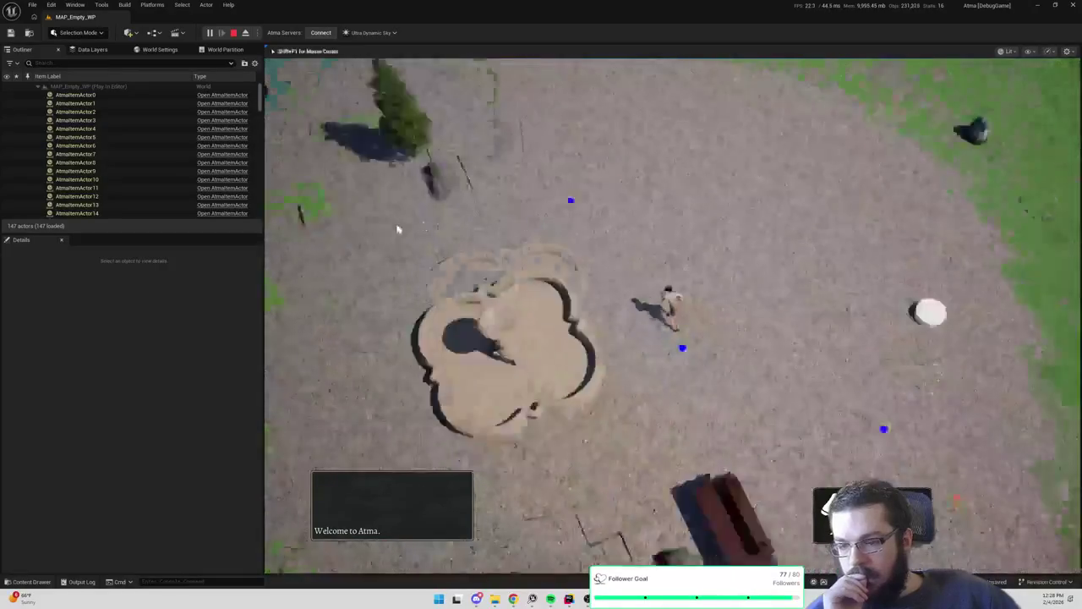
{"action": "left_click", "coordinate": [672, 140]}
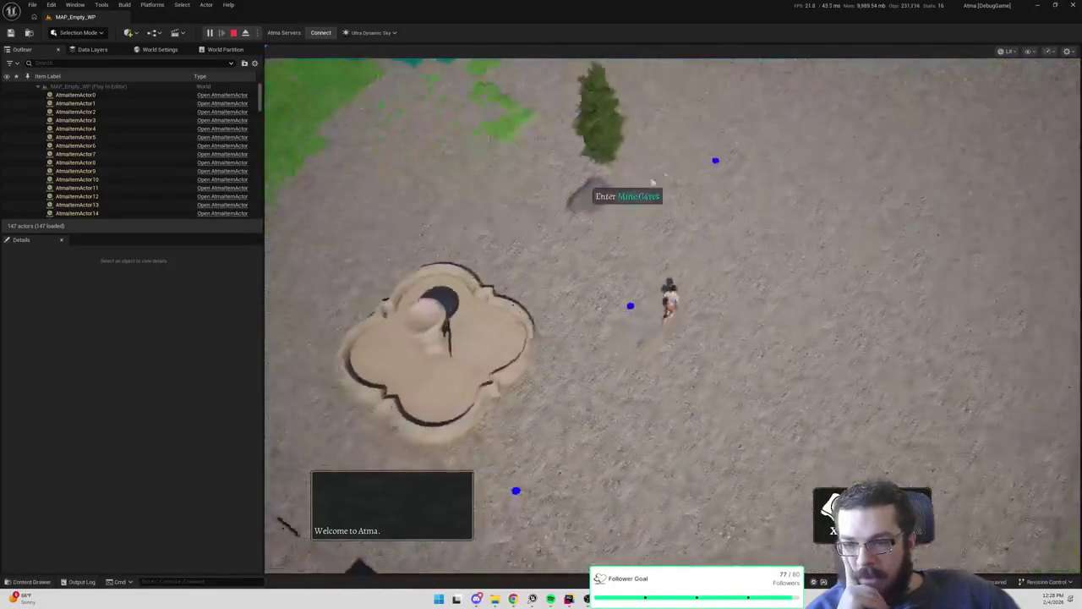
{"action": "left_click", "coordinate": [713, 90]}
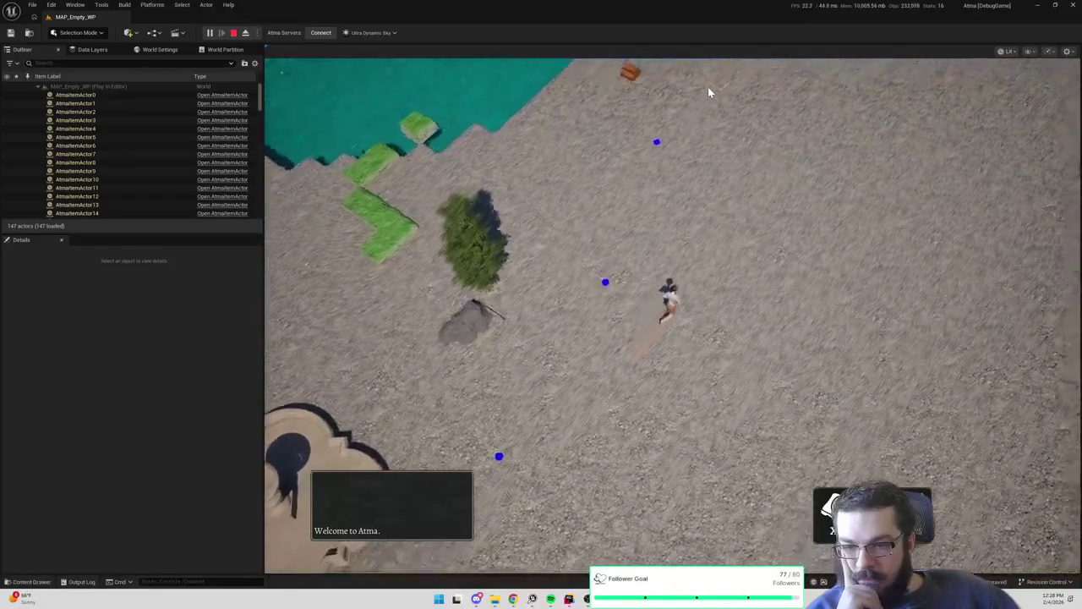
{"action": "left_click", "coordinate": [702, 92]}
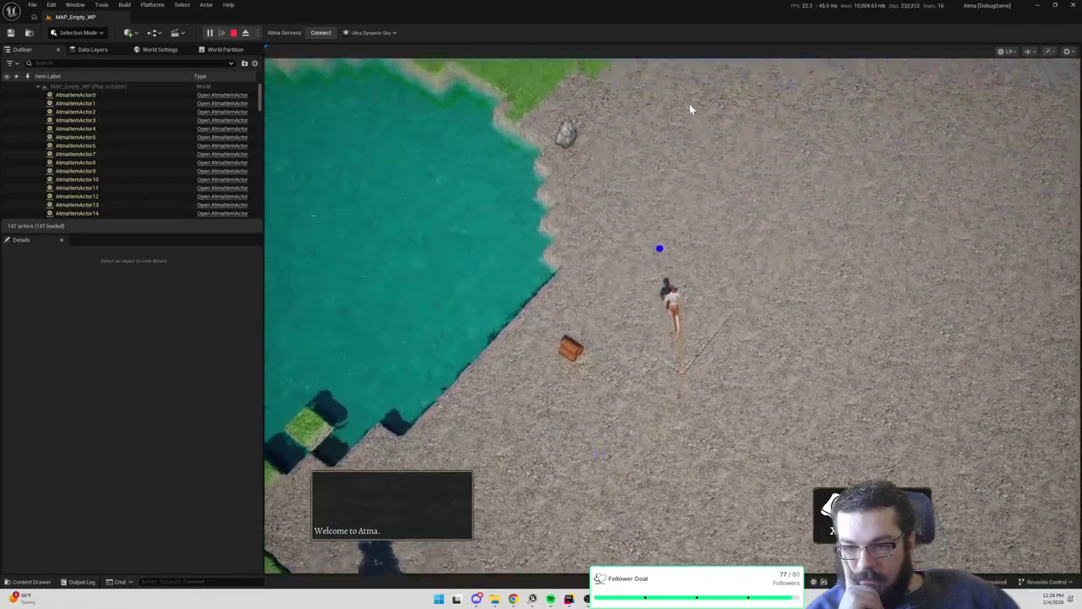
{"action": "left_click", "coordinate": [630, 107]}
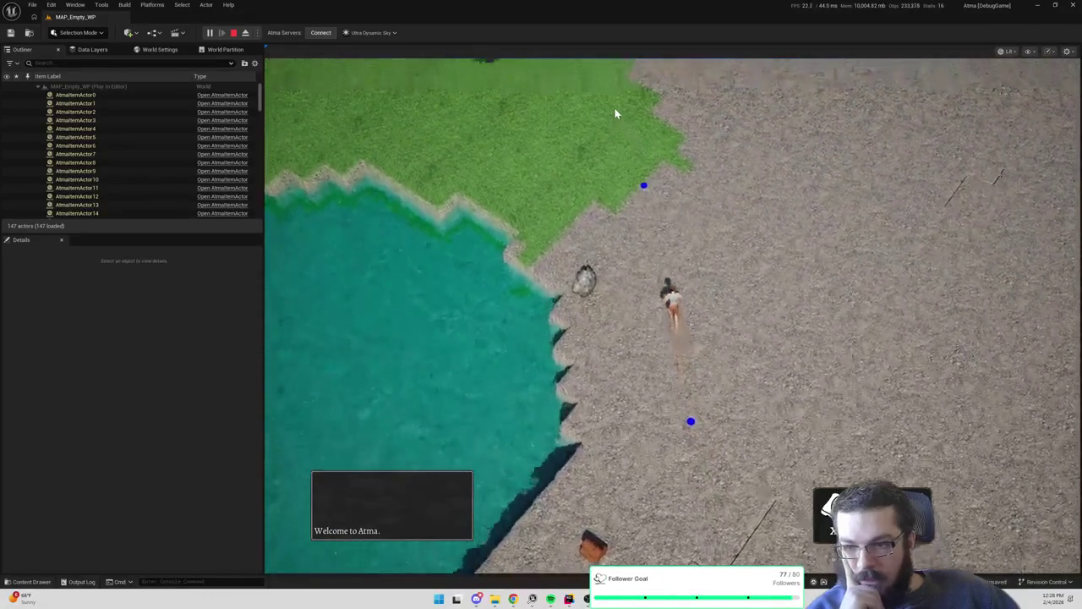
{"action": "key", "text": "Escape"}
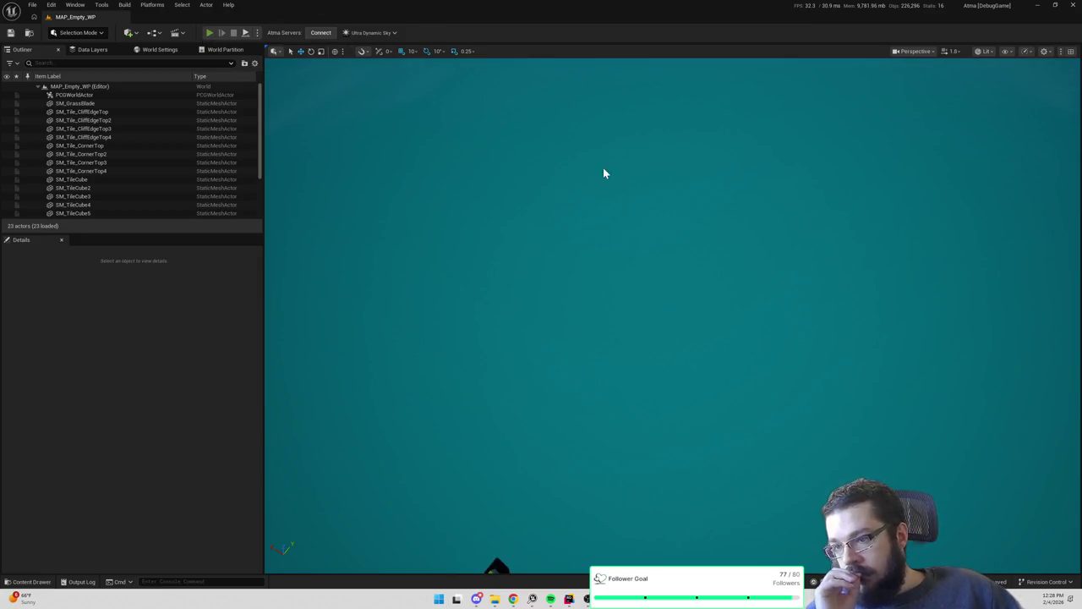
Start Play-In-Editor and walk the character across the grass field and gravel up to the tree
{"action": "key", "text": "alt+p"}
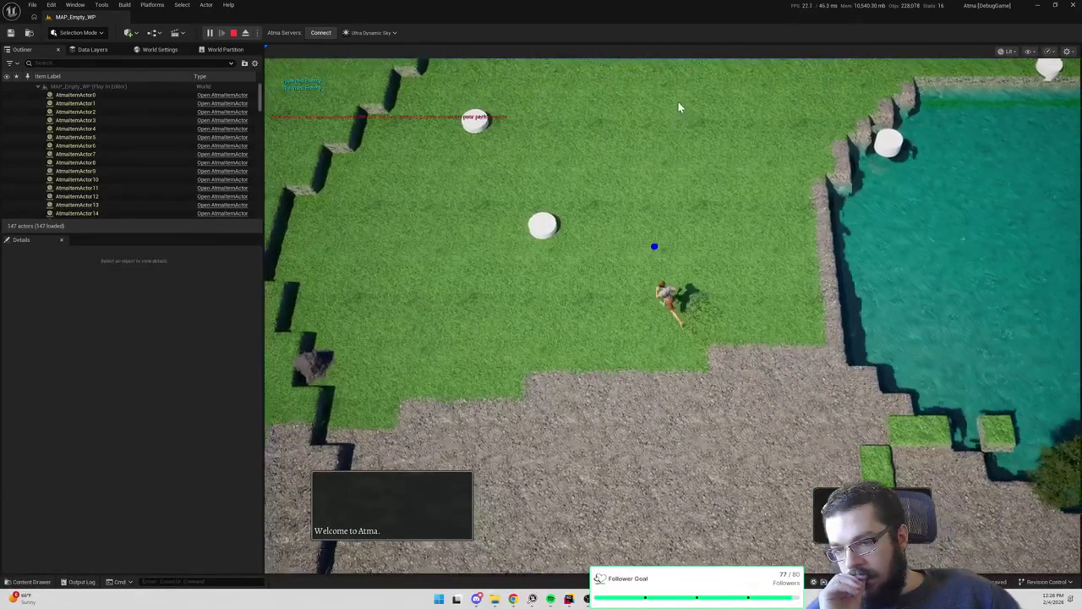
{"action": "left_click", "coordinate": [778, 123]}
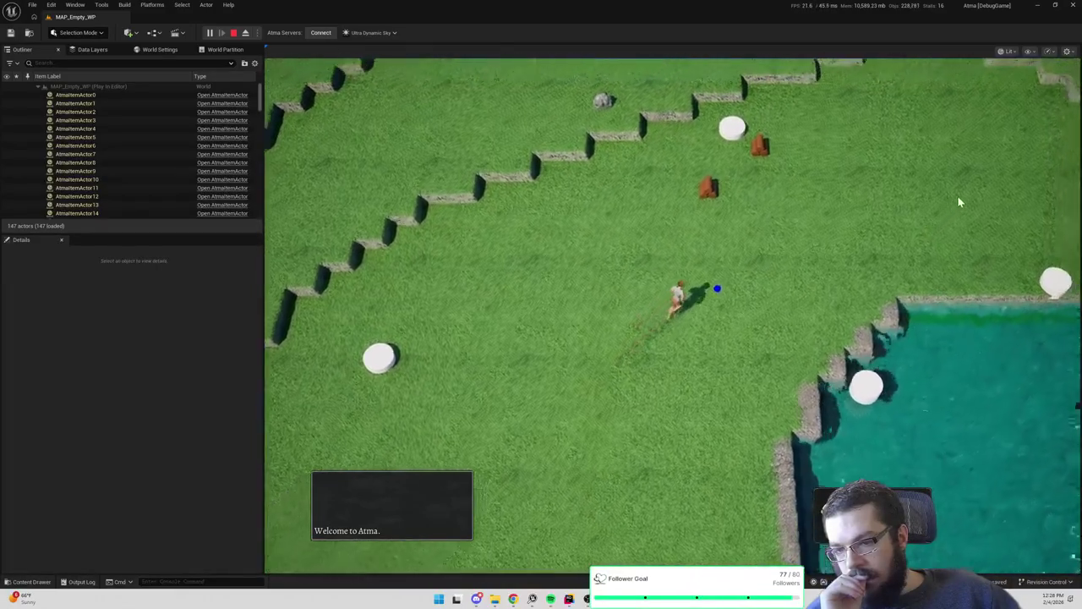
{"action": "left_click", "coordinate": [964, 195]}
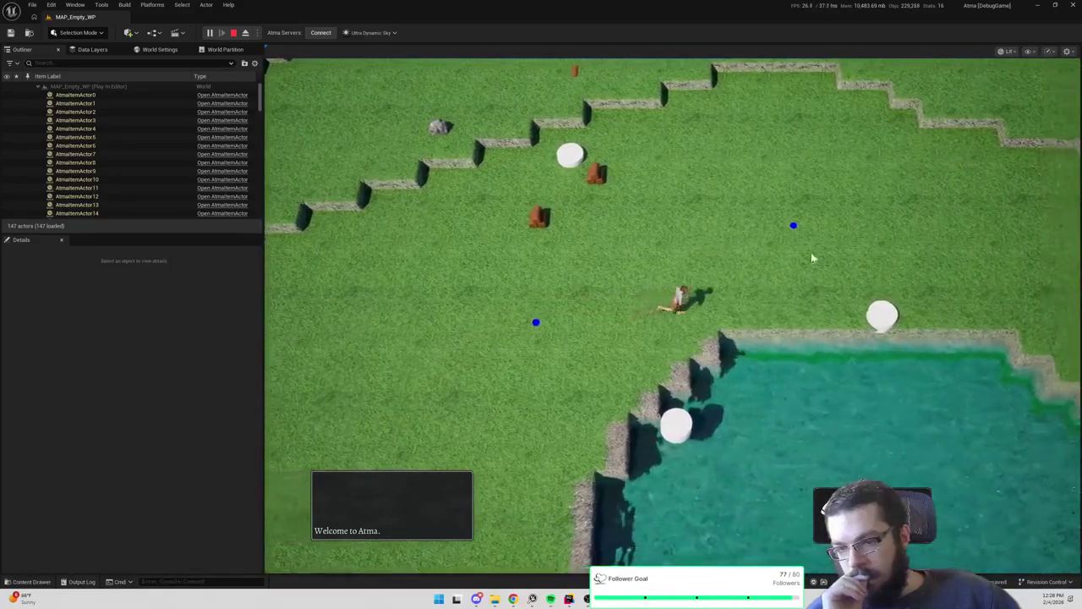
{"action": "left_click", "coordinate": [991, 318]}
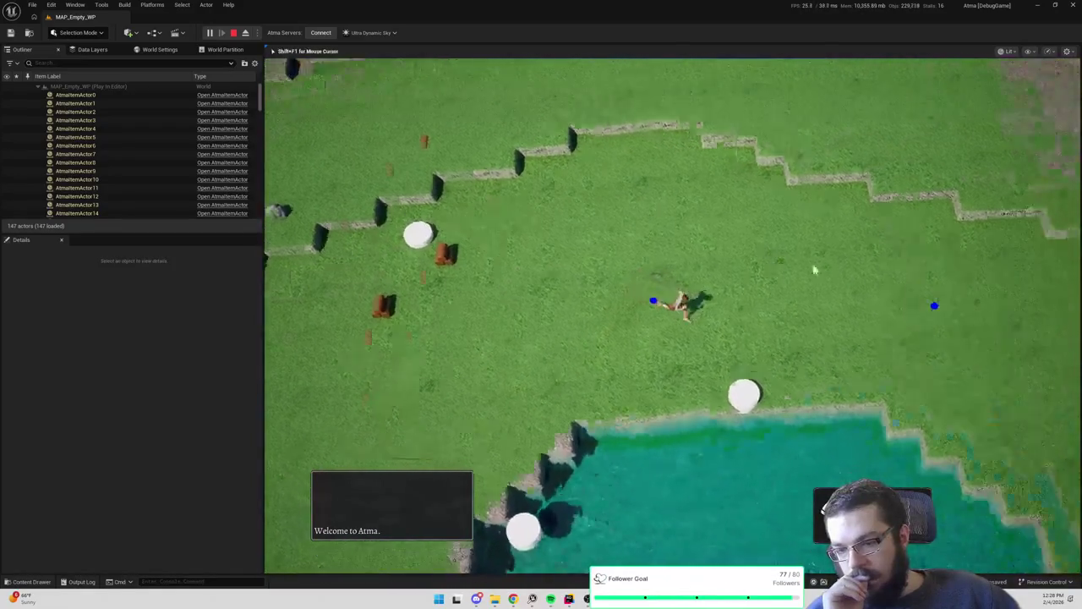
{"action": "left_click", "coordinate": [748, 109]}
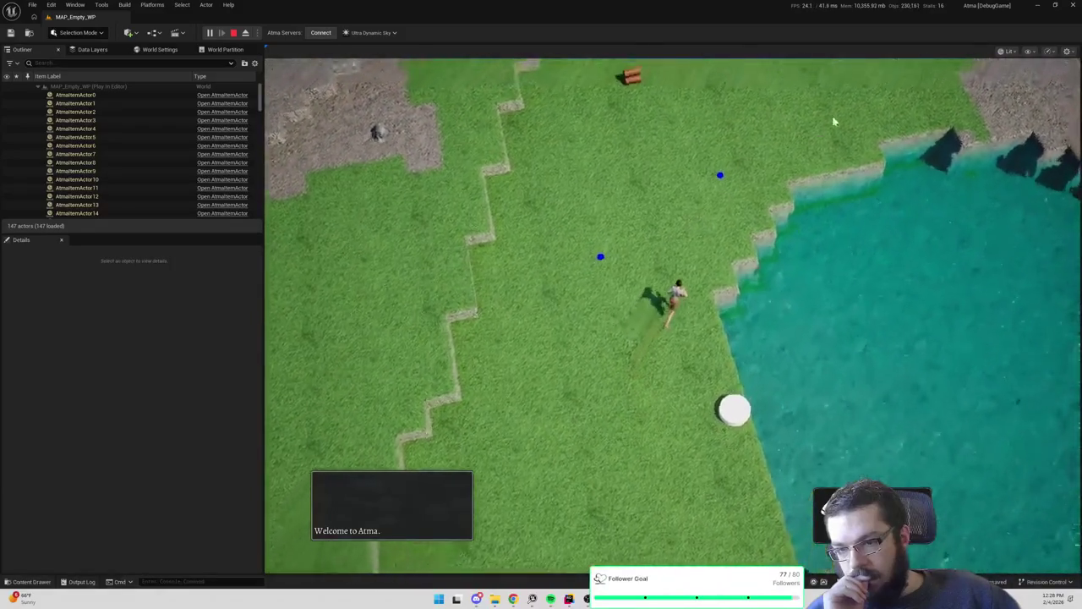
{"action": "left_click", "coordinate": [827, 125]}
{"action": "left_click", "coordinate": [640, 138]}
{"action": "left_click", "coordinate": [683, 186]}
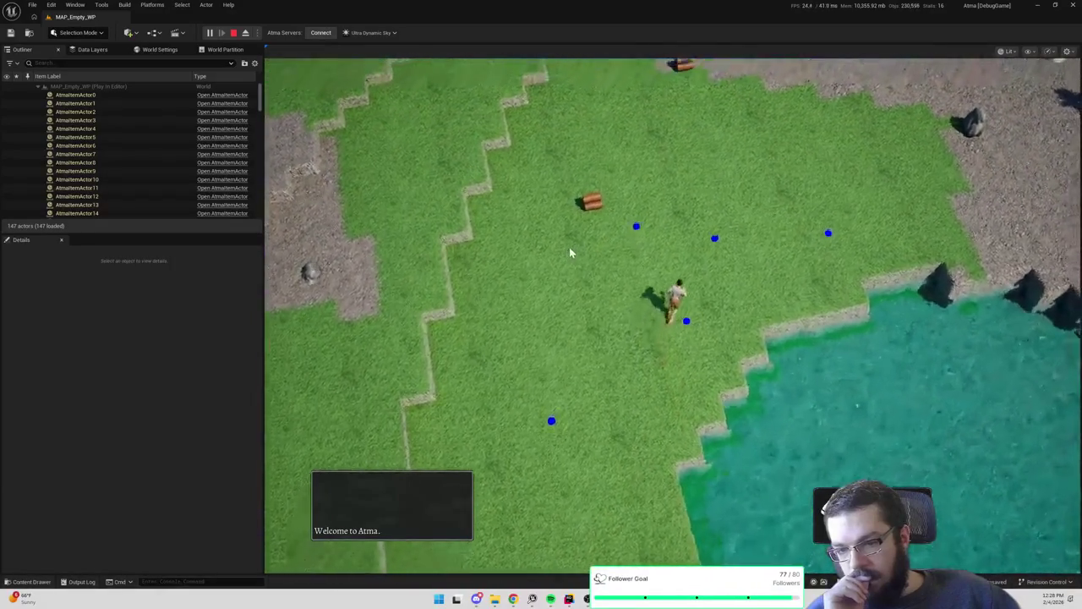
{"action": "left_click", "coordinate": [571, 247]}
{"action": "left_click", "coordinate": [826, 137]}
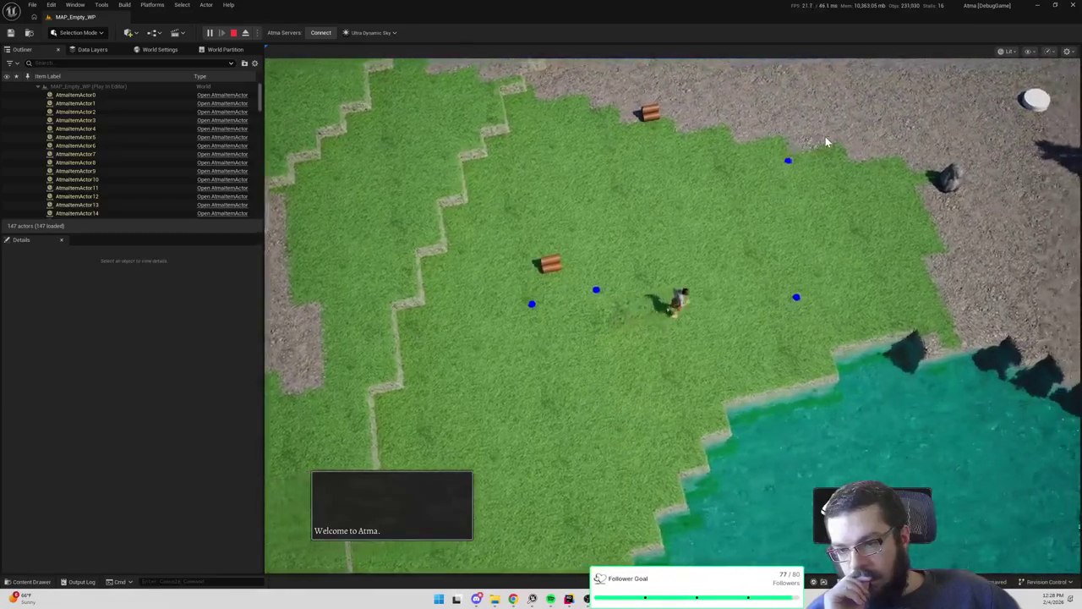
{"action": "left_click", "coordinate": [905, 321]}
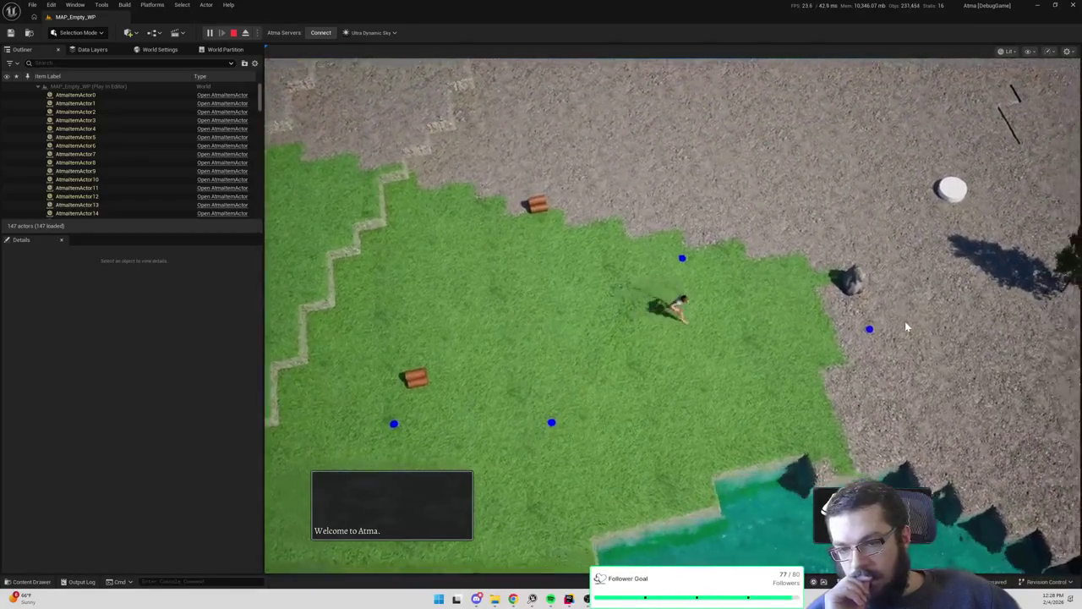
{"action": "left_click", "coordinate": [892, 182]}
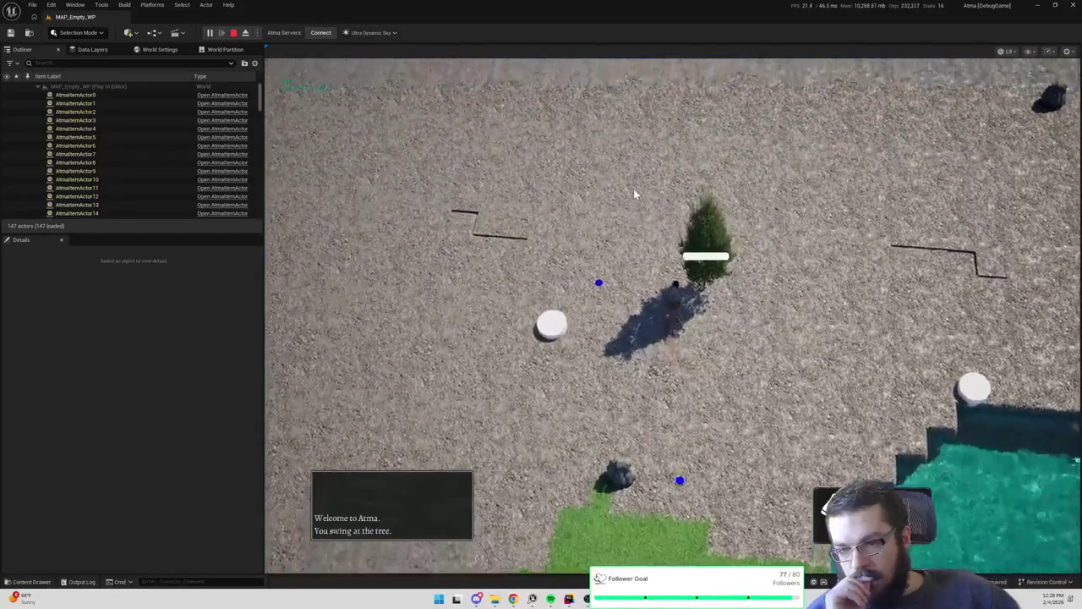
Move around the tree, walk toward the fountain and red cube, then stop the play test
{"action": "left_click", "coordinate": [910, 352]}
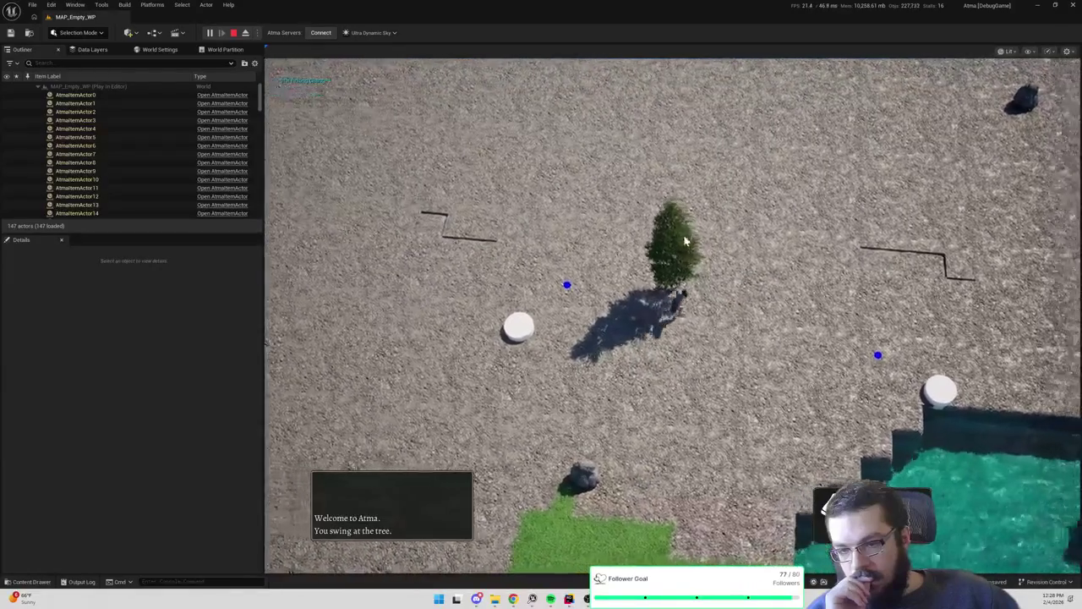
{"action": "left_click", "coordinate": [846, 258]}
{"action": "left_click", "coordinate": [783, 110]}
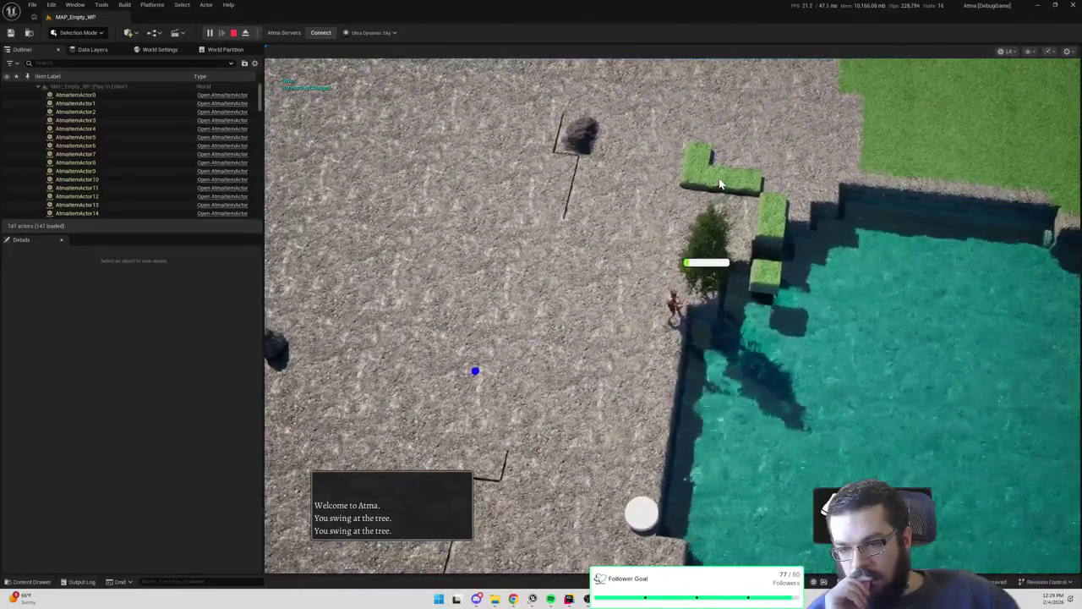
{"action": "left_click", "coordinate": [476, 163]}
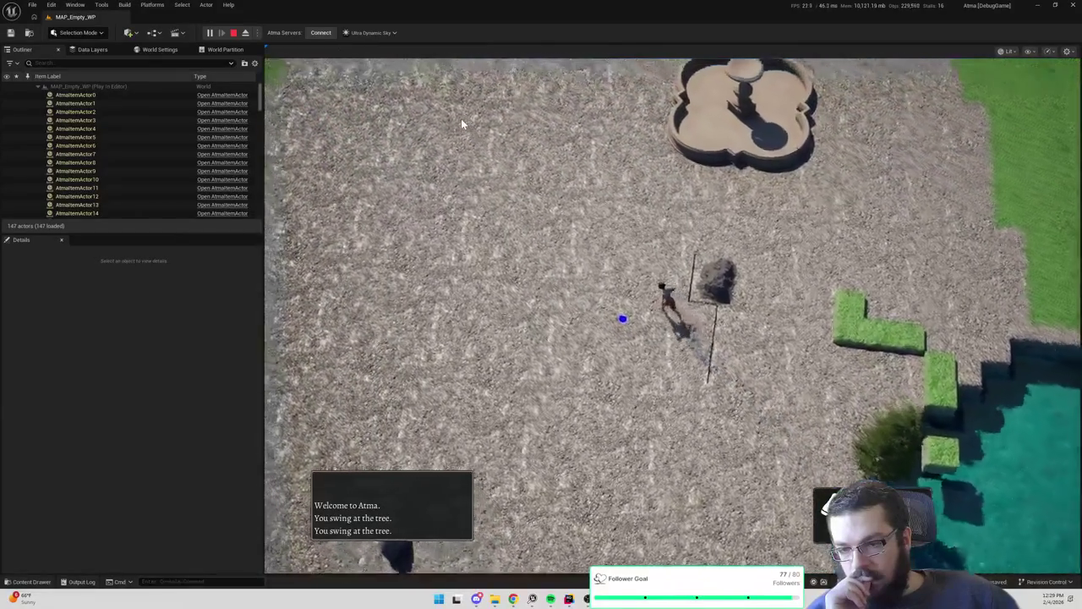
{"action": "left_click", "coordinate": [460, 118]}
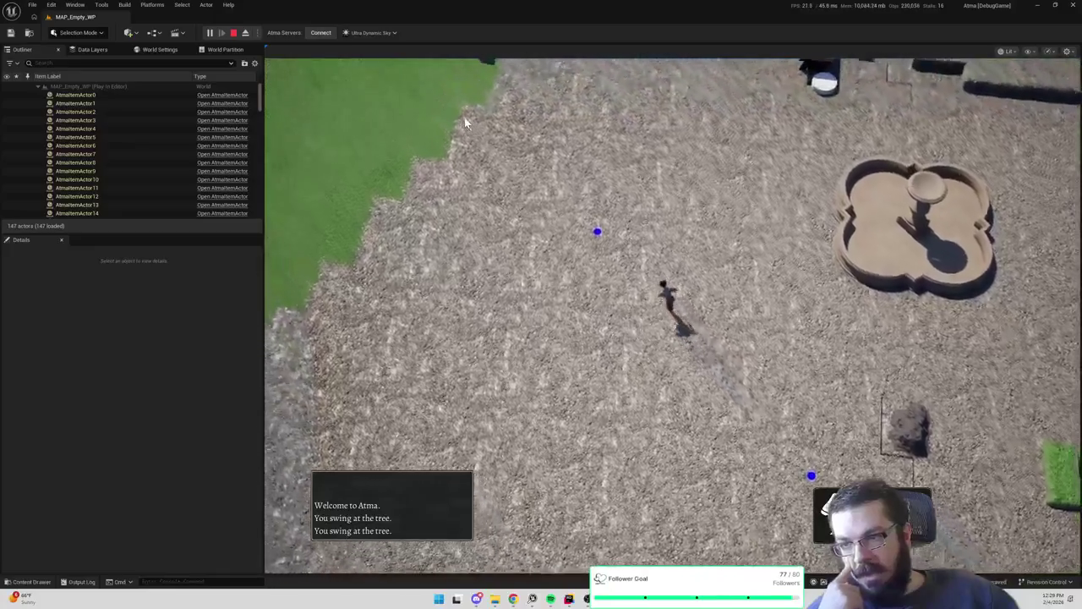
{"action": "left_click", "coordinate": [465, 119]}
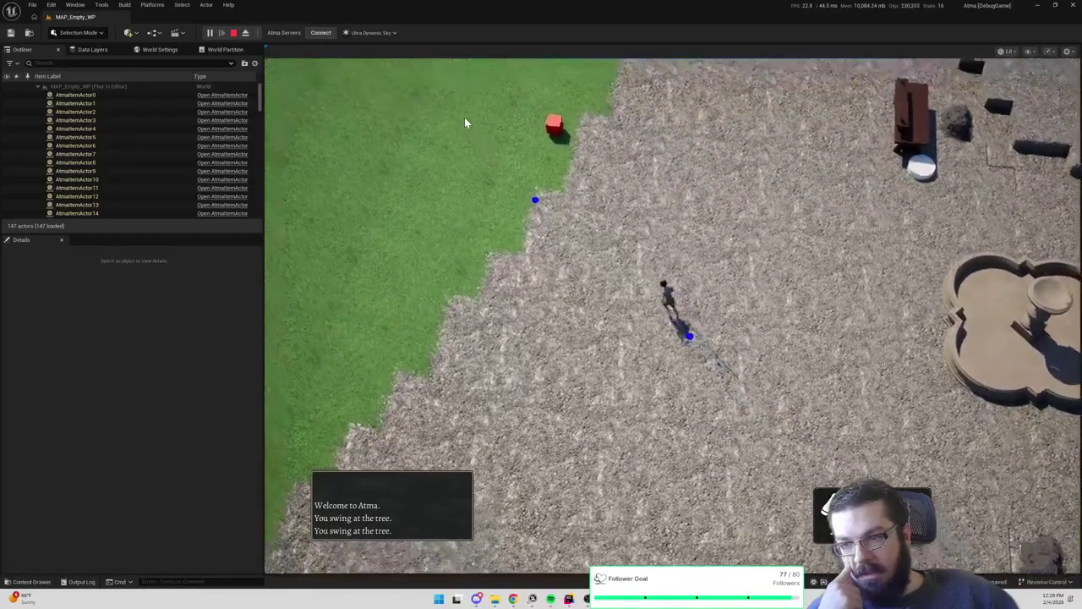
{"action": "left_click", "coordinate": [464, 120]}
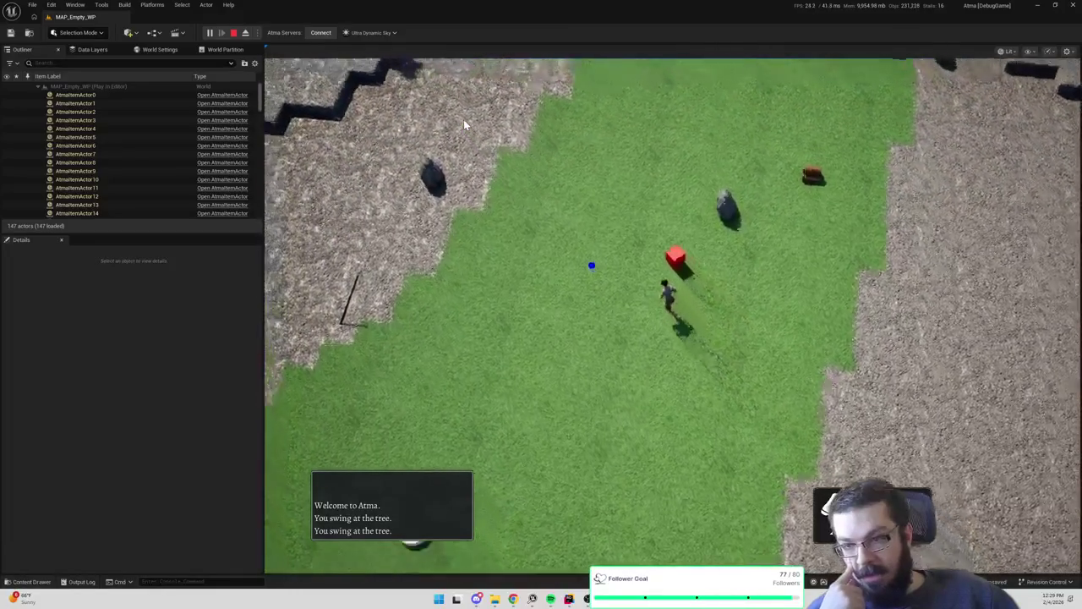
{"action": "left_click", "coordinate": [657, 127]}
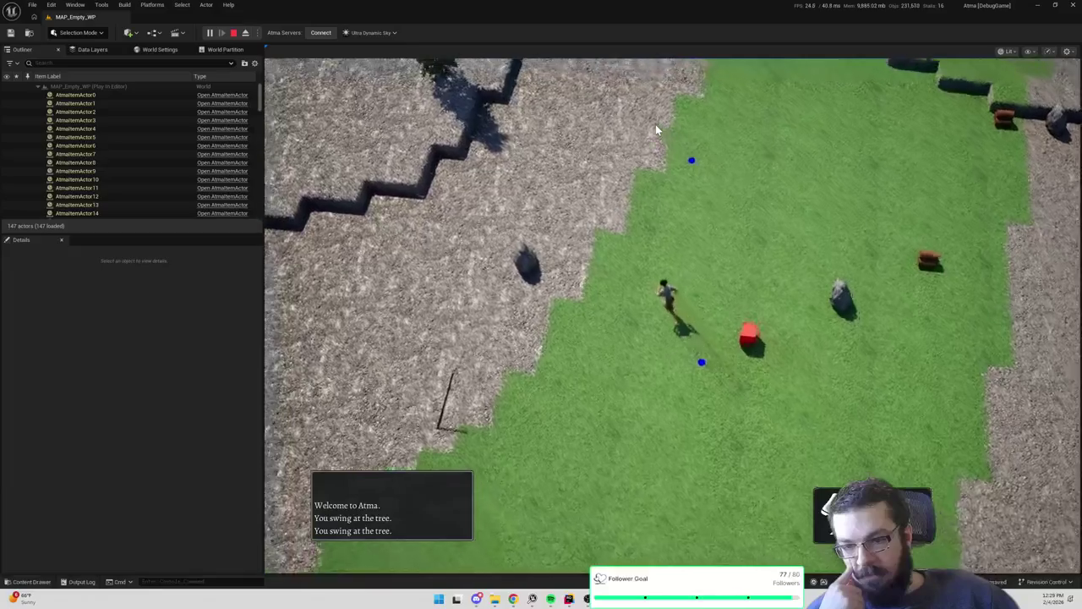
{"action": "left_click", "coordinate": [827, 141]}
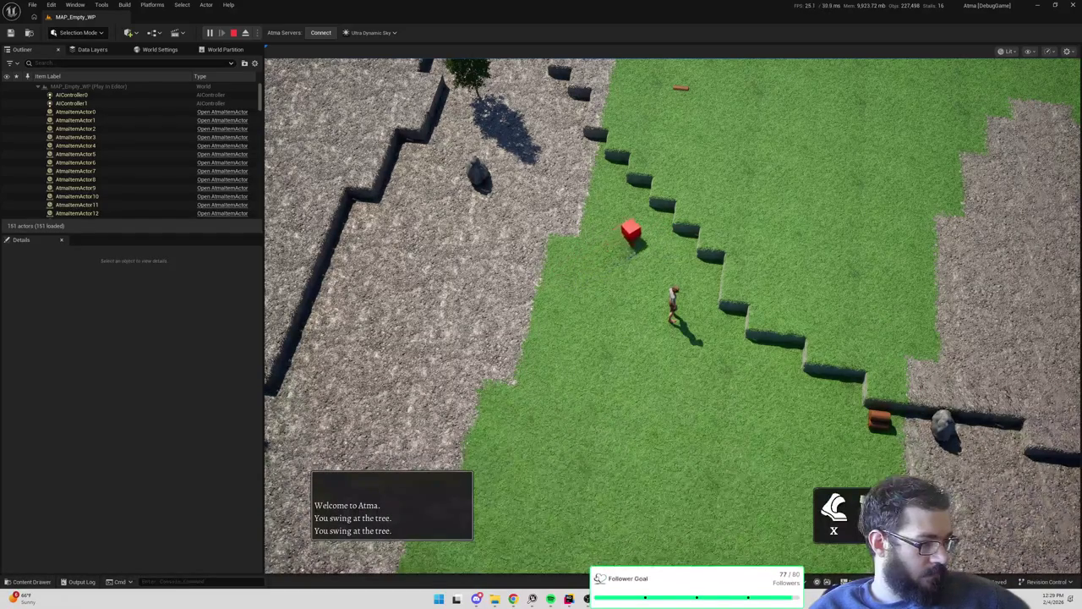
{"action": "left_click", "coordinate": [232, 34]}
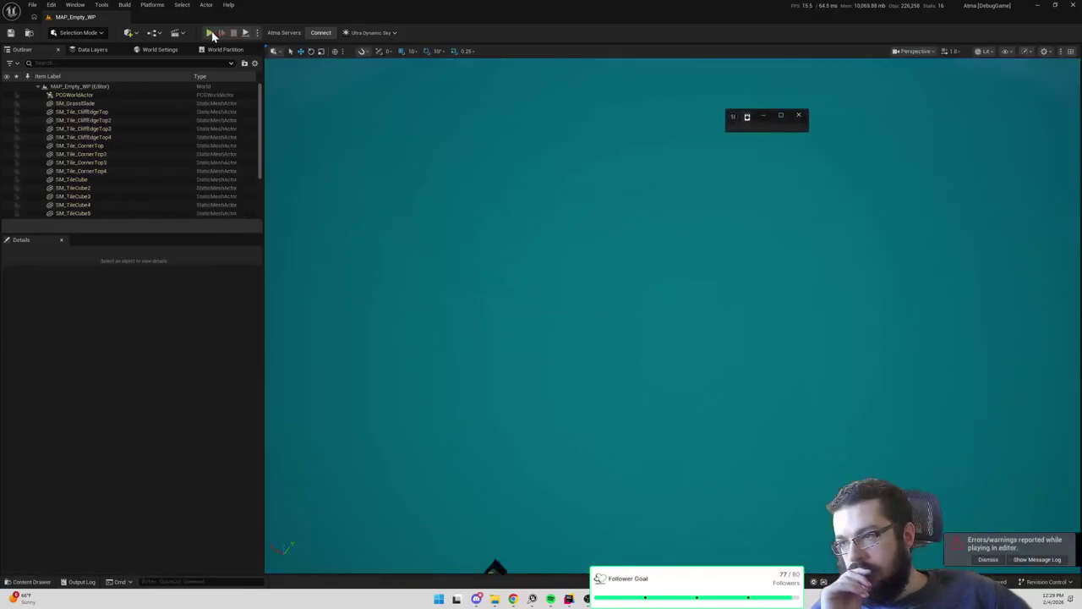
Start another play test and walk the character around the field and up the terraced slope
{"action": "left_click", "coordinate": [209, 33]}
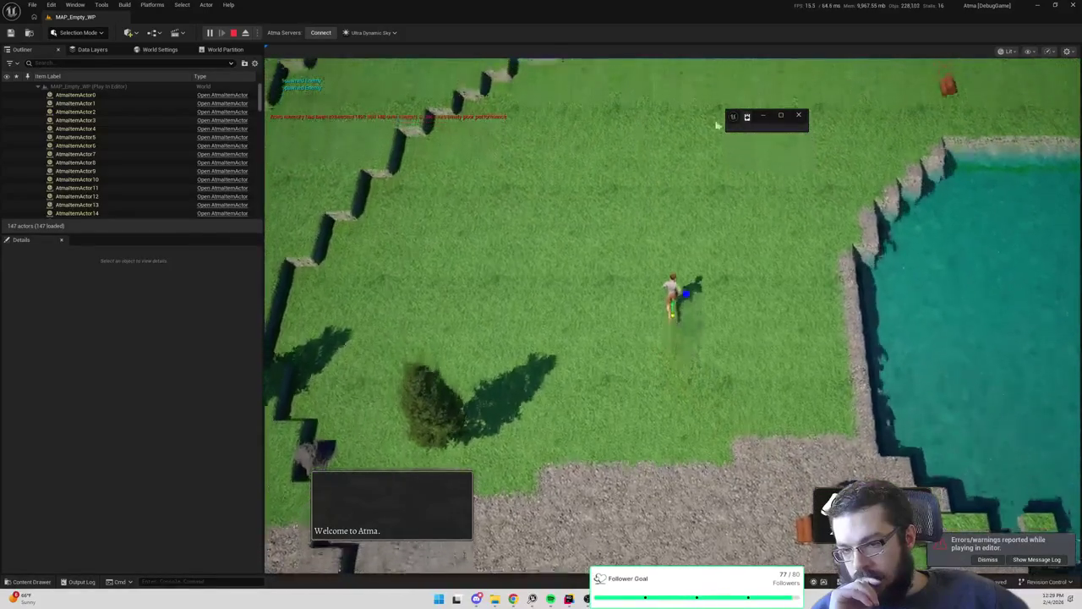
{"action": "left_click", "coordinate": [880, 131]}
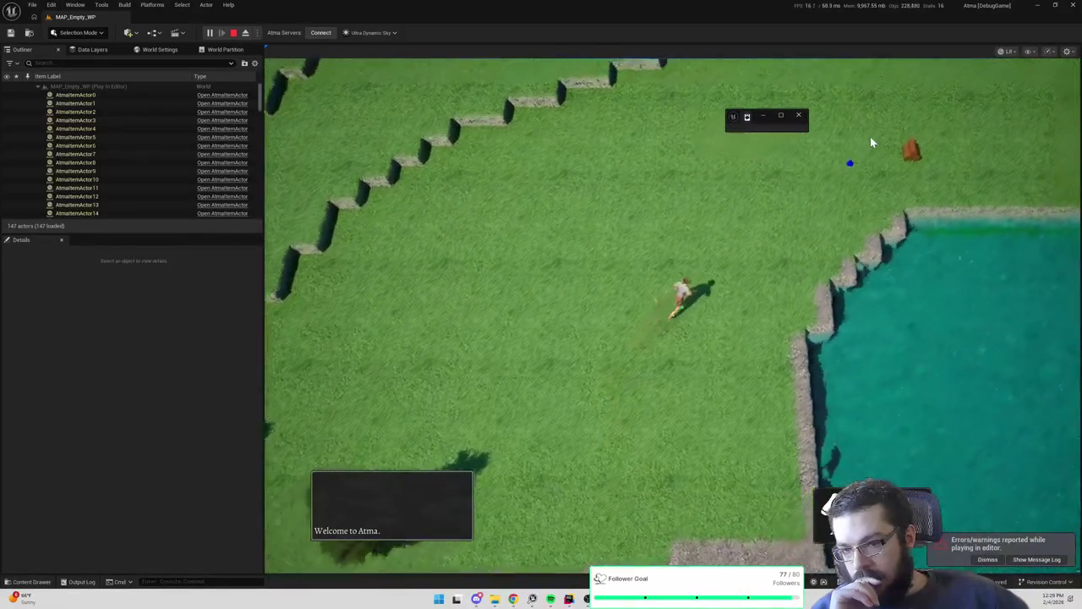
{"action": "left_click", "coordinate": [458, 269]}
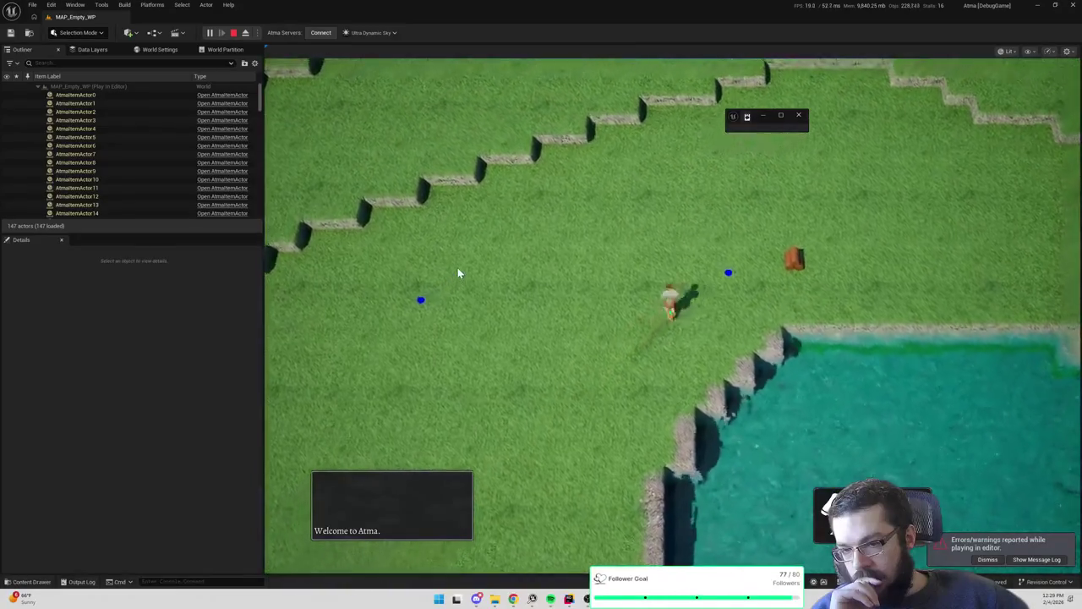
{"action": "left_click", "coordinate": [457, 425]}
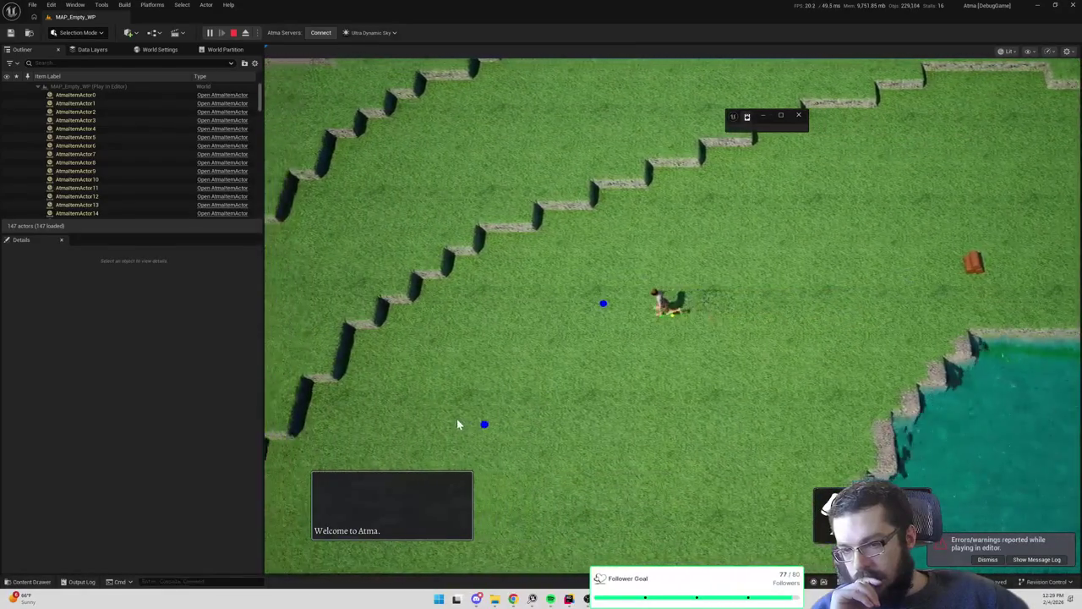
{"action": "left_click", "coordinate": [696, 488]}
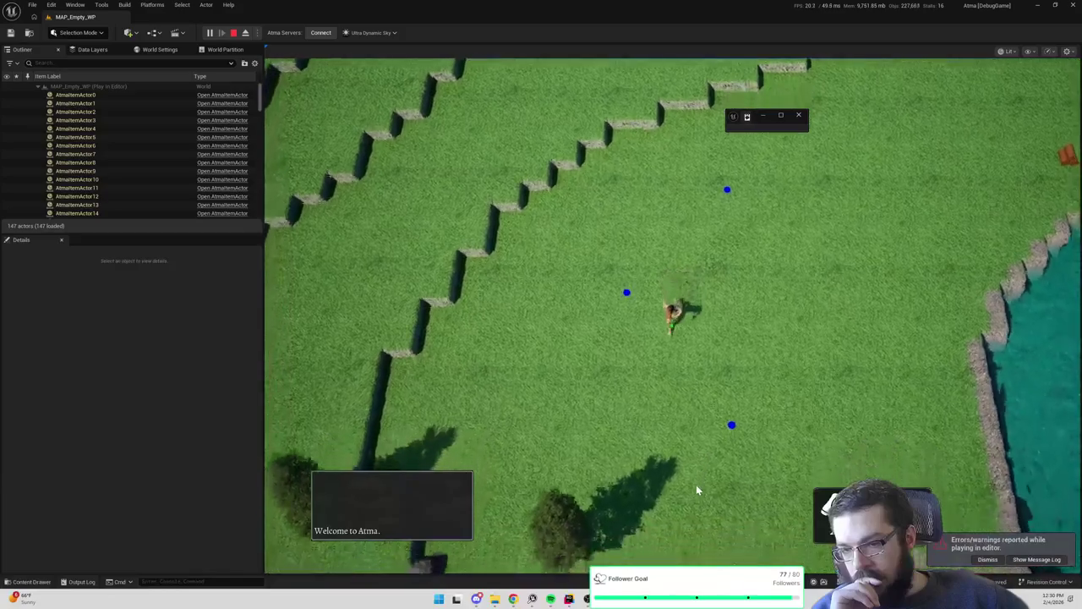
{"action": "left_click", "coordinate": [886, 223]}
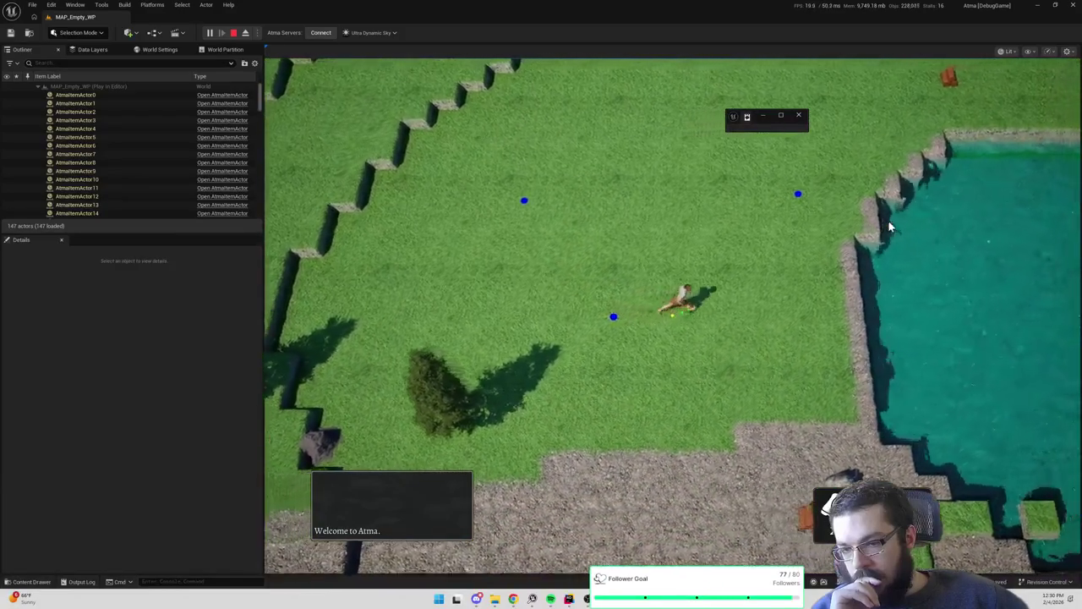
{"action": "left_click", "coordinate": [543, 165]}
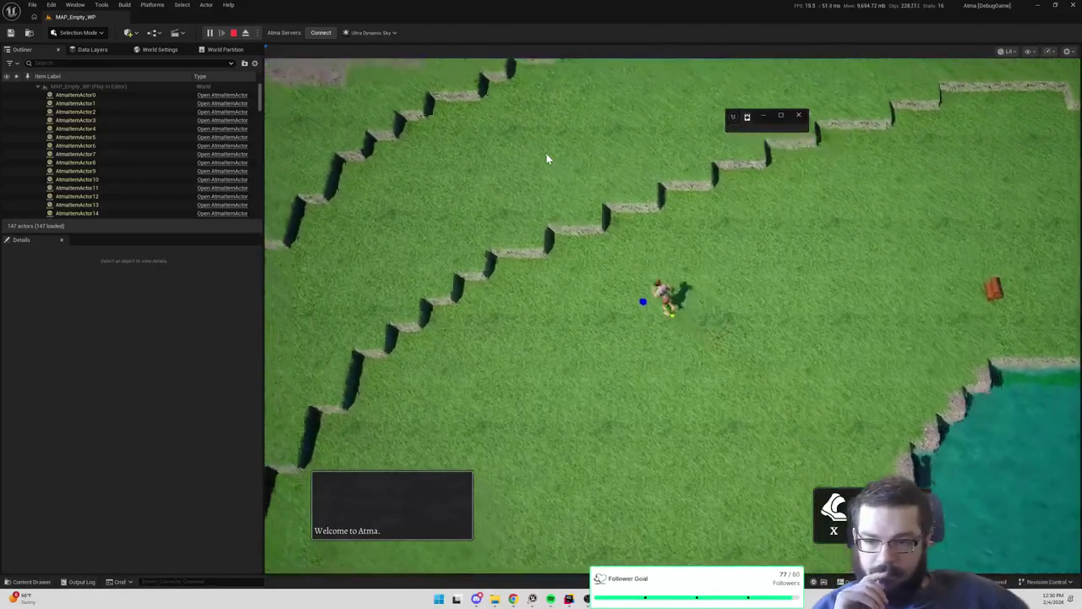
{"action": "left_click", "coordinate": [546, 156]}
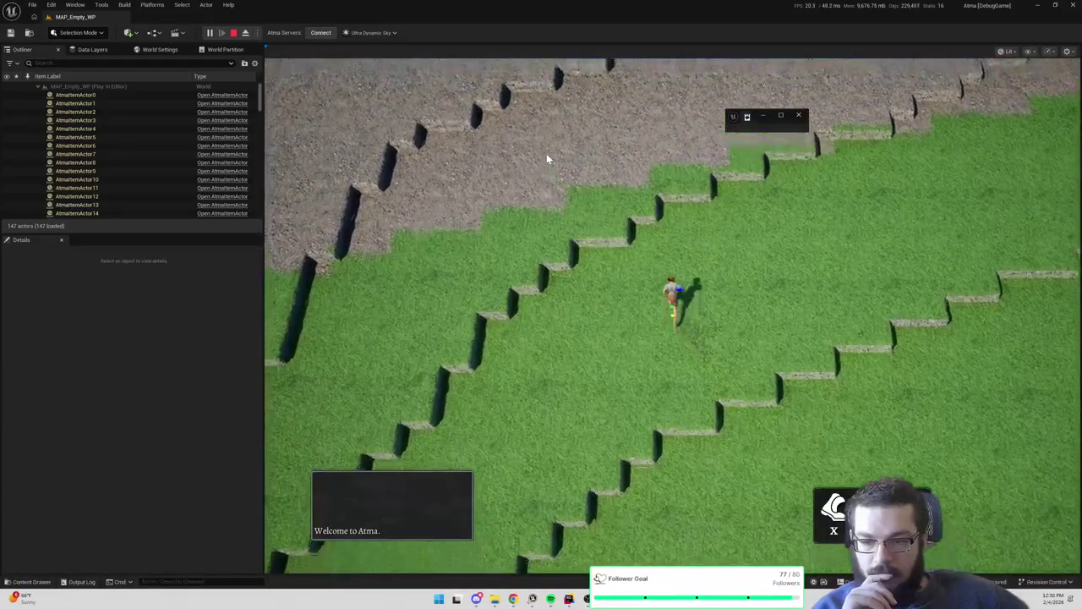
{"action": "left_click", "coordinate": [816, 363]}
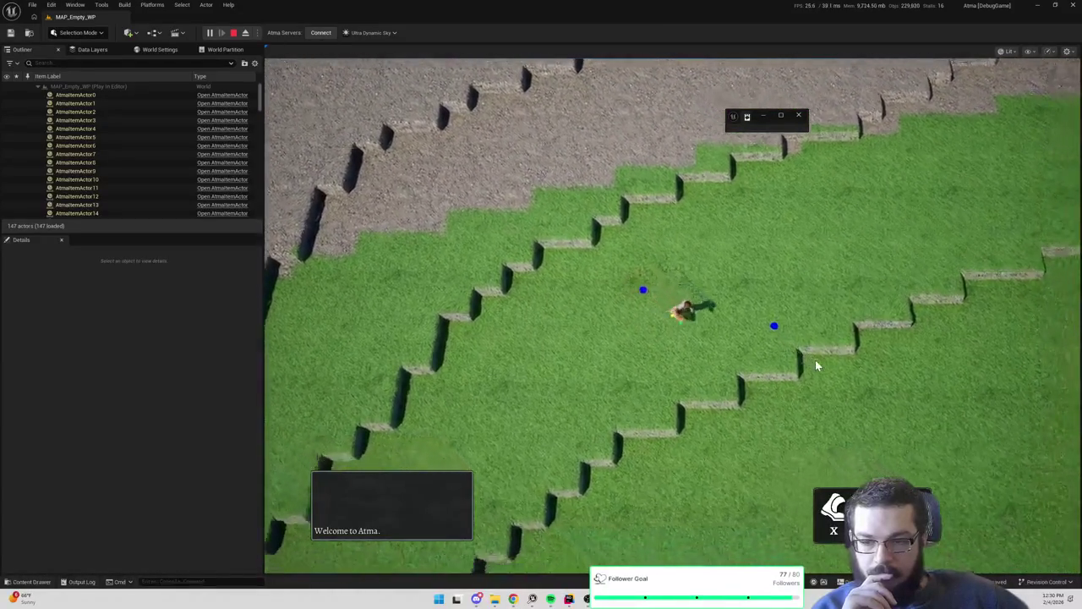
End the play session and maximize the BP_WoodcuttingSpotActor blueprint editor window
{"action": "left_click", "coordinate": [235, 34]}
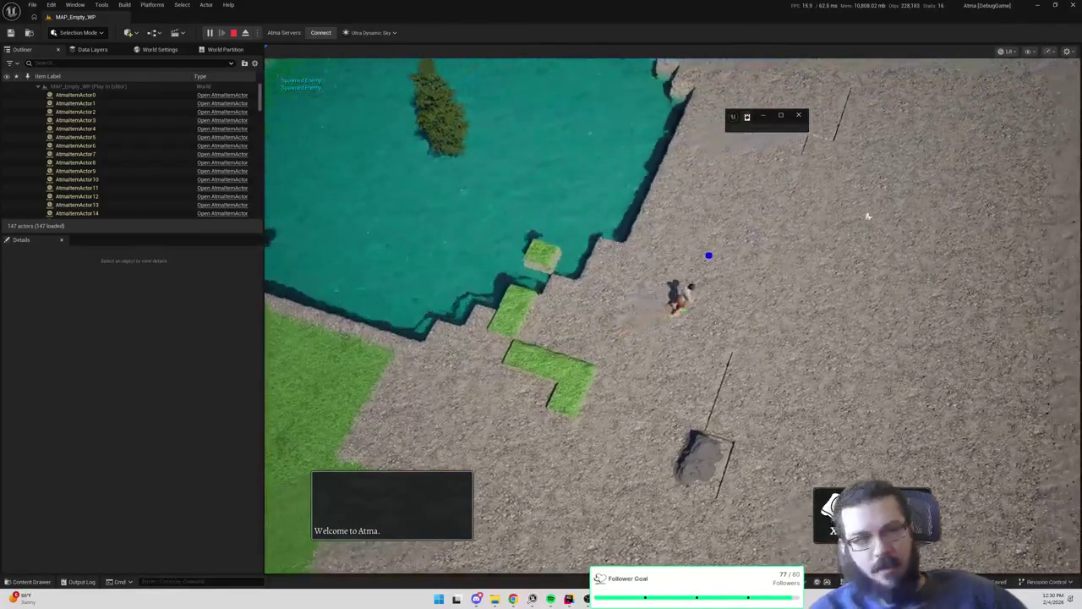
{"action": "key", "text": "Escape"}
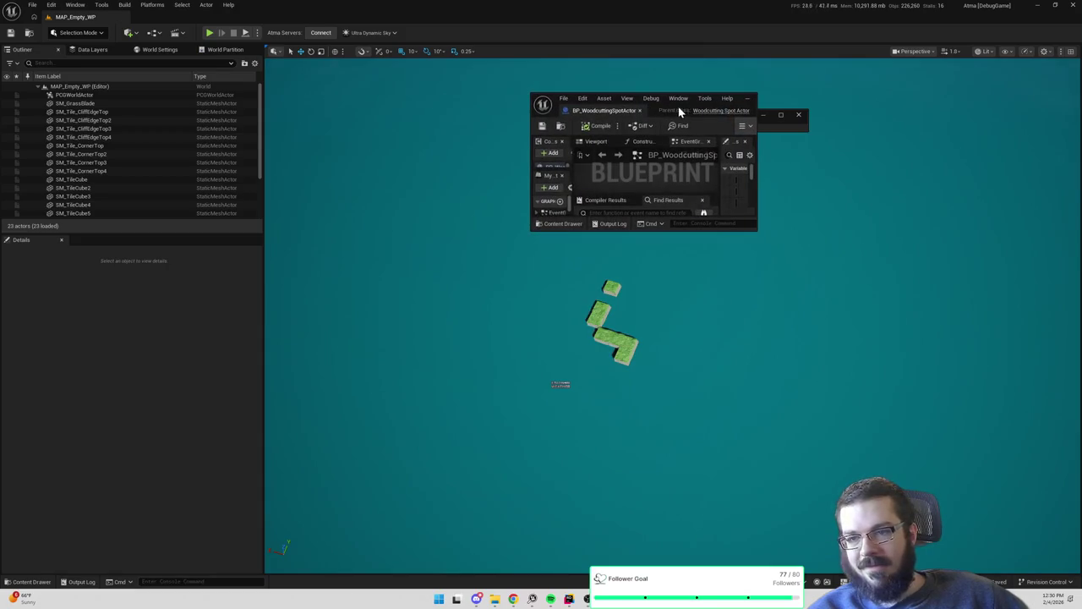
{"action": "double_click", "coordinate": [676, 105]}
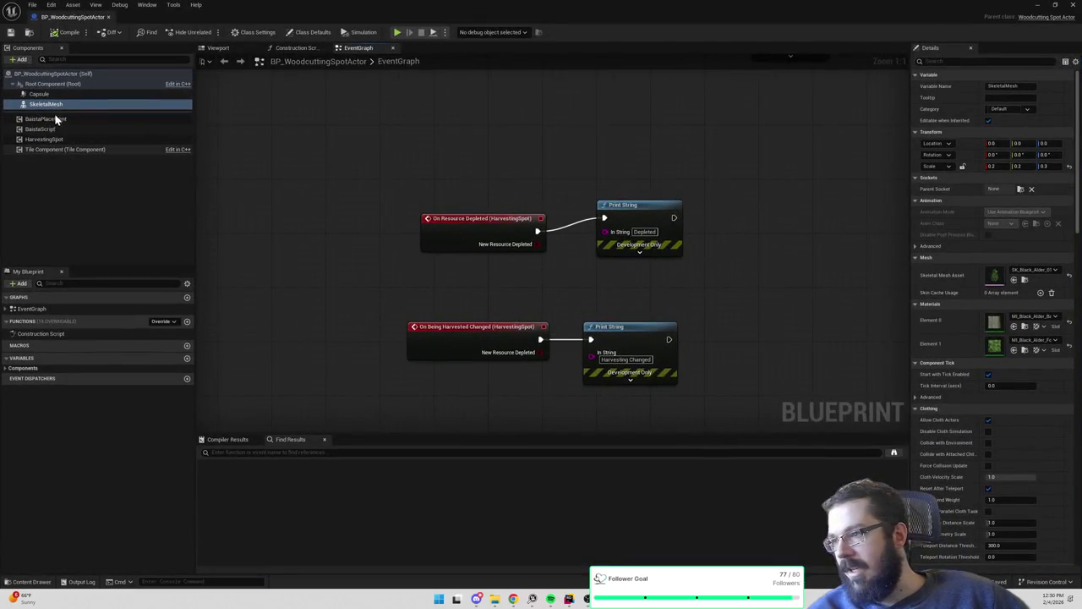
Delete the Print String node wired to On Resource Depleted
{"action": "left_click", "coordinate": [548, 171]}
{"action": "left_click_drag", "start_coordinate": [346, 156], "coordinate": [638, 220]}
{"action": "left_click", "coordinate": [652, 267]}
{"action": "left_click_drag", "start_coordinate": [604, 279], "coordinate": [599, 217]}
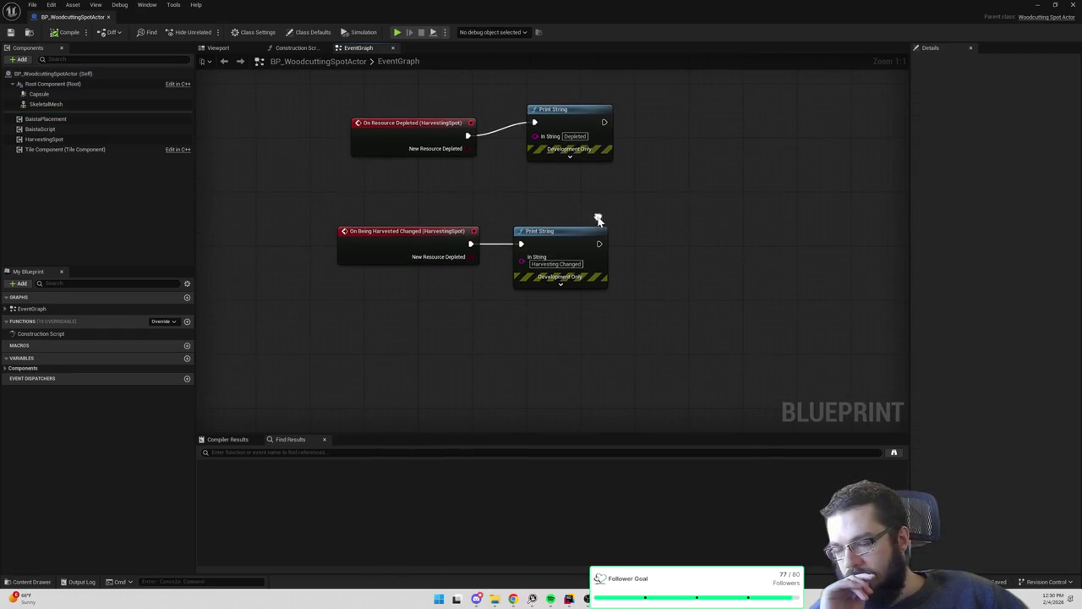
{"action": "left_click", "coordinate": [218, 49]}
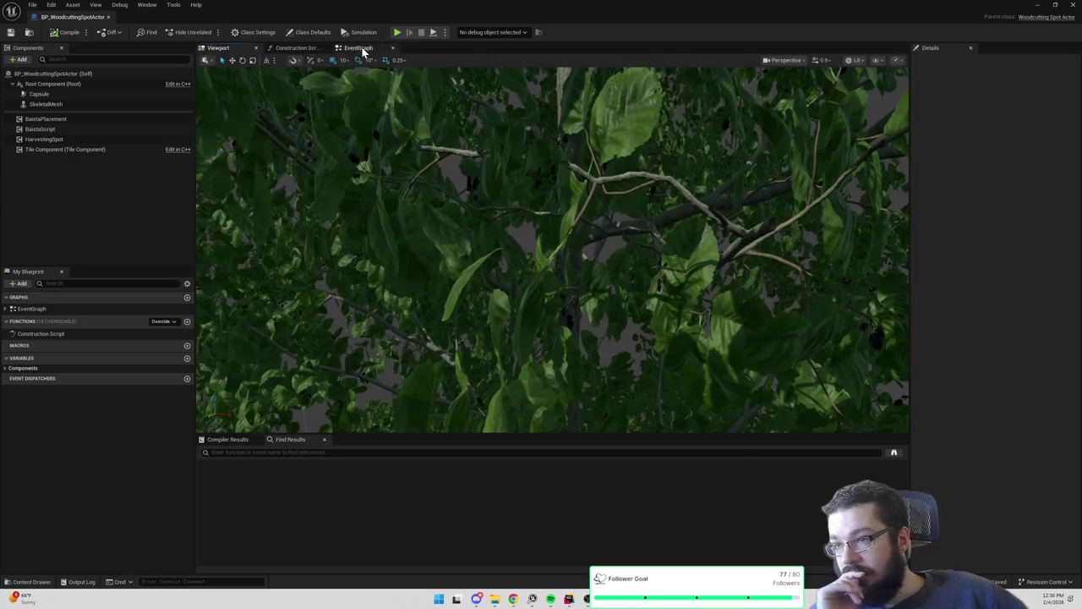
{"action": "left_click", "coordinate": [360, 48]}
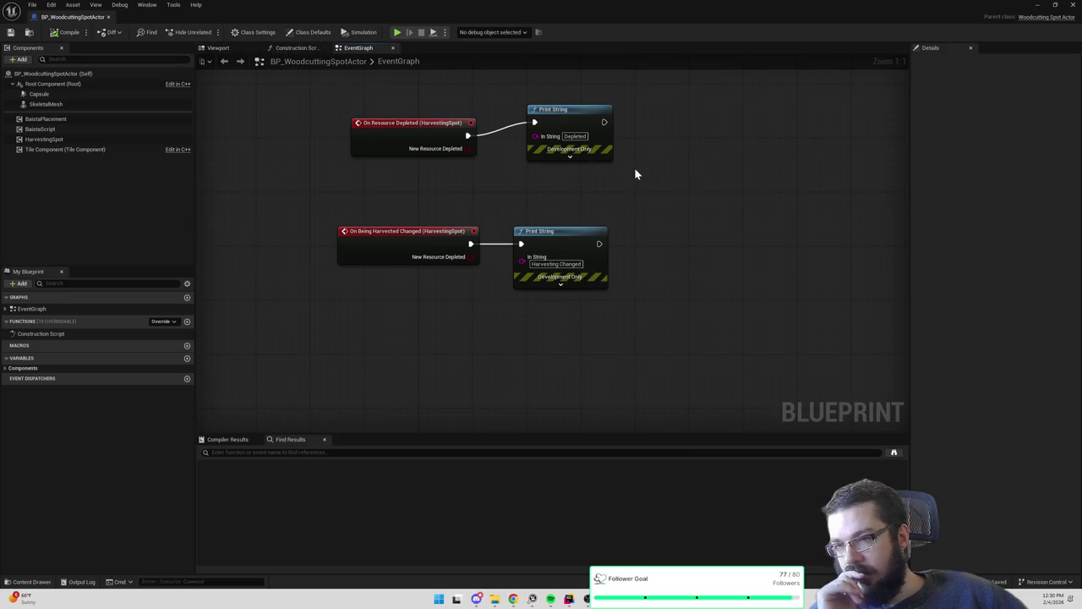
{"action": "left_click", "coordinate": [549, 110]}
{"action": "key", "text": "Delete"}
Move the On Resource Depleted node higher and search nodes for 'set visibi' without adding one
{"action": "left_click_drag", "start_coordinate": [509, 149], "coordinate": [554, 236]}
{"action": "left_click_drag", "start_coordinate": [466, 228], "coordinate": [466, 149]}
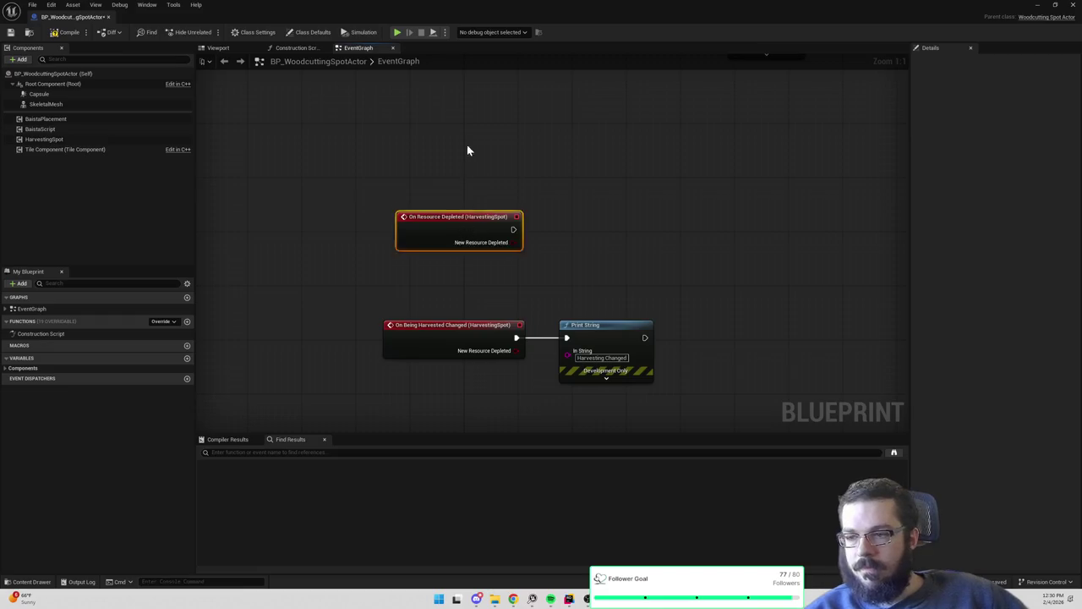
{"action": "right_click", "coordinate": [557, 173]}
{"action": "type", "text": "set visibi"}
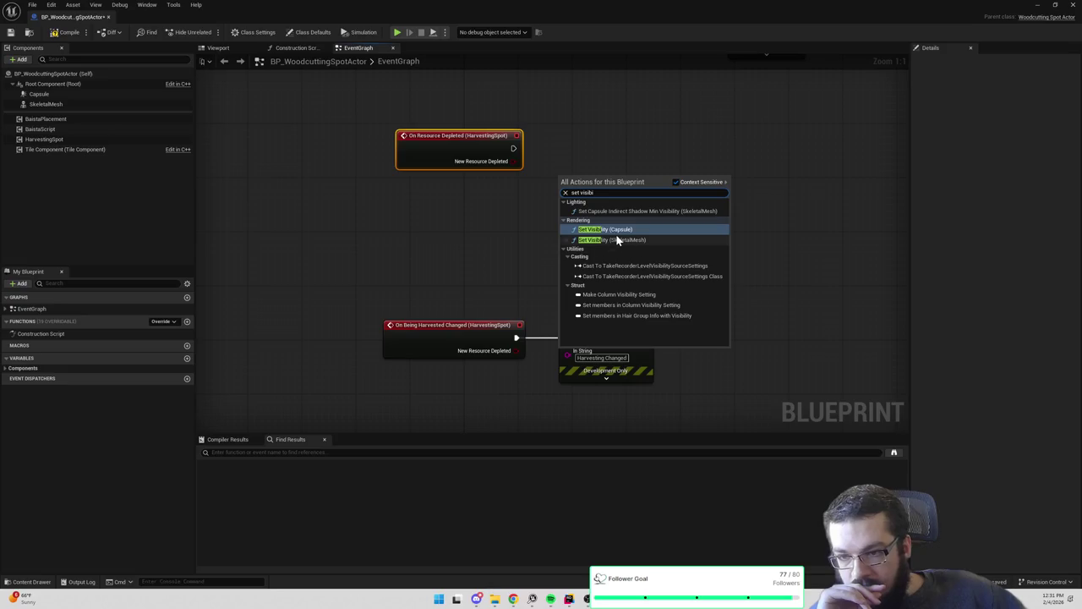
{"action": "left_click", "coordinate": [550, 148]}
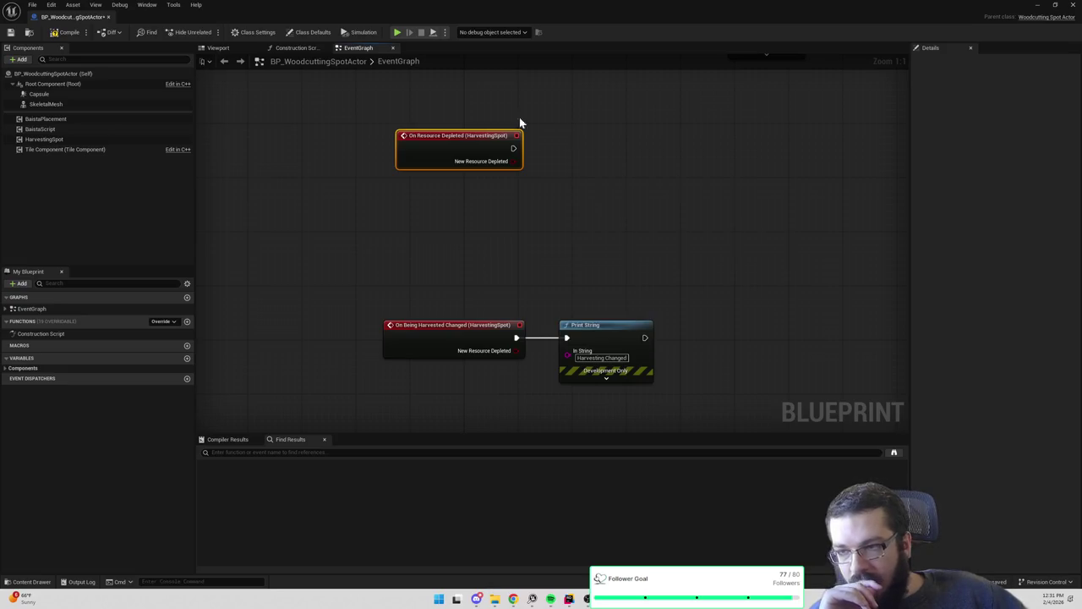
Check the tree mesh preview and pan the graph to free space near the On Being Harvested Changed chain
{"action": "left_click", "coordinate": [218, 47]}
{"action": "scroll", "coordinate": [474, 208], "scroll_direction": "down", "scroll_amount": 10}
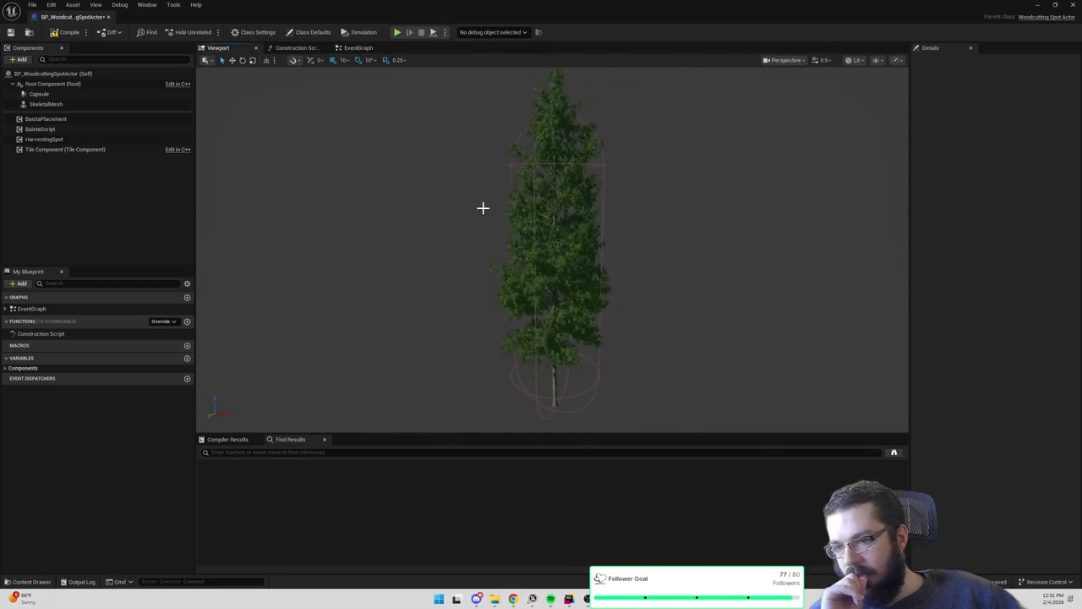
{"action": "scroll", "coordinate": [485, 204], "scroll_direction": "up", "scroll_amount": 3}
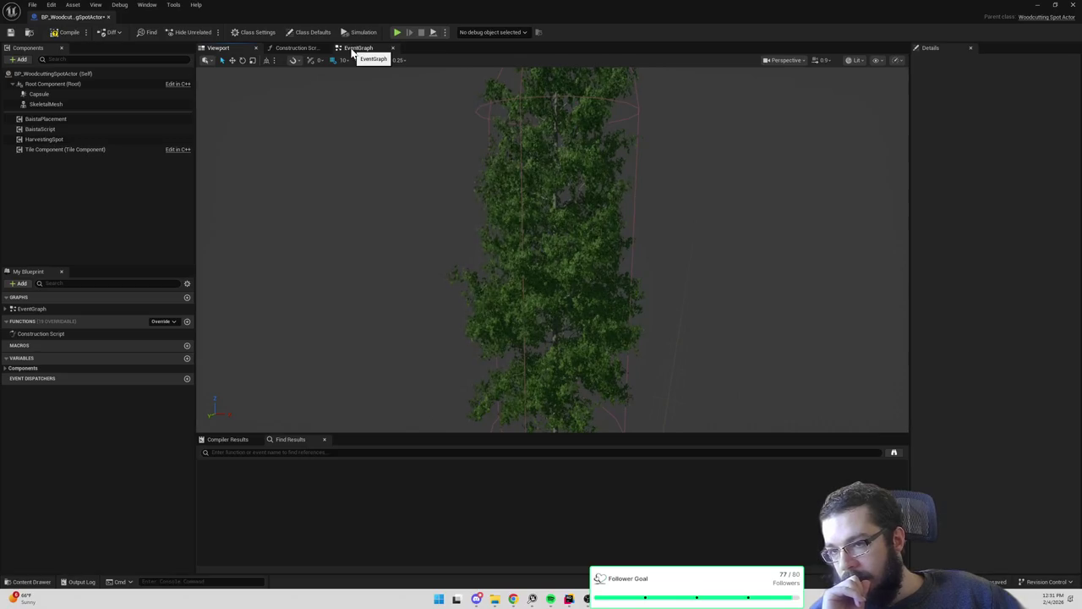
{"action": "left_click", "coordinate": [352, 51]}
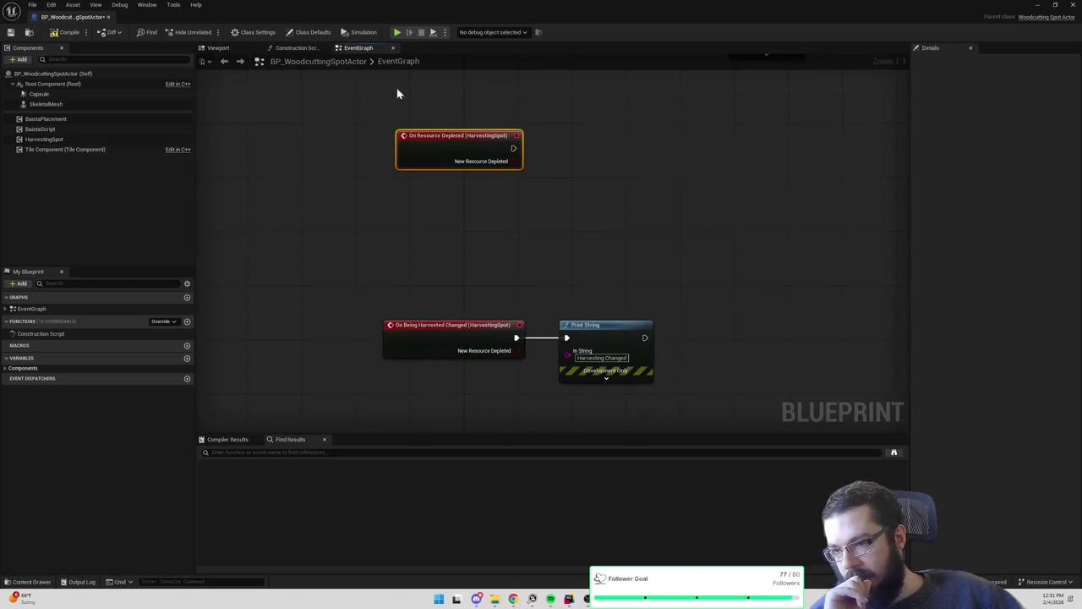
{"action": "left_click_drag", "start_coordinate": [481, 168], "coordinate": [496, 230]}
{"action": "left_click_drag", "start_coordinate": [575, 282], "coordinate": [586, 147]}
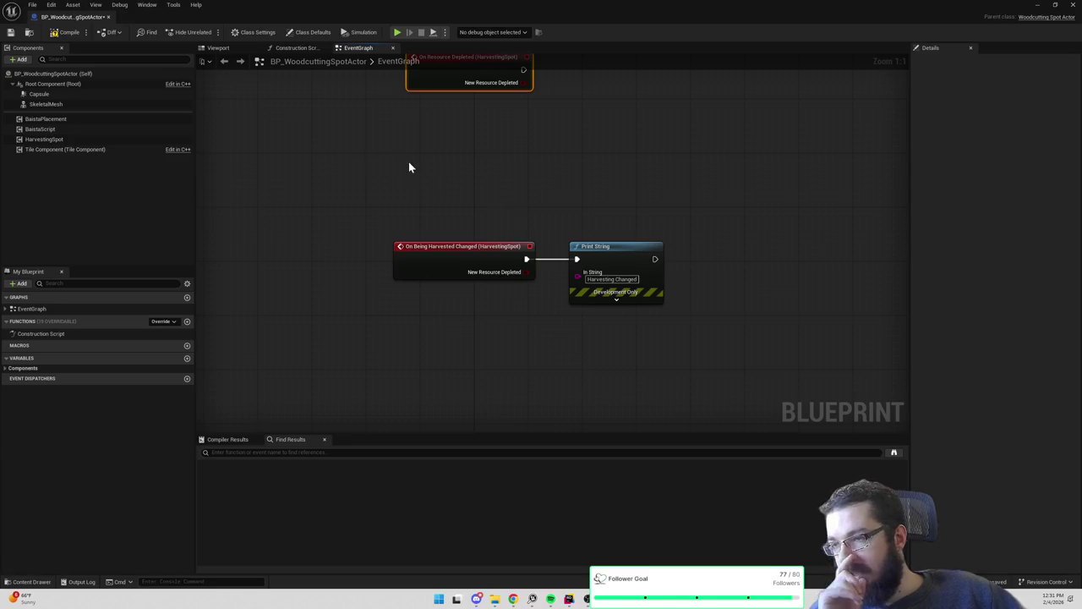
{"action": "left_click_drag", "start_coordinate": [546, 374], "coordinate": [545, 297]}
{"action": "right_click", "coordinate": [546, 297]}
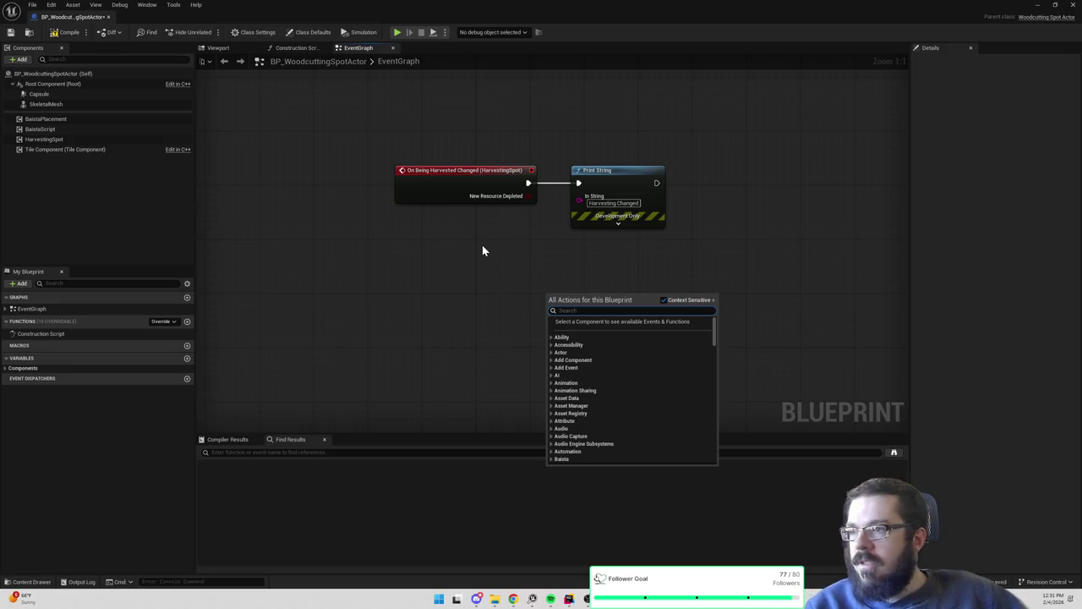
{"action": "left_click", "coordinate": [236, 52]}
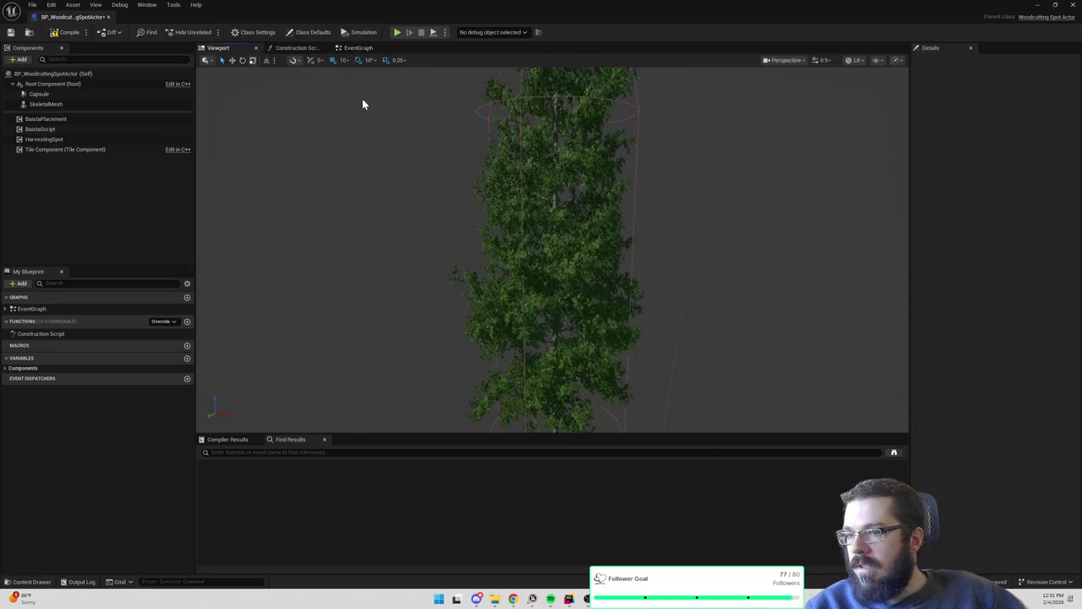
{"action": "left_click", "coordinate": [359, 47]}
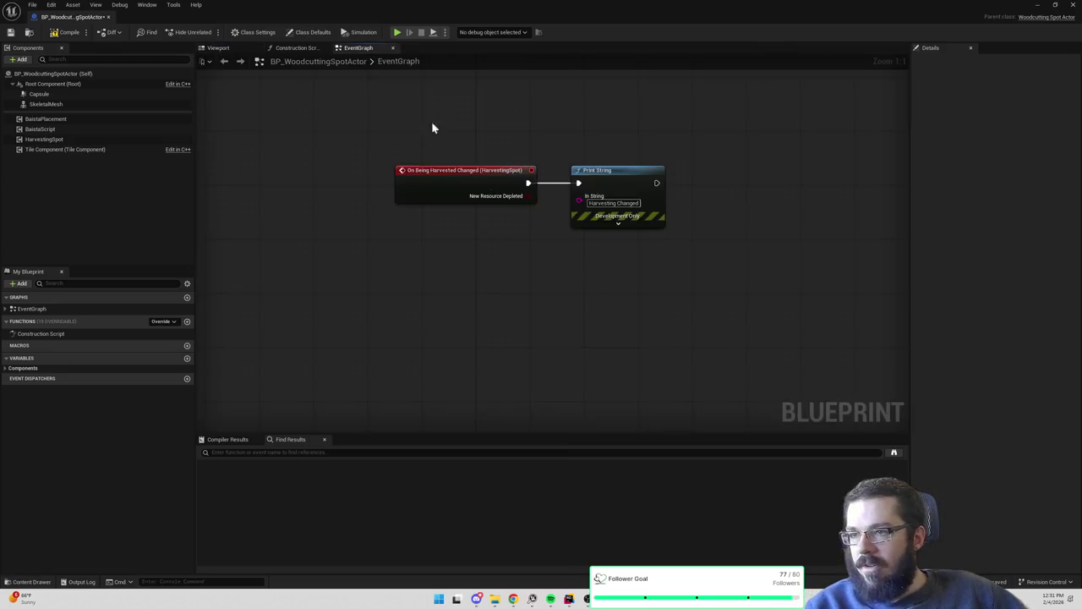
Add a Timeline node named 'Timeline' to the event graph and open its curve editor
{"action": "right_click", "coordinate": [585, 232]}
{"action": "type", "text": "timeline"}
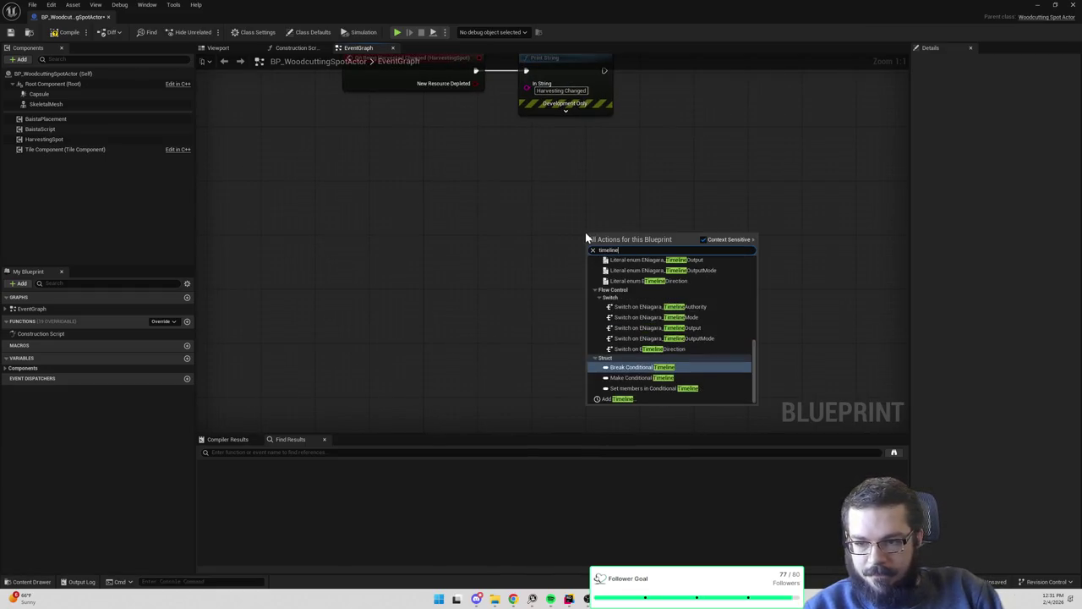
{"action": "left_click", "coordinate": [612, 398]}
{"action": "key", "text": "Return"}
{"action": "left_click", "coordinate": [456, 232]}
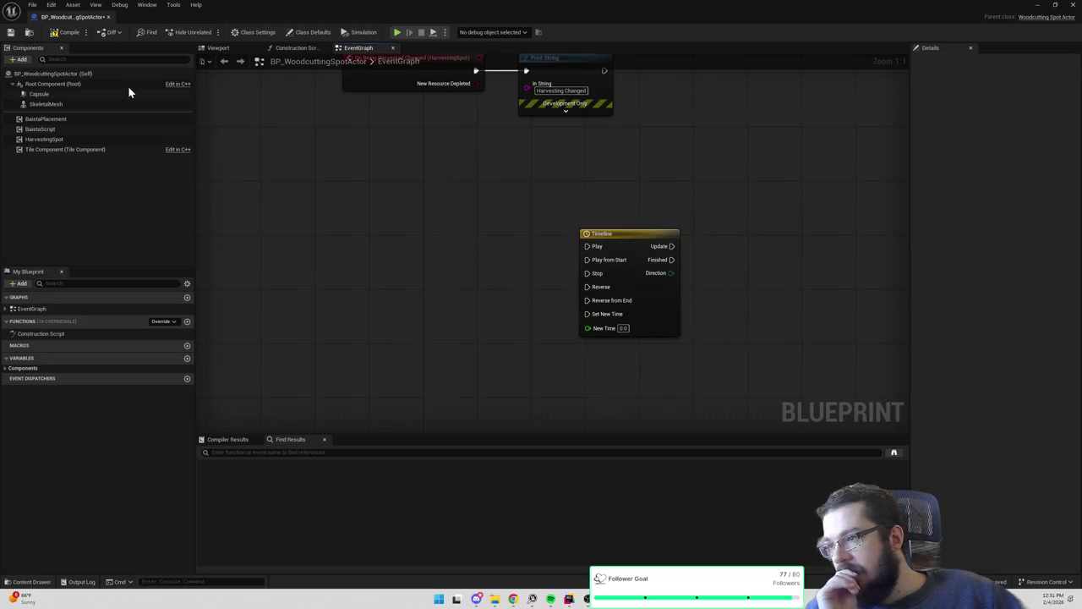
{"action": "right_click", "coordinate": [474, 265]}
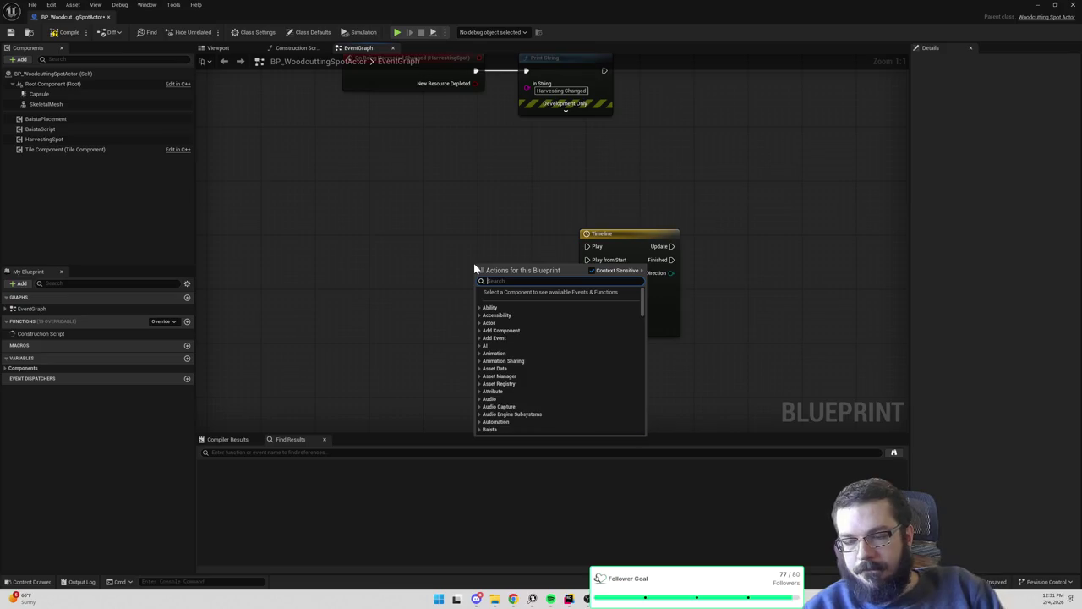
{"action": "left_click", "coordinate": [623, 244]}
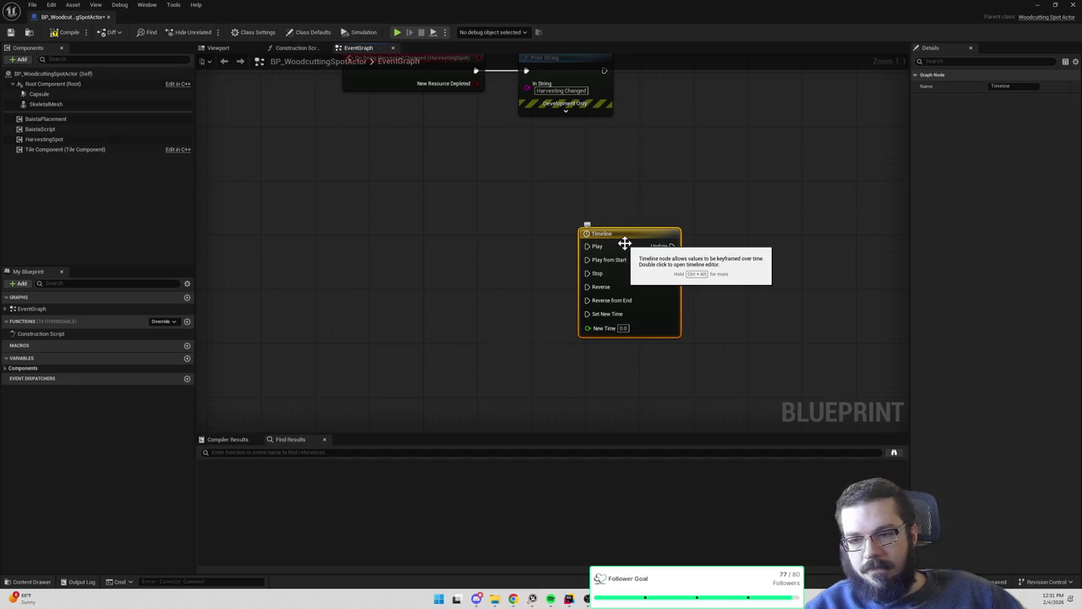
{"action": "double_click", "coordinate": [624, 243]}
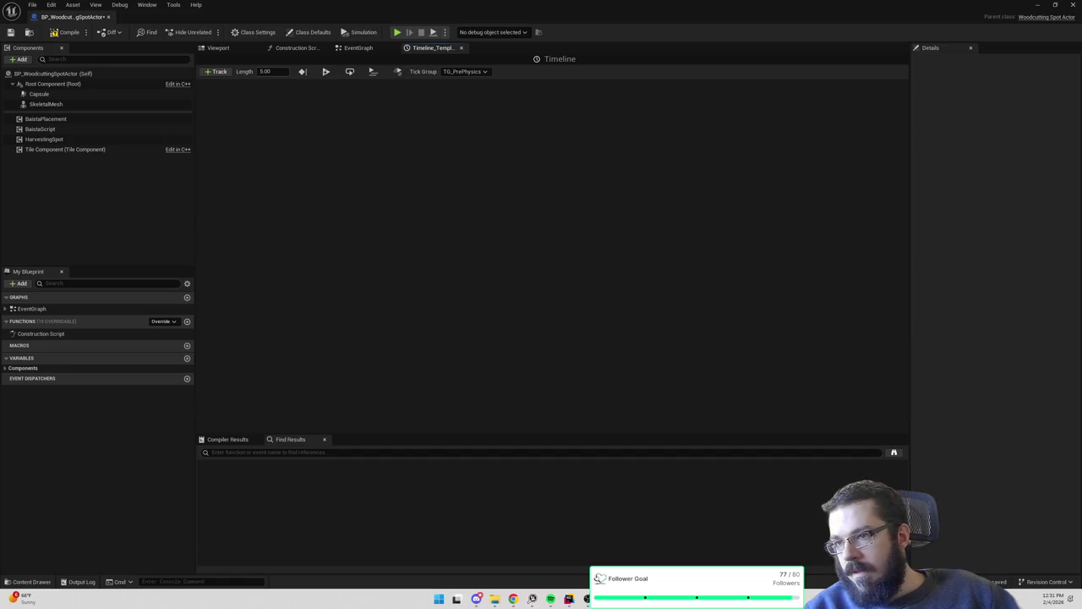
Set the timeline length to 1 and add float tracks named 'X Track' and 'Y Track'
{"action": "type", "text": "1"}
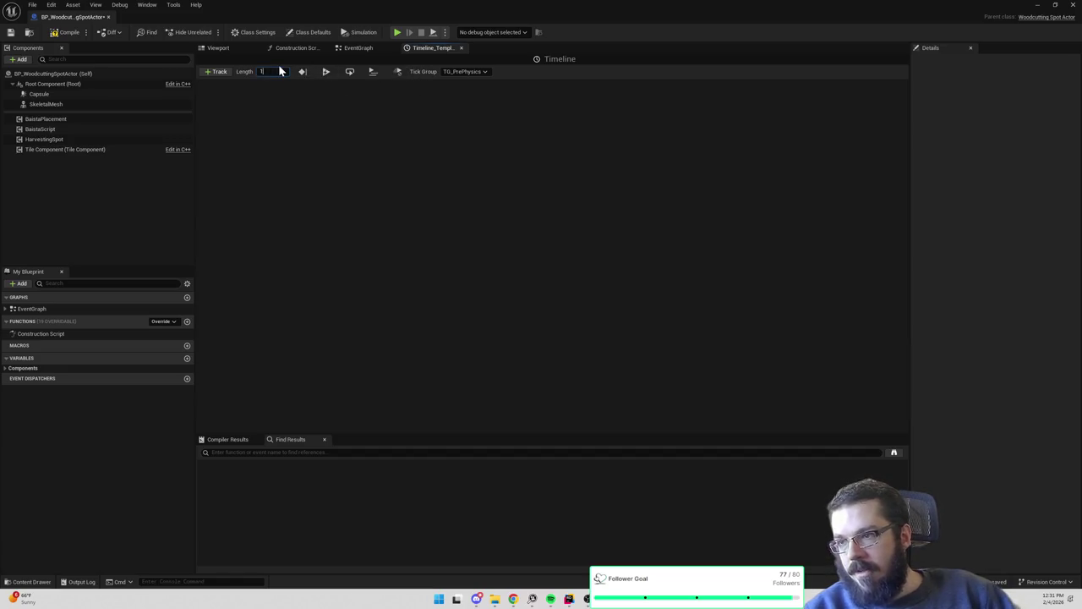
{"action": "left_click", "coordinate": [215, 72]}
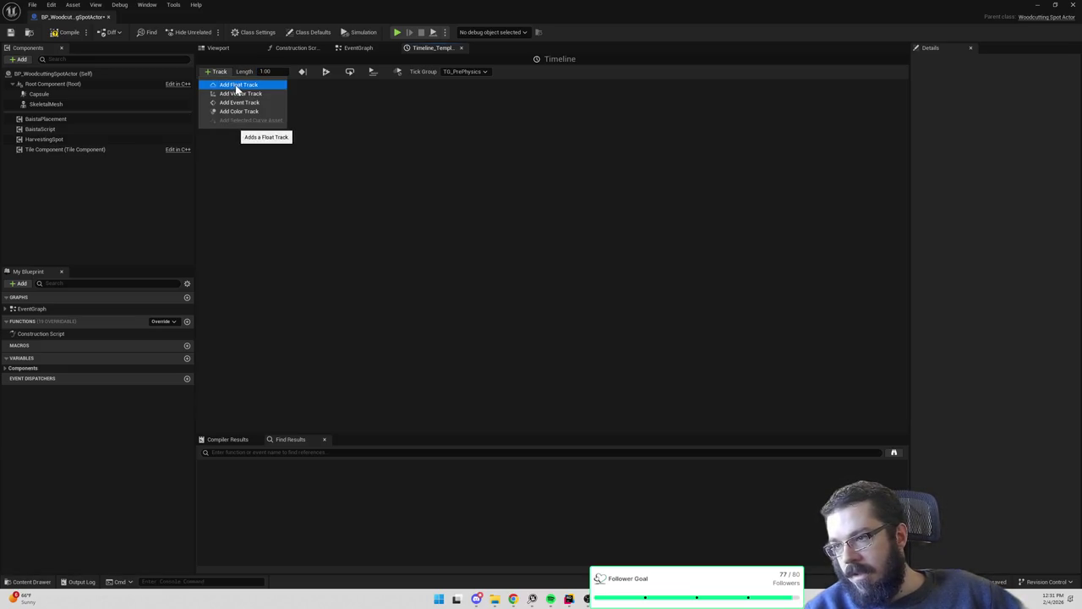
{"action": "left_click", "coordinate": [239, 85]}
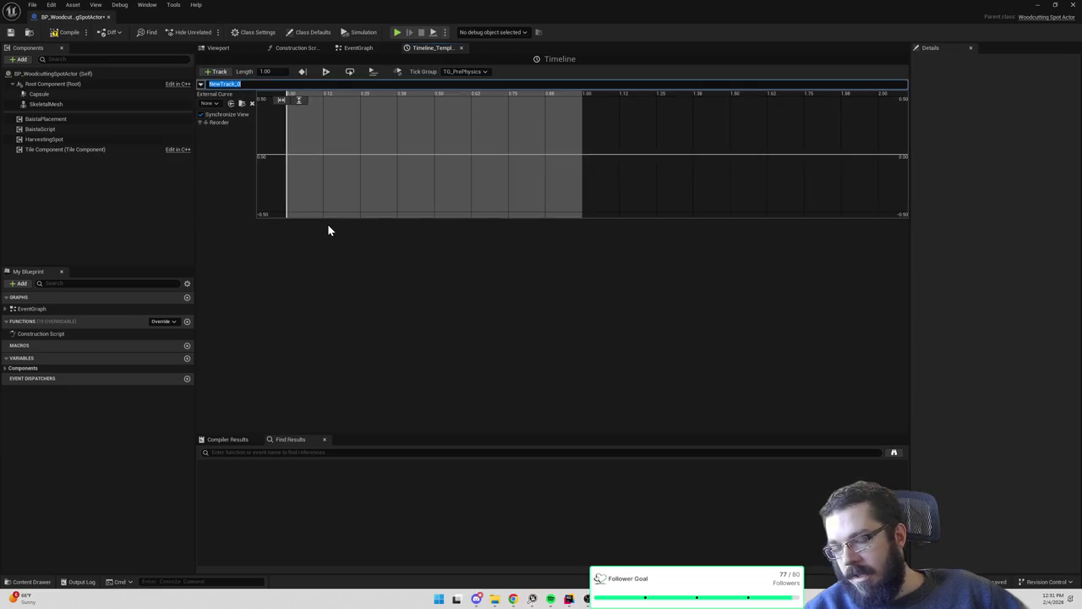
{"action": "type", "text": "X"}
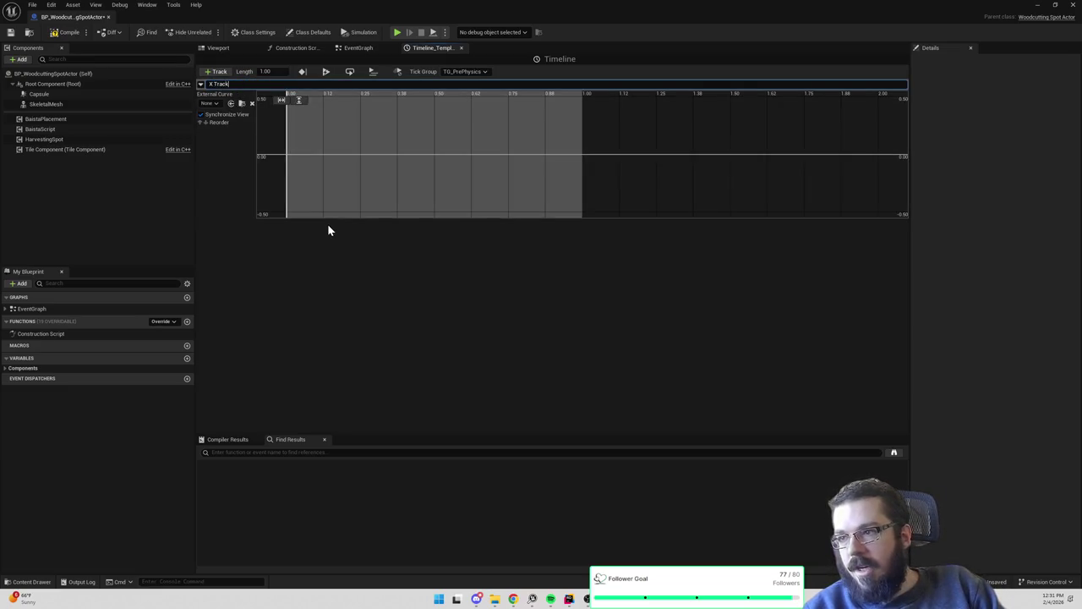
{"action": "key", "text": "Return"}
{"action": "left_click", "coordinate": [217, 71]}
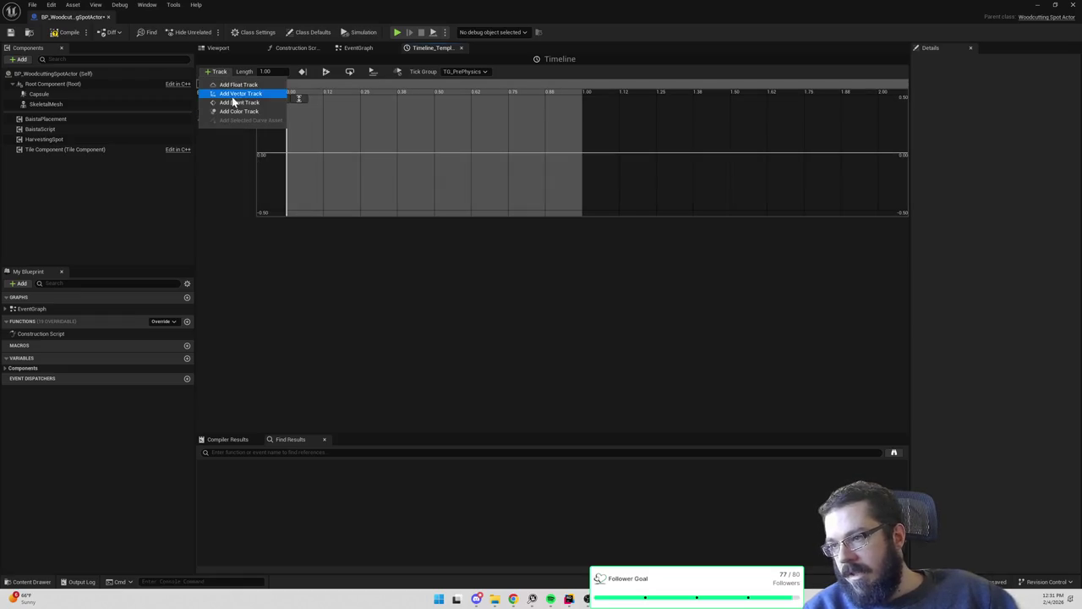
{"action": "left_click", "coordinate": [237, 86]}
{"action": "type", "text": "Y"}
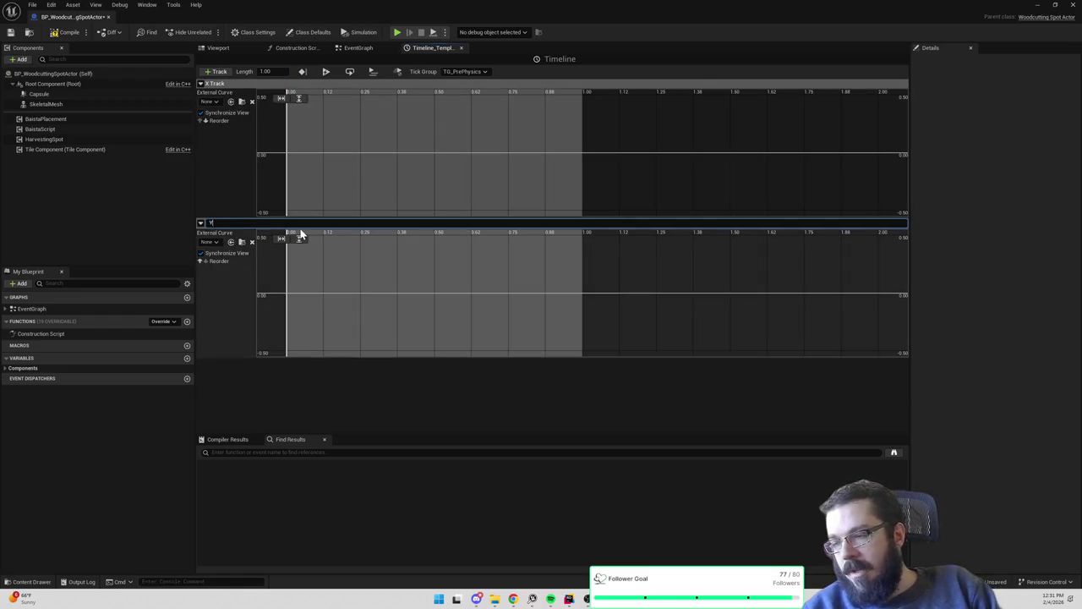
{"action": "type", "text": " Traack"}
{"action": "key", "text": "Return"}
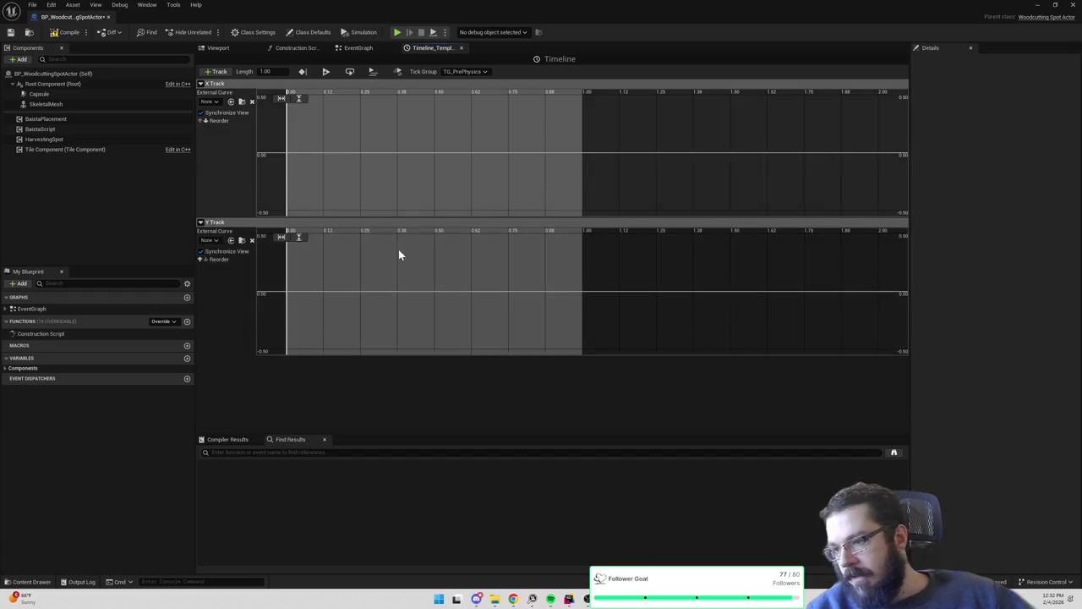
Add Y Track keys at time 0 and at time 1.0, both with value 0
{"action": "scroll", "coordinate": [322, 293], "scroll_direction": "down", "scroll_amount": 3}
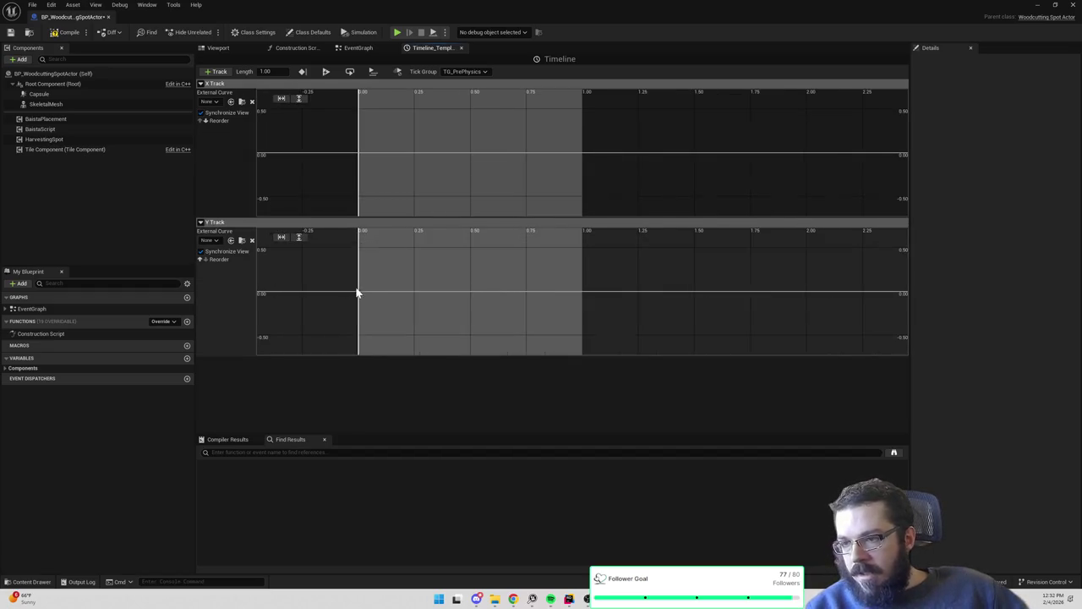
{"action": "right_click", "coordinate": [360, 294]}
{"action": "left_click", "coordinate": [382, 307]}
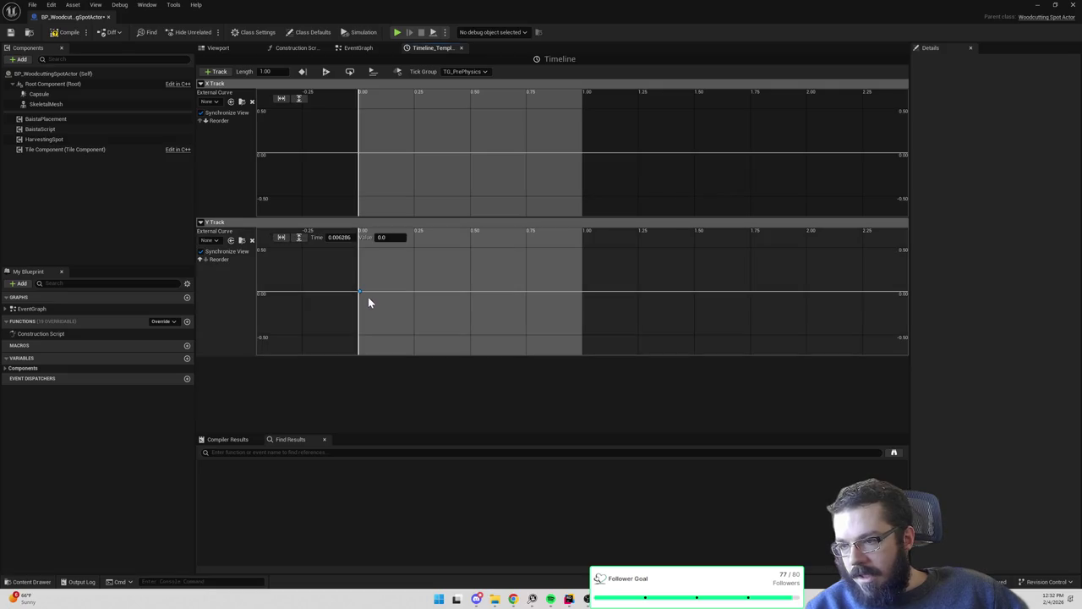
{"action": "left_click", "coordinate": [340, 237]}
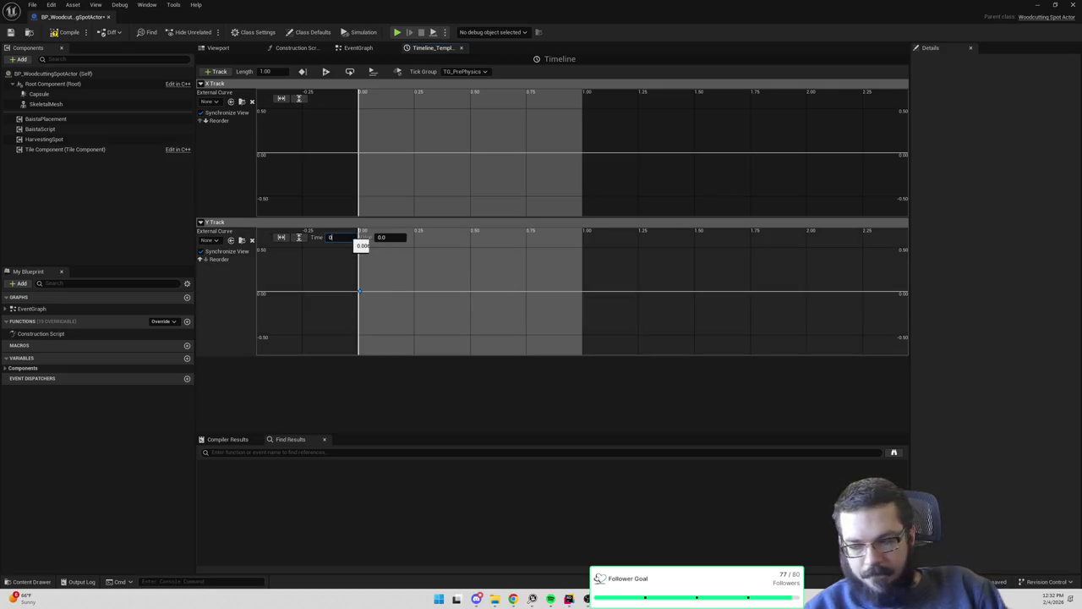
{"action": "mouse_move", "coordinate": [692, 260]}
{"action": "left_mouse_down"}
{"action": "mouse_move", "coordinate": [650, 291]}
{"action": "mouse_move", "coordinate": [673, 271]}
{"action": "left_mouse_up"}
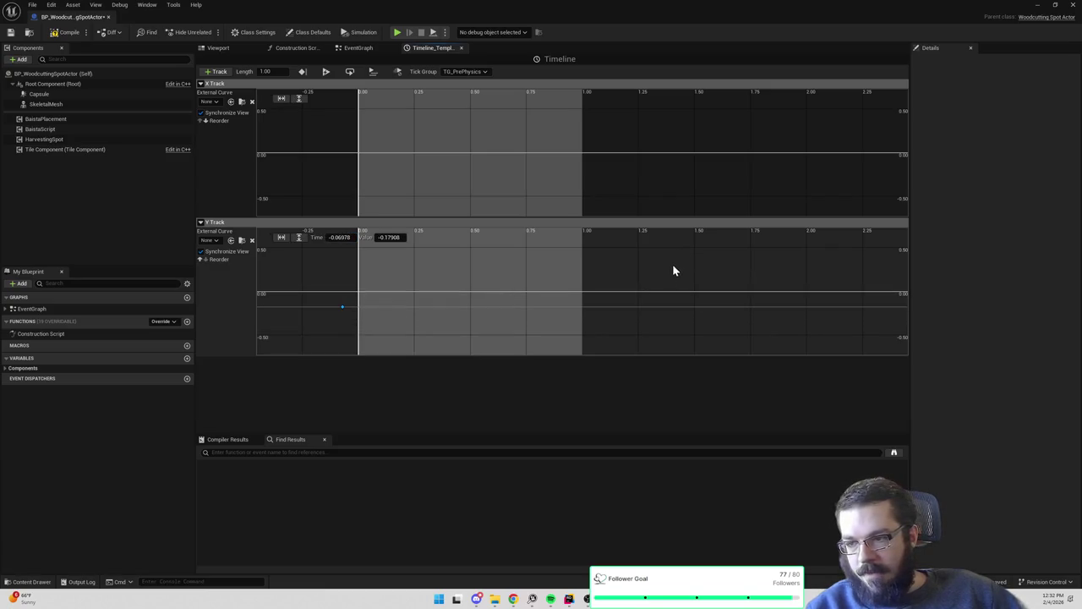
{"action": "key", "text": "ctrl+z"}
{"action": "right_click", "coordinate": [756, 284]}
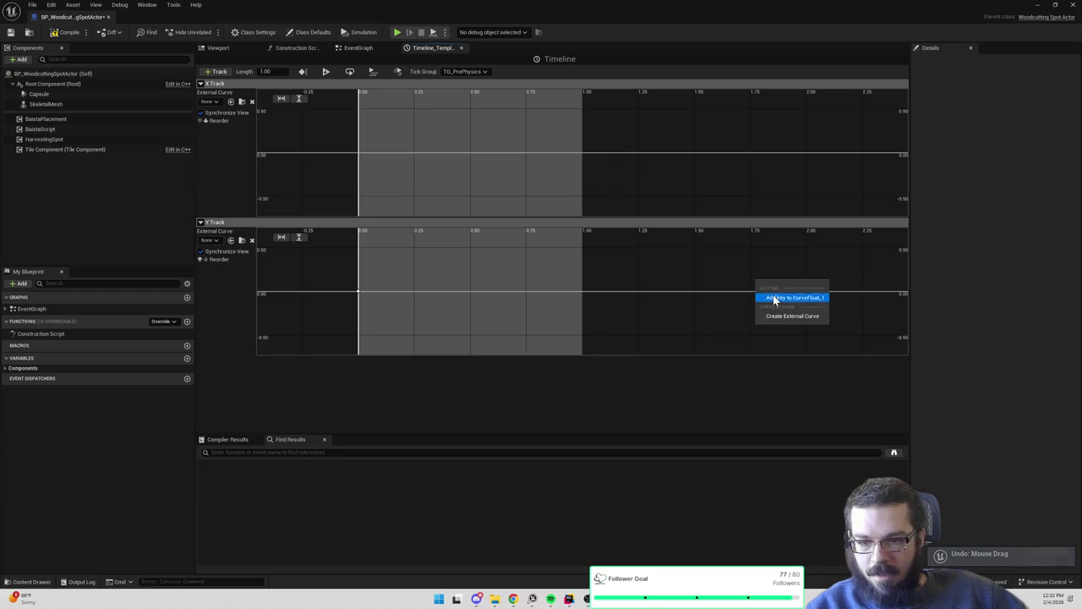
{"action": "left_click", "coordinate": [773, 298]}
{"action": "left_click", "coordinate": [341, 236]}
{"action": "type", "text": "1"}
{"action": "key", "text": "Tab"}
{"action": "type", "text": "0"}
{"action": "key", "text": "Return"}
Add a Y Track peak key at time 0.5 with value 1.0
{"action": "right_click", "coordinate": [657, 249]}
{"action": "left_click", "coordinate": [683, 269]}
{"action": "left_click", "coordinate": [341, 237]}
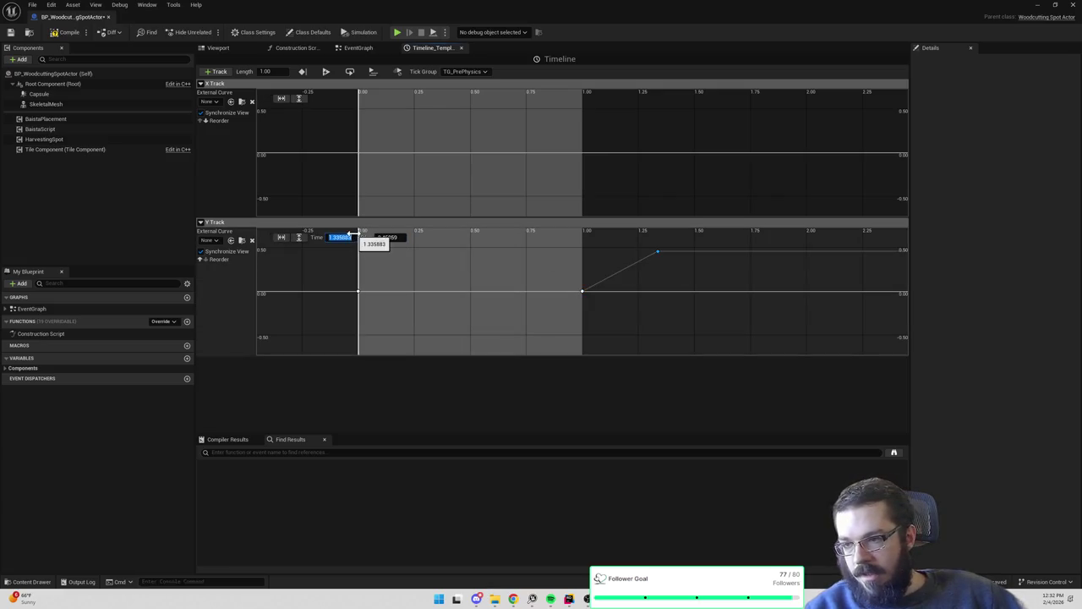
{"action": "type", "text": "0"}
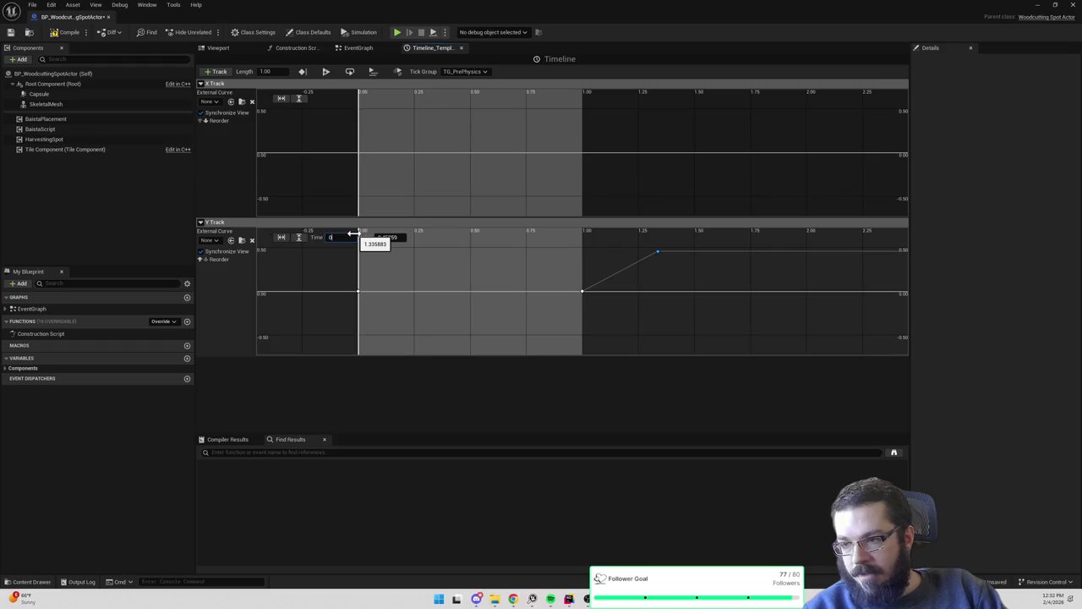
{"action": "type", "text": ".5"}
{"action": "key", "text": "Tab"}
{"action": "type", "text": "1"}
{"action": "key", "text": "Return"}
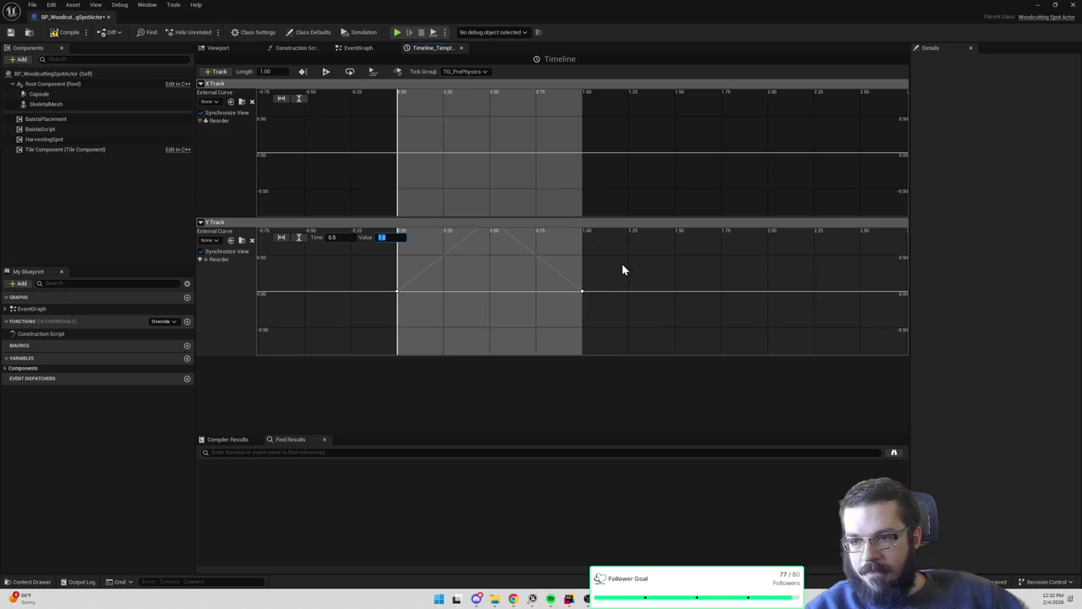
Set all Y Track keys to Auto interpolation for a smooth curve, and add a first X Track key
{"action": "left_click_drag", "start_coordinate": [358, 242], "coordinate": [683, 356]}
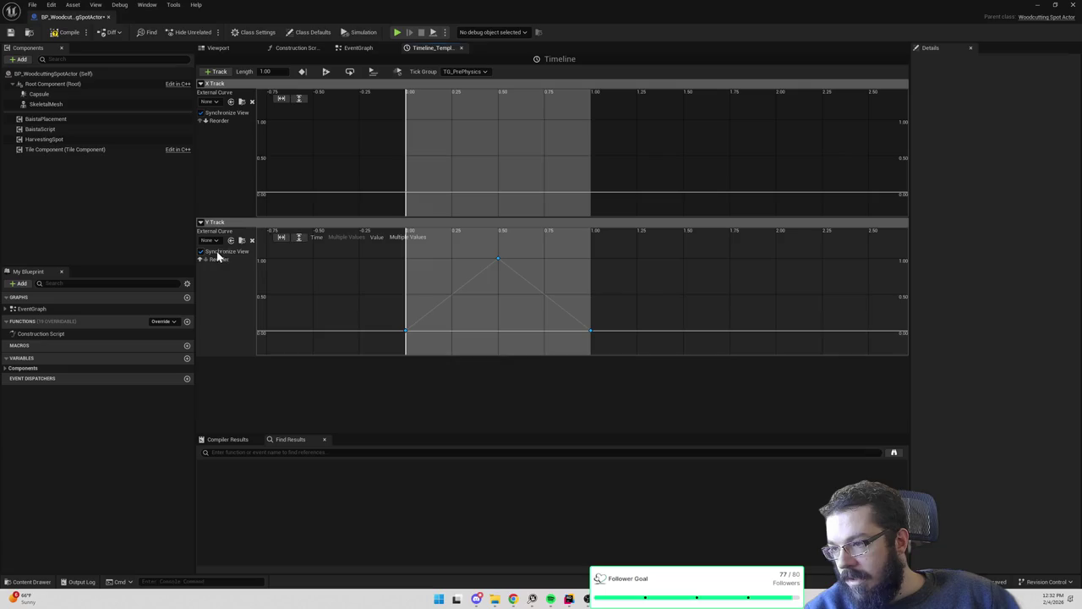
{"action": "left_click", "coordinate": [498, 258]}
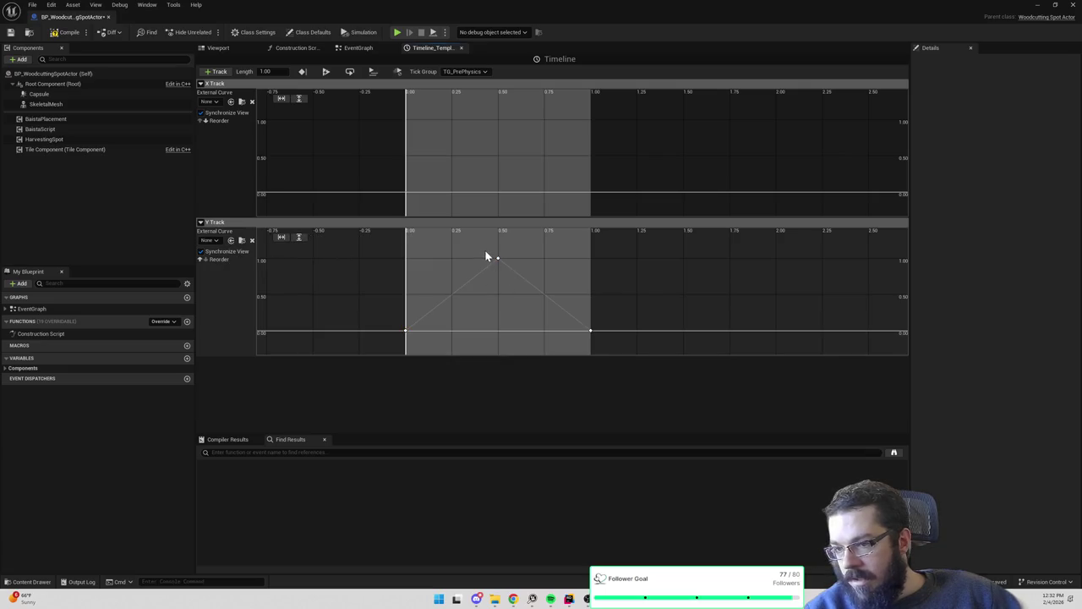
{"action": "left_click_drag", "start_coordinate": [364, 251], "coordinate": [700, 364]}
{"action": "right_click", "coordinate": [592, 334]}
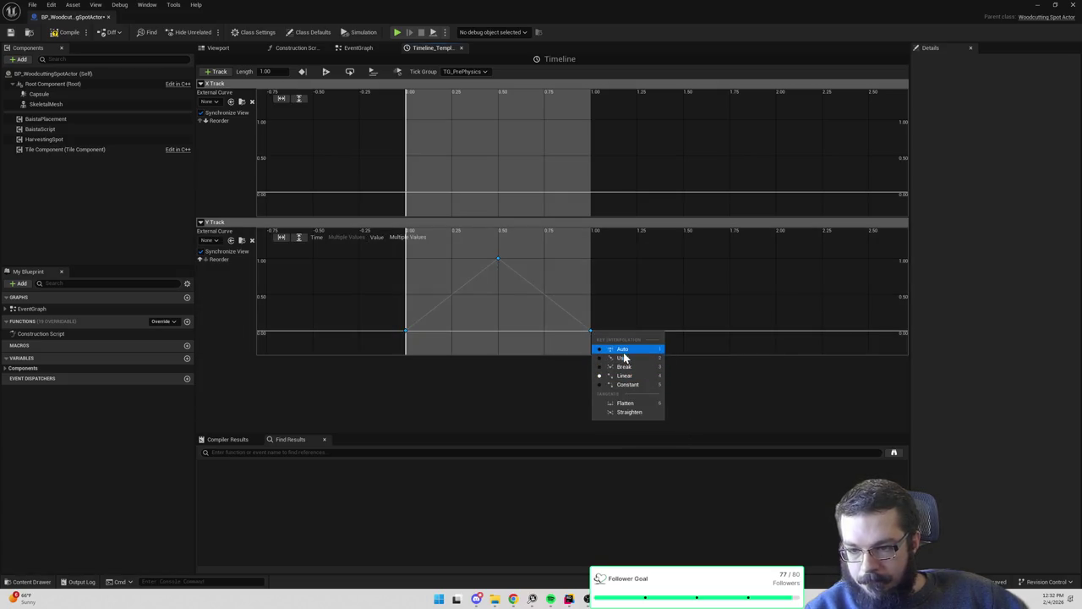
{"action": "left_click", "coordinate": [624, 350]}
{"action": "left_click", "coordinate": [638, 281]}
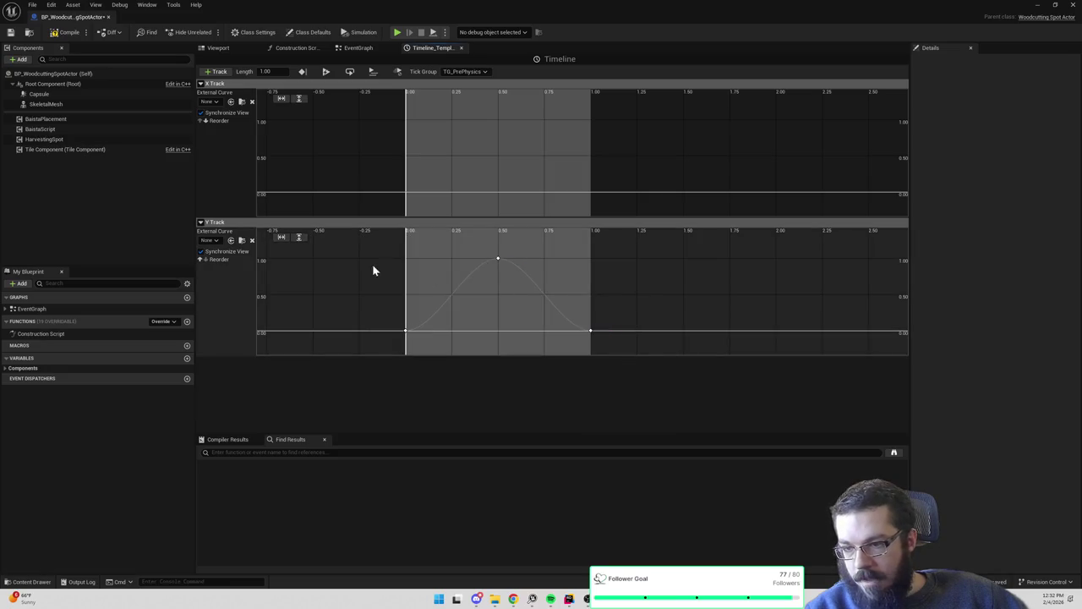
{"action": "left_click_drag", "start_coordinate": [367, 252], "coordinate": [682, 353]}
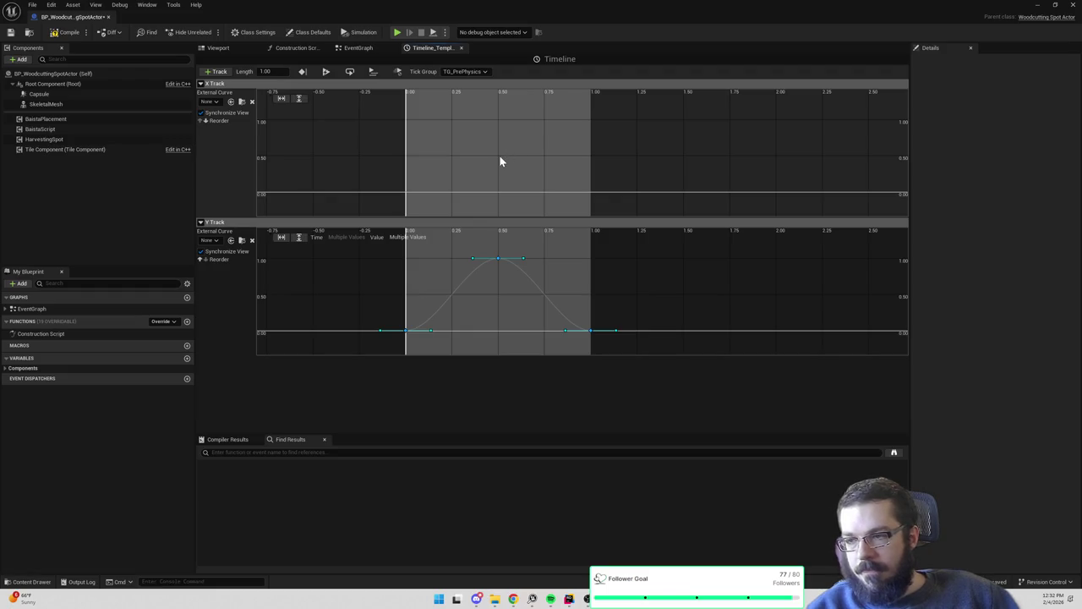
{"action": "right_click", "coordinate": [500, 157]}
{"action": "left_click", "coordinate": [527, 174]}
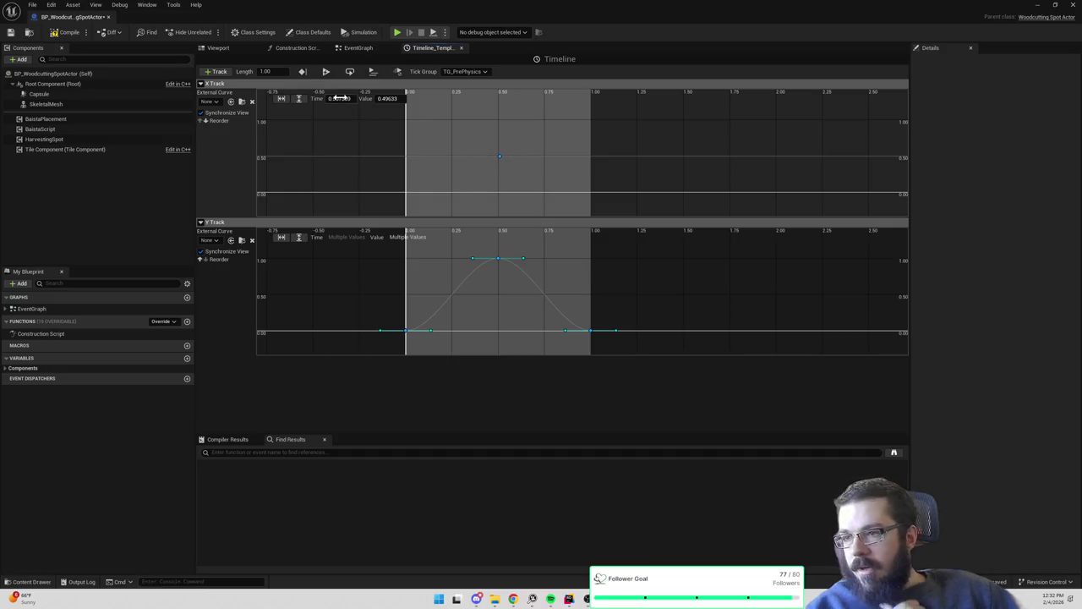
Set the first X Track key to time 0 and value 1.0
{"action": "left_click", "coordinate": [339, 98]}
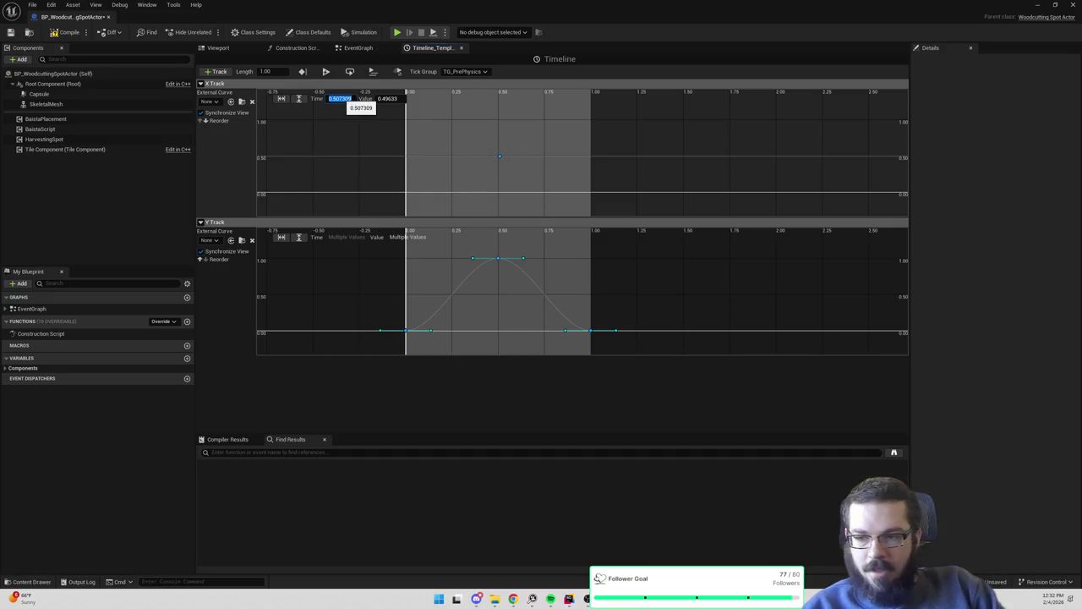
{"action": "type", "text": "0"}
{"action": "key", "text": "Tab"}
{"action": "type", "text": "1"}
{"action": "key", "text": "Return"}
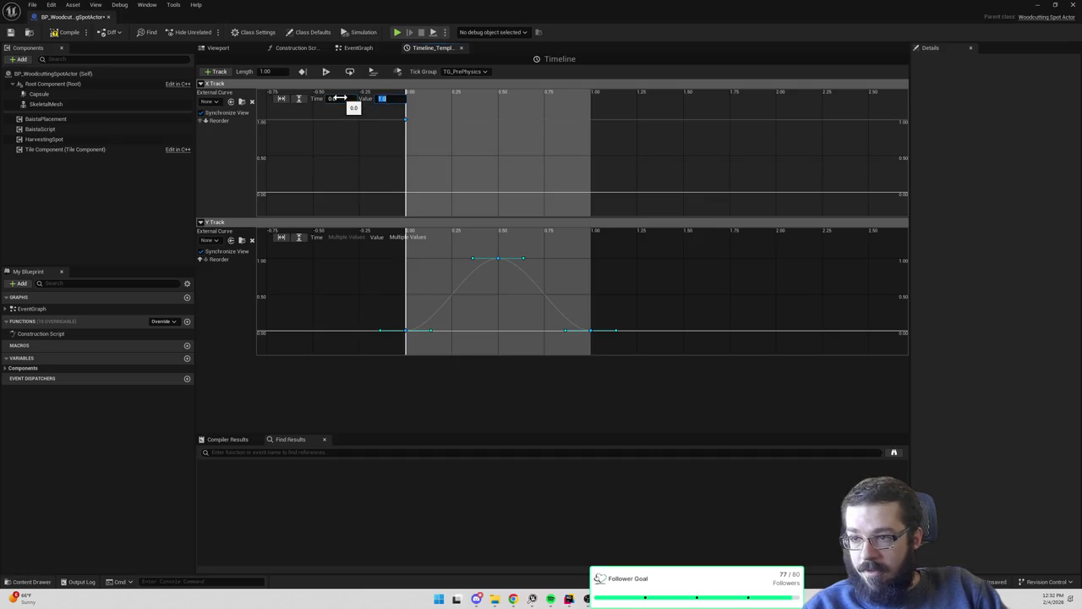
Add a second X Track key at time 1.0 with value 1.0
{"action": "right_click", "coordinate": [535, 134]}
{"action": "left_click", "coordinate": [565, 150]}
{"action": "left_click", "coordinate": [349, 99]}
{"action": "type", "text": "1"}
{"action": "key", "text": "Tab"}
{"action": "type", "text": "1"}
{"action": "key", "text": "Return"}
Add a middle X Track key at time 0.5 with value 0
{"action": "right_click", "coordinate": [530, 163]}
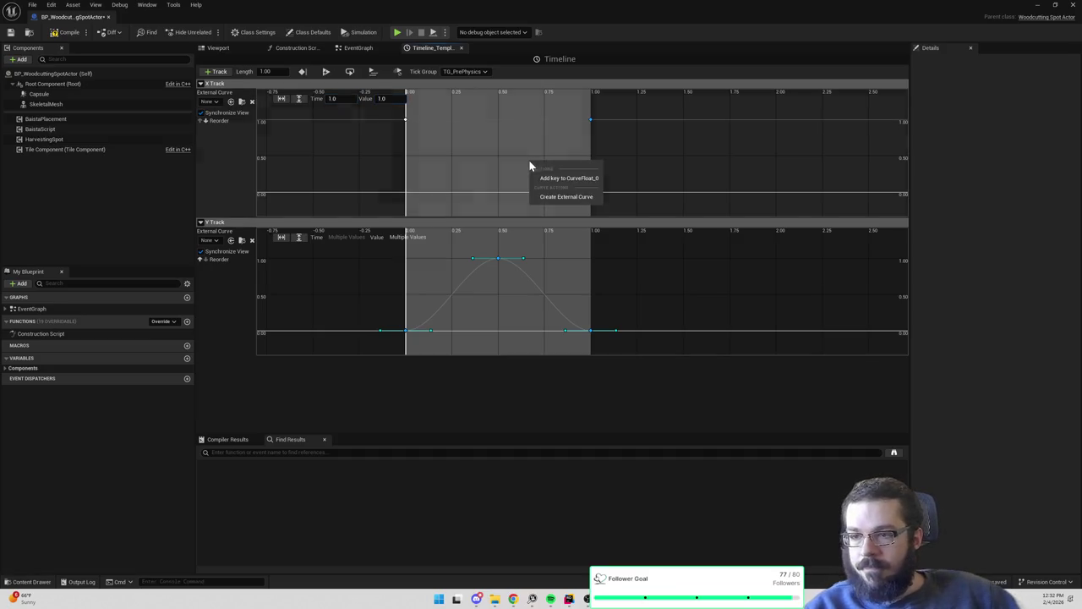
{"action": "left_click", "coordinate": [548, 178]}
{"action": "left_click", "coordinate": [335, 98]}
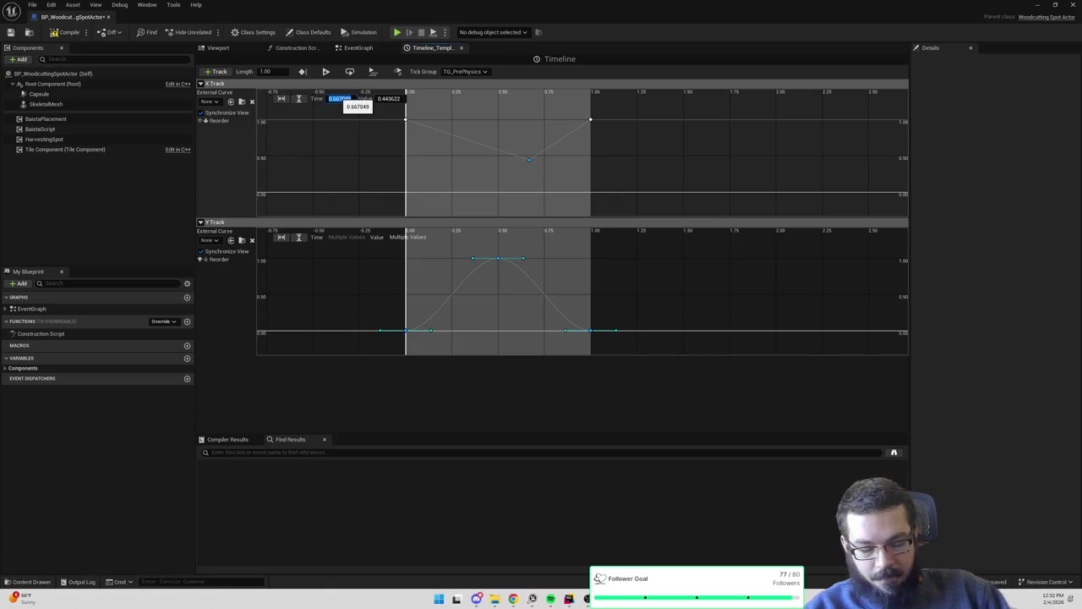
{"action": "type", "text": "0.5"}
{"action": "key", "text": "Tab"}
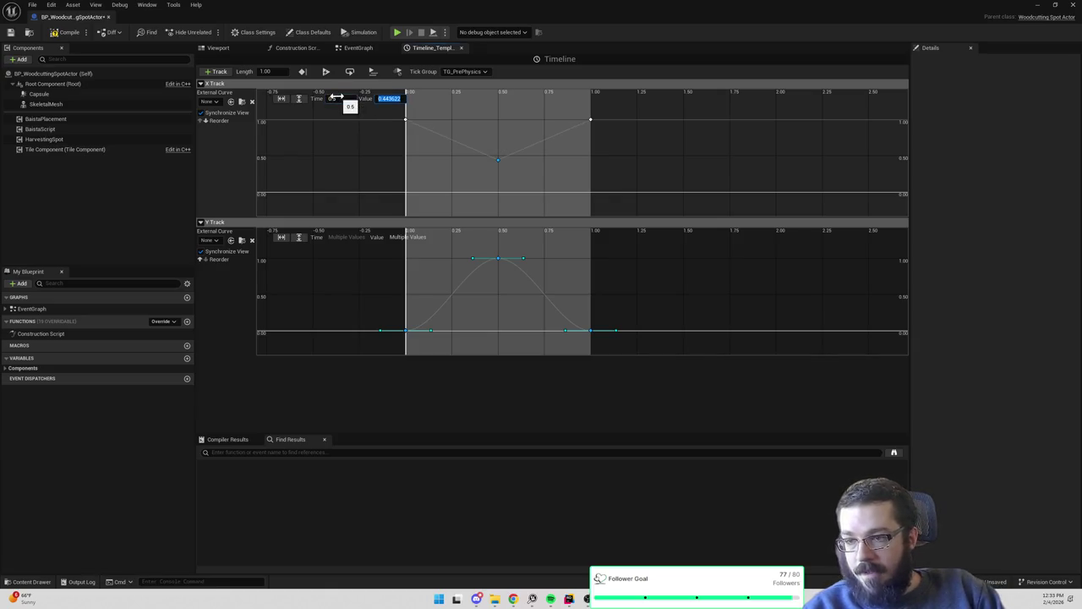
{"action": "type", "text": "0"}
{"action": "key", "text": "Return"}
{"action": "left_click", "coordinate": [602, 137]}
Give the X Track keys Auto interpolation, compile, and return to the EventGraph
{"action": "right_click", "coordinate": [592, 121]}
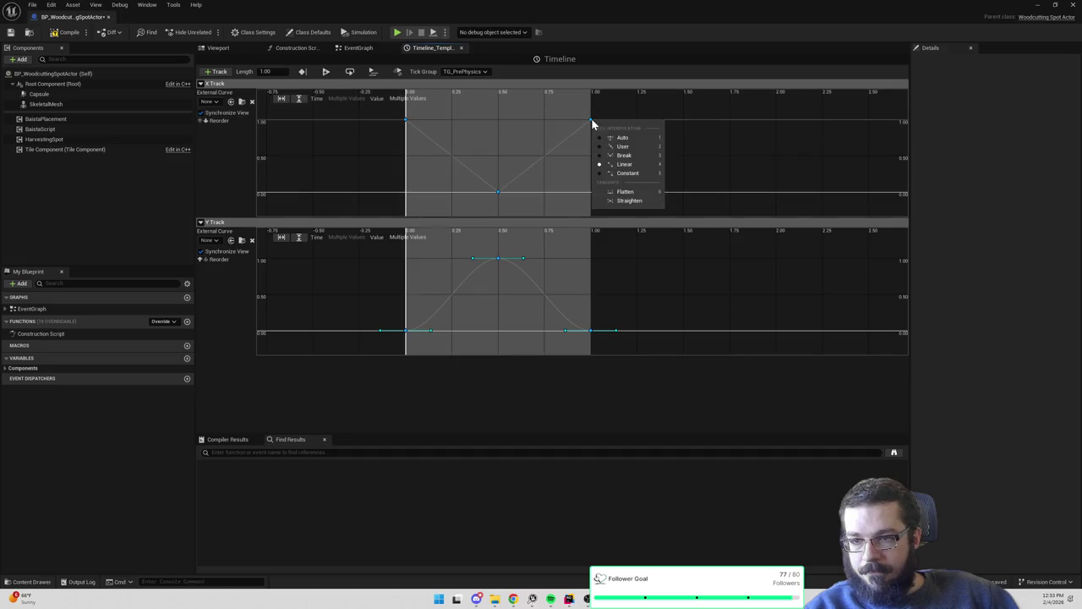
{"action": "left_click", "coordinate": [630, 138]}
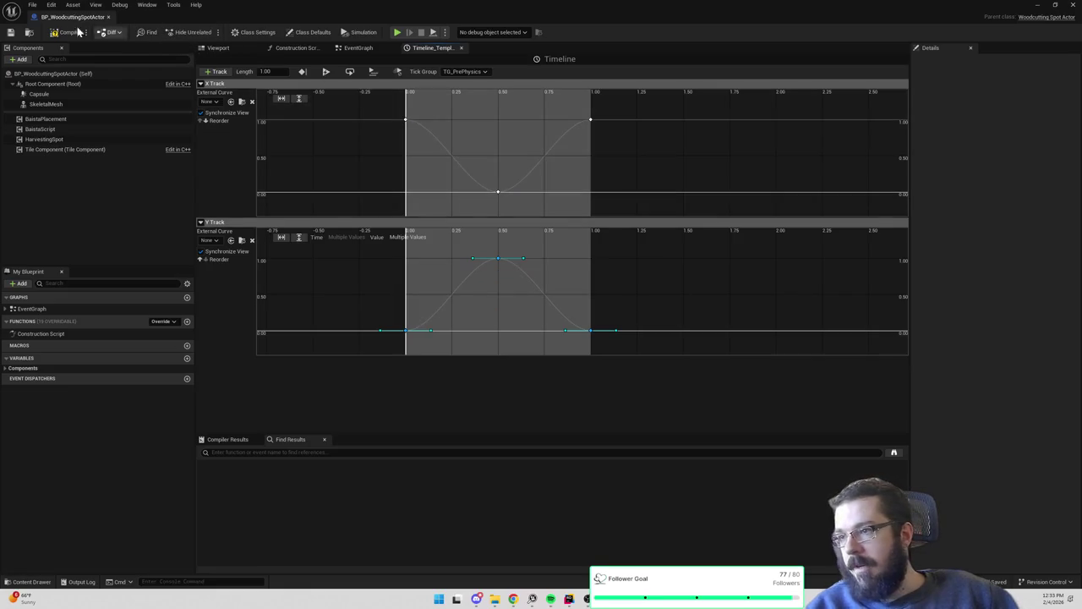
{"action": "left_click", "coordinate": [67, 32]}
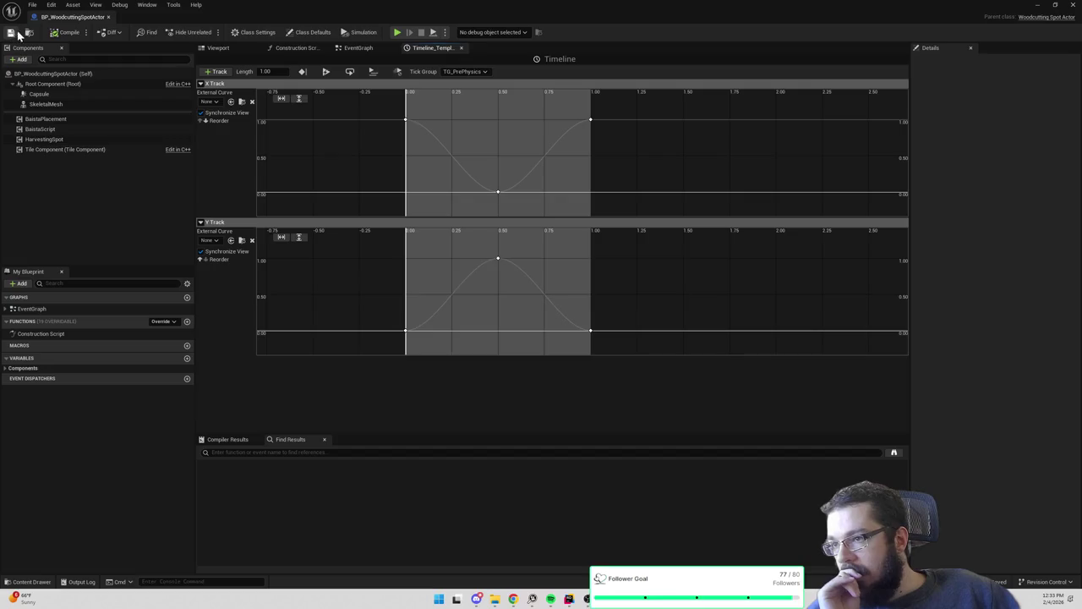
{"action": "left_click", "coordinate": [367, 48]}
Place the Timeline beside Print String, wire it into Play from Start, and add a Skeletal Mesh reference
{"action": "left_click_drag", "start_coordinate": [635, 176], "coordinate": [628, 240]}
{"action": "mouse_move", "coordinate": [652, 331]}
{"action": "left_mouse_down"}
{"action": "mouse_move", "coordinate": [679, 328]}
{"action": "mouse_move", "coordinate": [665, 325]}
{"action": "left_mouse_up"}
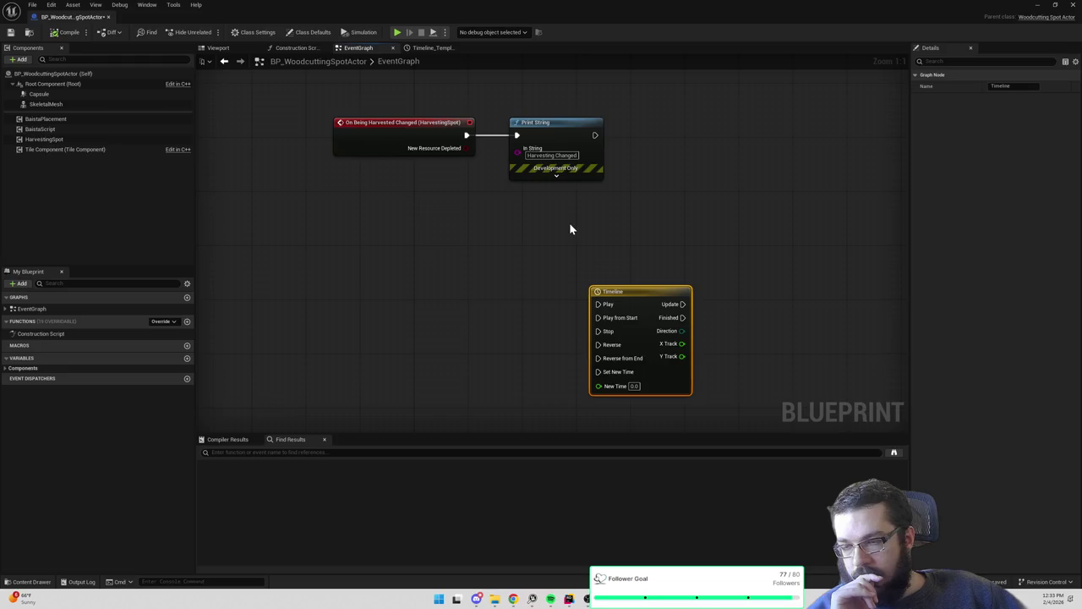
{"action": "scroll", "coordinate": [569, 226], "scroll_direction": "down", "scroll_amount": 1}
{"action": "left_click_drag", "start_coordinate": [630, 282], "coordinate": [685, 131]}
{"action": "scroll", "coordinate": [648, 126], "scroll_direction": "up", "scroll_amount": 1}
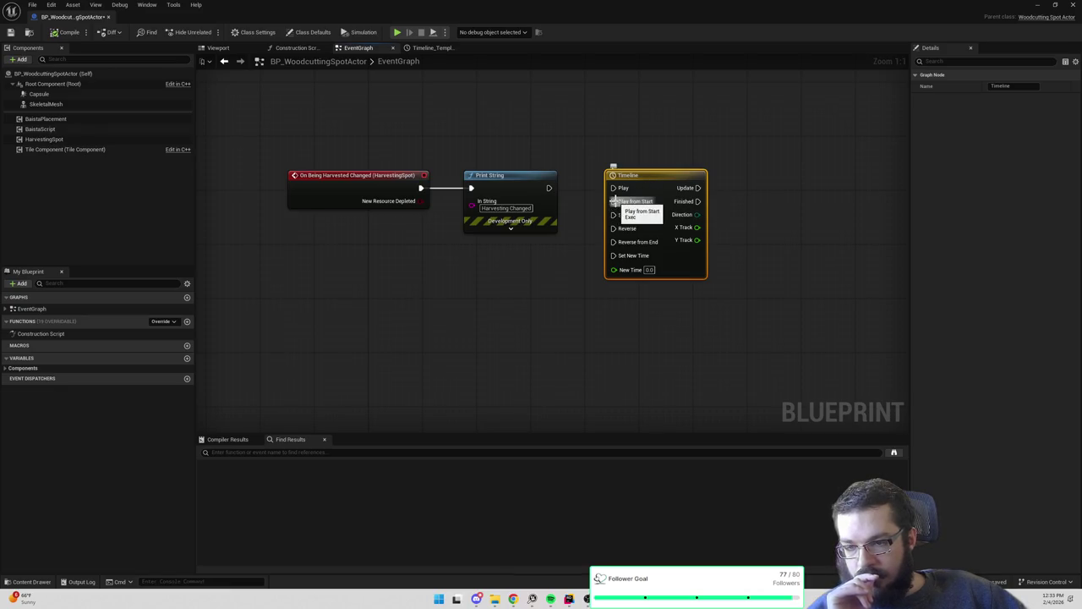
{"action": "mouse_move", "coordinate": [615, 202]}
{"action": "left_mouse_down"}
{"action": "mouse_move", "coordinate": [550, 194]}
{"action": "mouse_move", "coordinate": [606, 166]}
{"action": "left_mouse_up"}
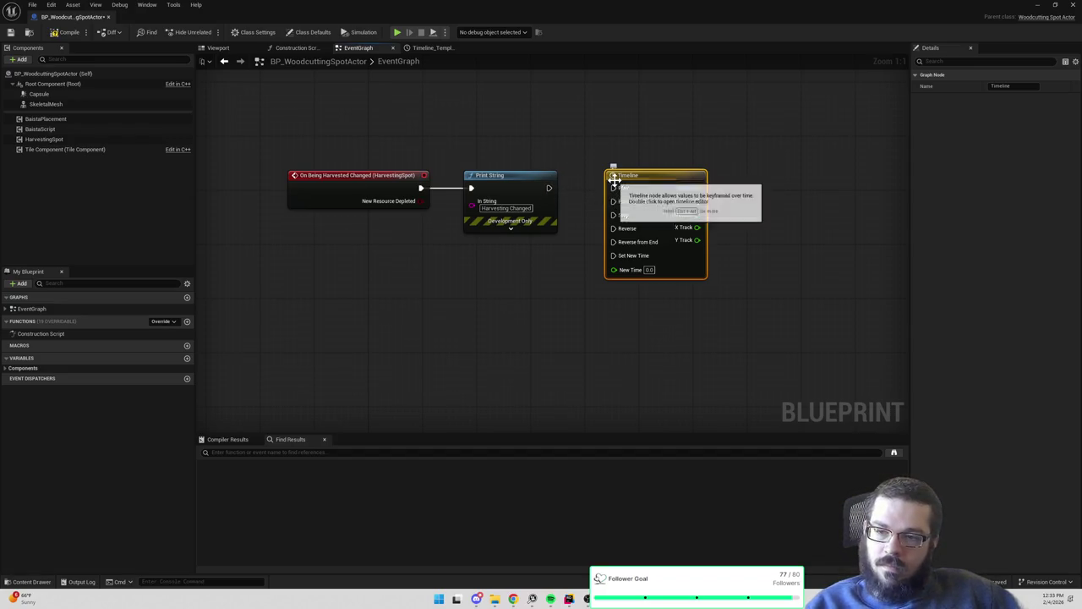
{"action": "left_click_drag", "start_coordinate": [615, 188], "coordinate": [554, 194]}
{"action": "left_click_drag", "start_coordinate": [660, 186], "coordinate": [662, 173]}
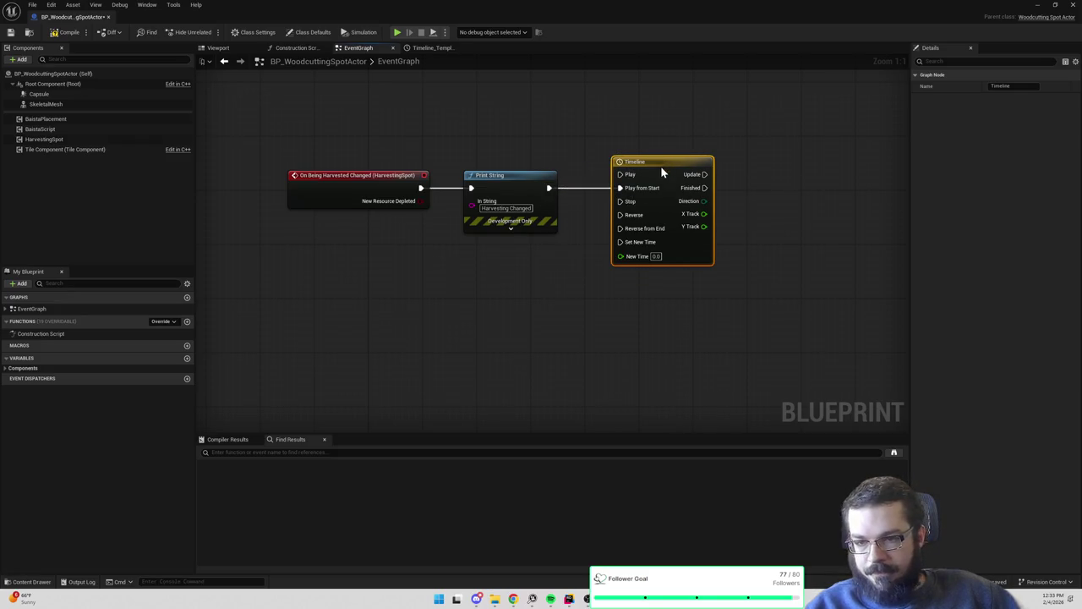
{"action": "left_click_drag", "start_coordinate": [728, 185], "coordinate": [651, 193]}
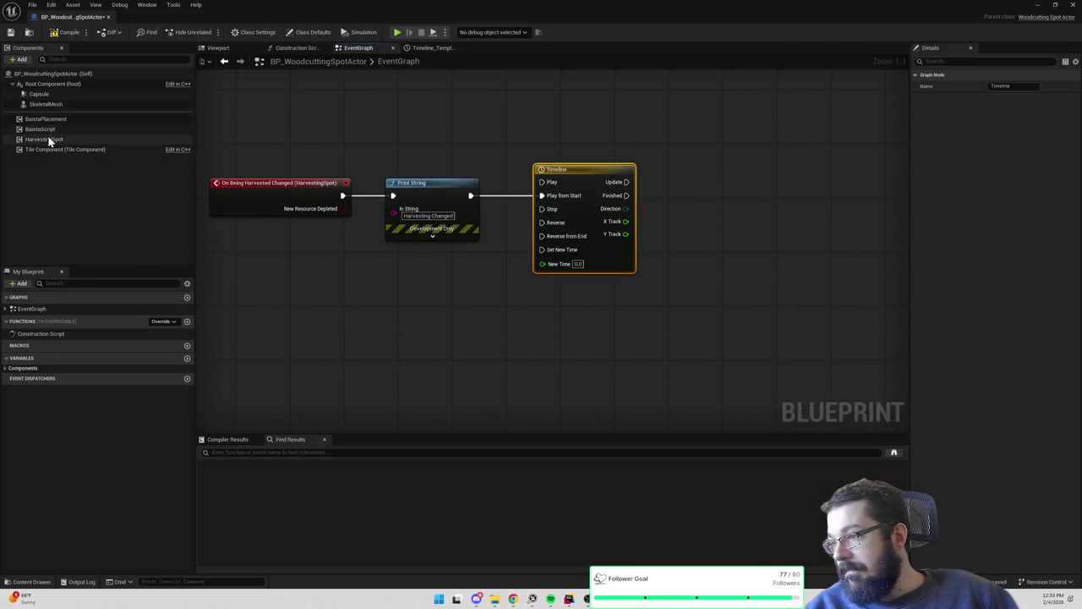
{"action": "mouse_move", "coordinate": [45, 104]}
{"action": "left_mouse_down"}
{"action": "mouse_move", "coordinate": [724, 262]}
{"action": "mouse_move", "coordinate": [714, 261]}
{"action": "mouse_move", "coordinate": [741, 246]}
{"action": "left_mouse_up"}
Add an Add Relative Rotation node driven by the Timeline's Update
{"action": "type", "text": "add relative"}
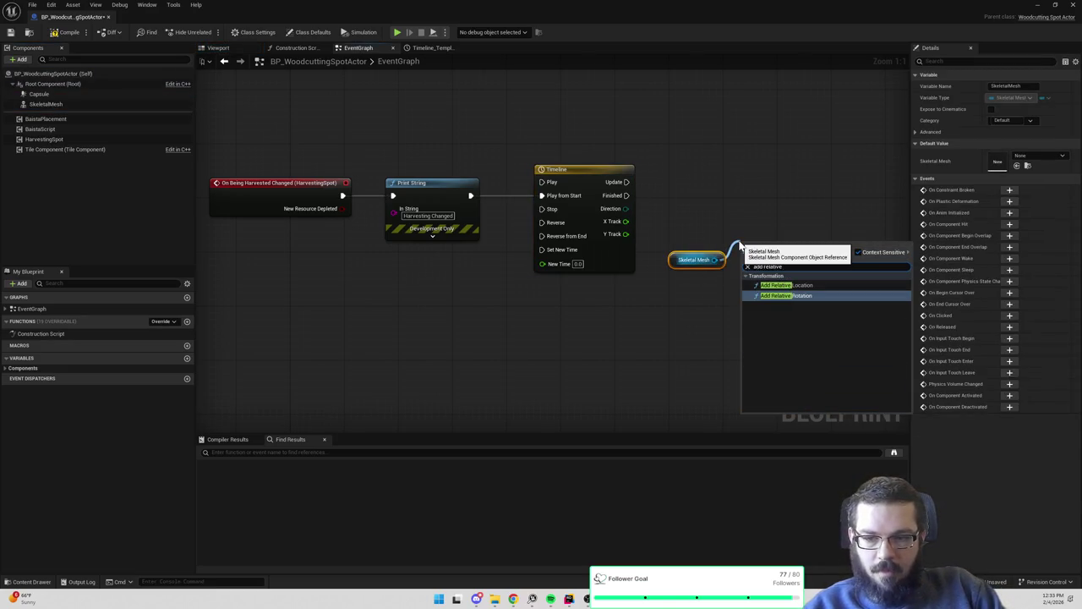
{"action": "key", "text": "Return"}
{"action": "left_click_drag", "start_coordinate": [742, 249], "coordinate": [775, 205]}
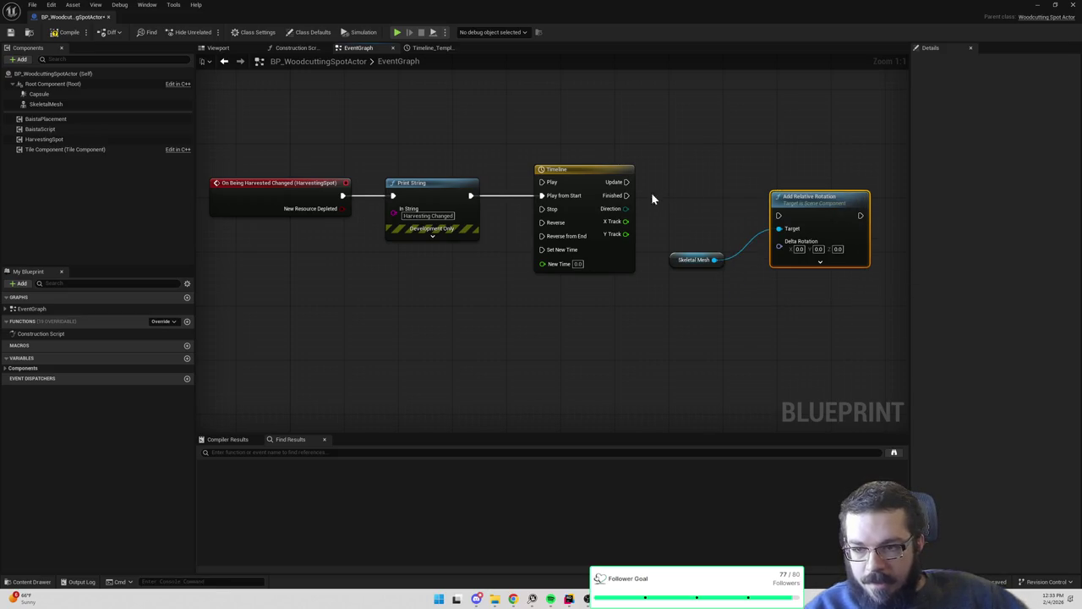
{"action": "left_click_drag", "start_coordinate": [626, 182], "coordinate": [779, 215]}
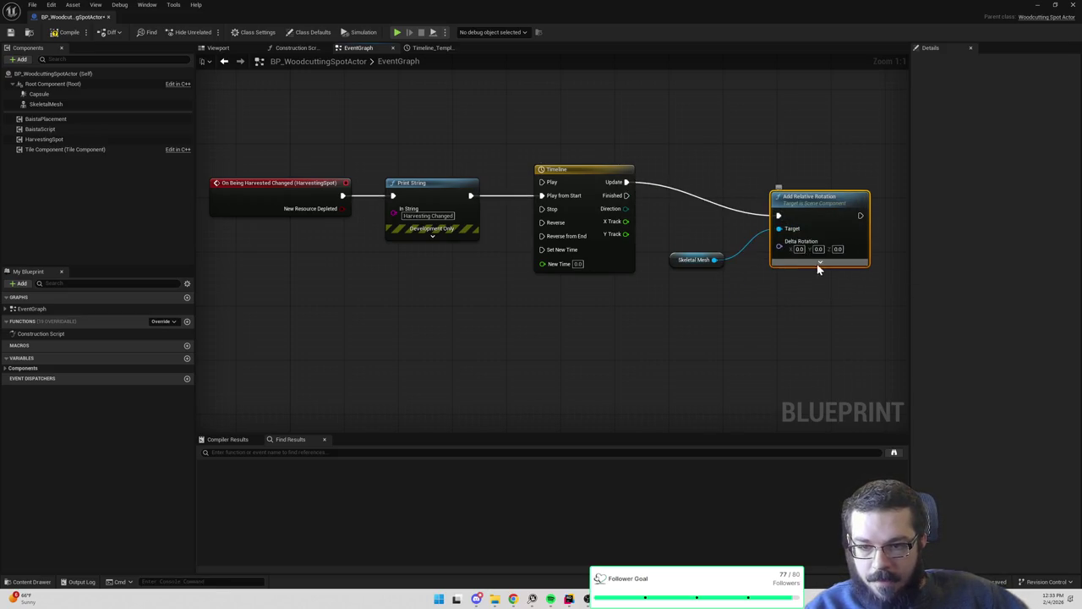
{"action": "left_click_drag", "start_coordinate": [626, 221], "coordinate": [636, 217]}
{"action": "key", "text": "Escape"}
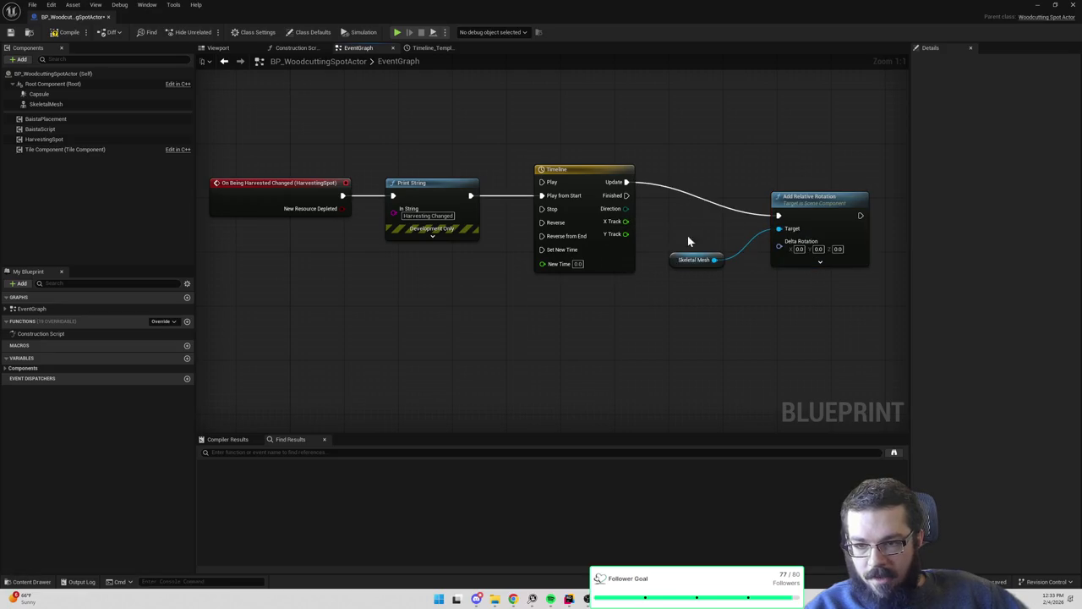
Feed the X and Y track outputs into two math nodes, each with 5.0
{"action": "left_click_drag", "start_coordinate": [685, 254], "coordinate": [714, 213]}
{"action": "mouse_move", "coordinate": [626, 234]}
{"action": "left_mouse_down"}
{"action": "mouse_move", "coordinate": [698, 269]}
{"action": "mouse_move", "coordinate": [675, 258]}
{"action": "left_mouse_up"}
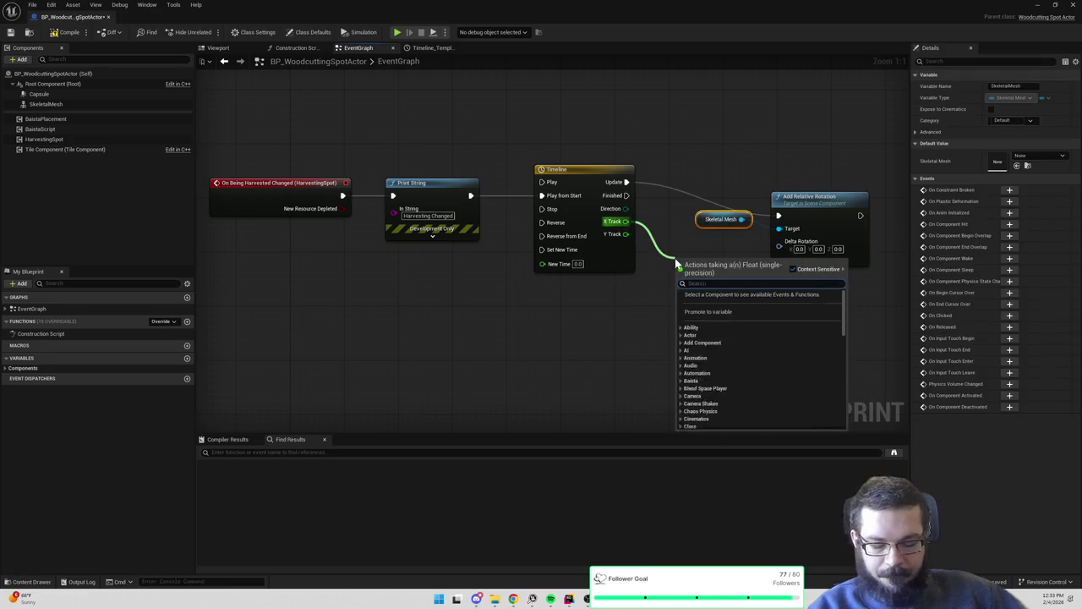
{"action": "type", "text": "+"}
{"action": "key", "text": "Return"}
{"action": "mouse_move", "coordinate": [617, 239]}
{"action": "left_mouse_down"}
{"action": "mouse_move", "coordinate": [657, 270]}
{"action": "mouse_move", "coordinate": [658, 289]}
{"action": "left_mouse_up"}
{"action": "type", "text": "+"}
{"action": "key", "text": "Return"}
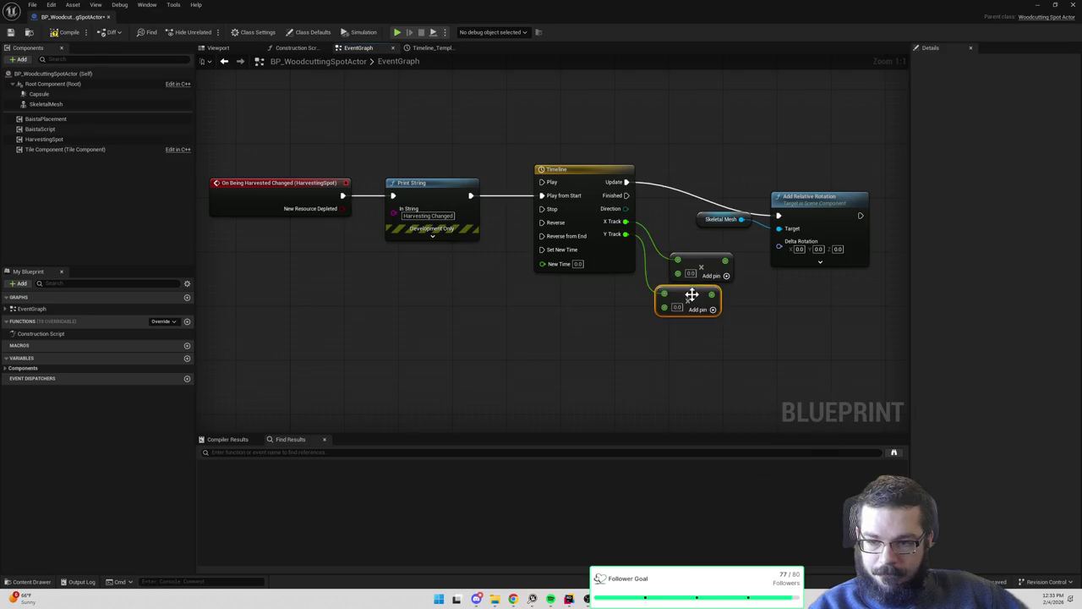
{"action": "type", "text": "5"}
{"action": "left_click", "coordinate": [677, 307]}
{"action": "type", "text": "5"}
{"action": "left_click", "coordinate": [757, 307]}
Split Delta Rotation and wire the track results into its roll and pitch inputs
{"action": "right_click", "coordinate": [780, 247]}
{"action": "left_click", "coordinate": [809, 284]}
{"action": "mouse_move", "coordinate": [761, 263]}
{"action": "left_mouse_down"}
{"action": "mouse_move", "coordinate": [786, 247]}
{"action": "mouse_move", "coordinate": [788, 286]}
{"action": "mouse_move", "coordinate": [791, 270]}
{"action": "left_mouse_up"}
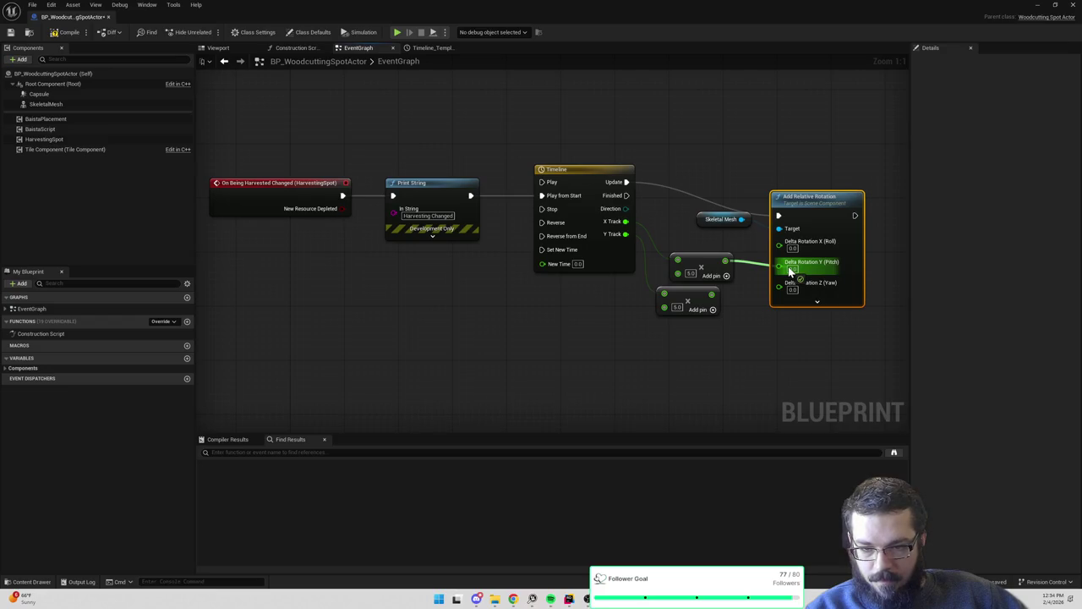
{"action": "left_click_drag", "start_coordinate": [789, 266], "coordinate": [788, 266]}
{"action": "mouse_move", "coordinate": [712, 294]}
{"action": "left_mouse_down"}
{"action": "mouse_move", "coordinate": [780, 242]}
{"action": "mouse_move", "coordinate": [713, 294]}
{"action": "left_mouse_up"}
{"action": "left_click", "coordinate": [764, 324]}
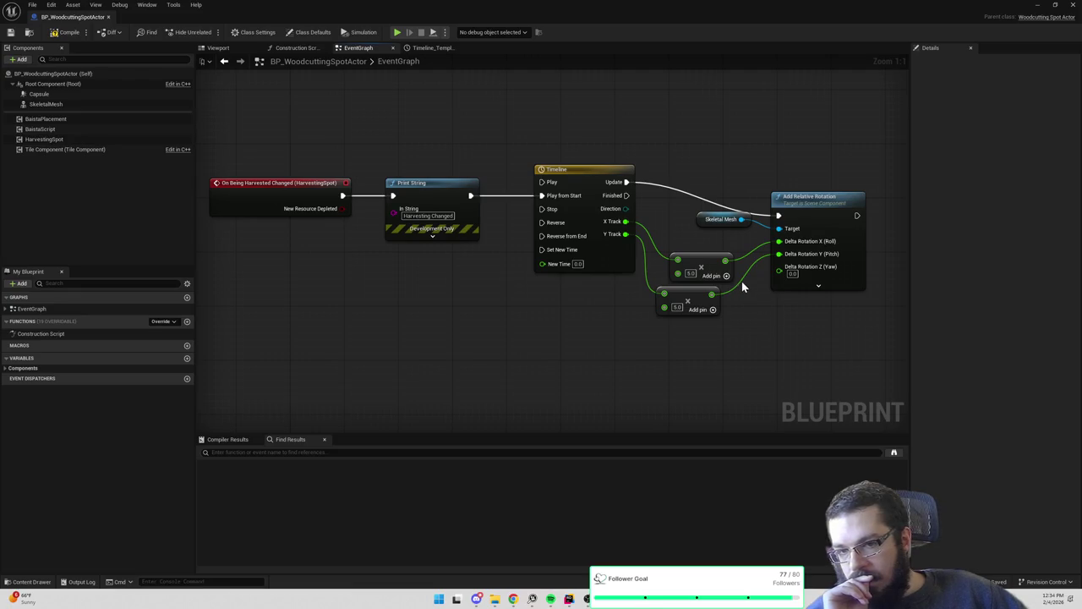
Replace Add Relative Rotation with a Skeletal Mesh Set Relative Rotation driven by Timeline Update
{"action": "left_click", "coordinate": [817, 207]}
{"action": "key", "text": "Delete"}
{"action": "left_click_drag", "start_coordinate": [742, 220], "coordinate": [784, 207]}
{"action": "type", "text": "set relative rotation"}
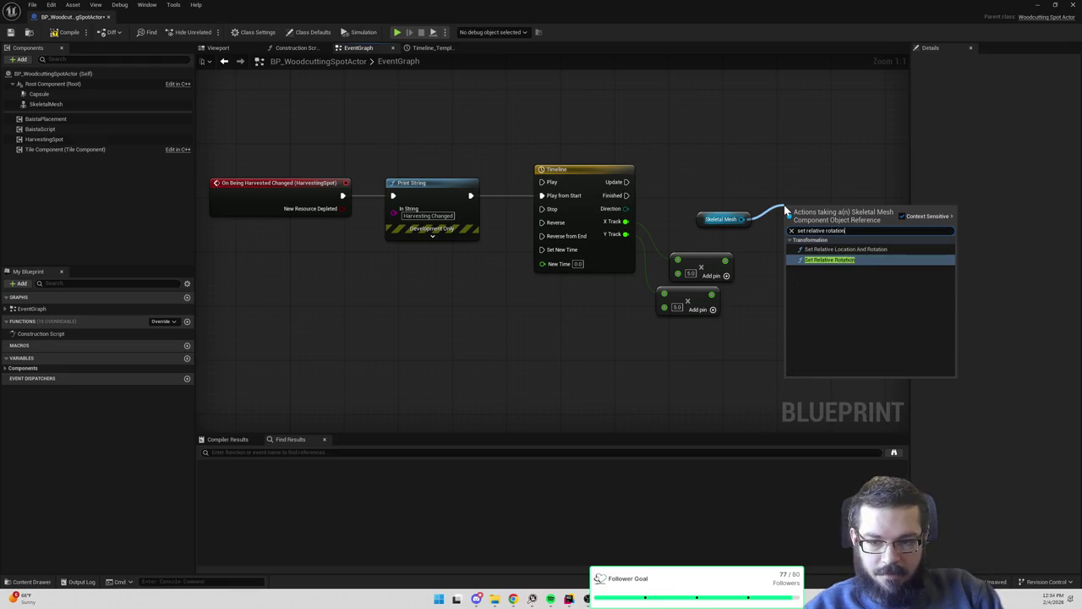
{"action": "key", "text": "Return"}
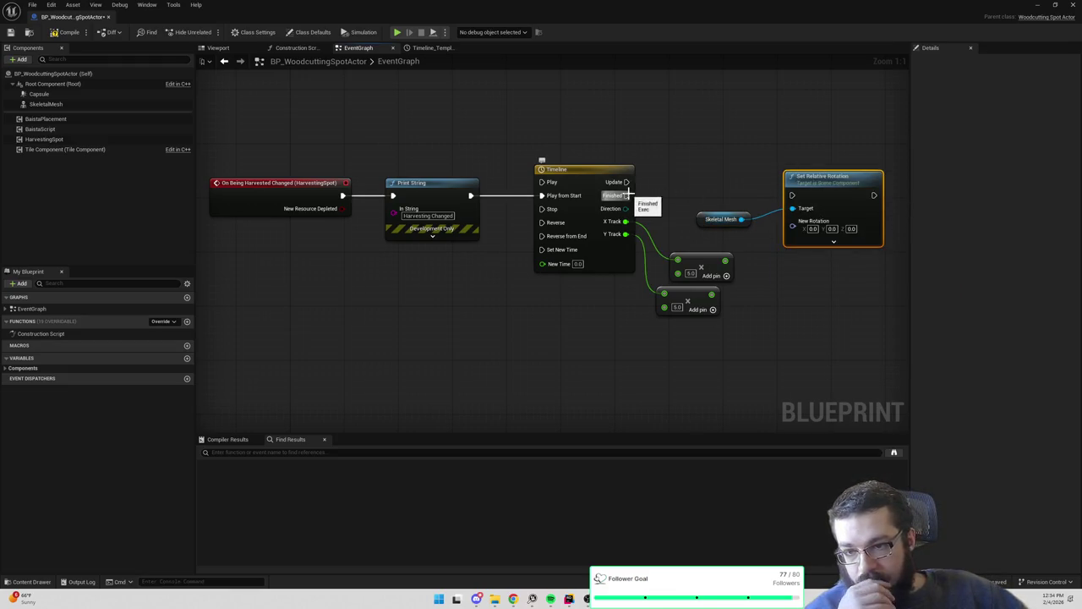
{"action": "left_click_drag", "start_coordinate": [627, 182], "coordinate": [793, 196]}
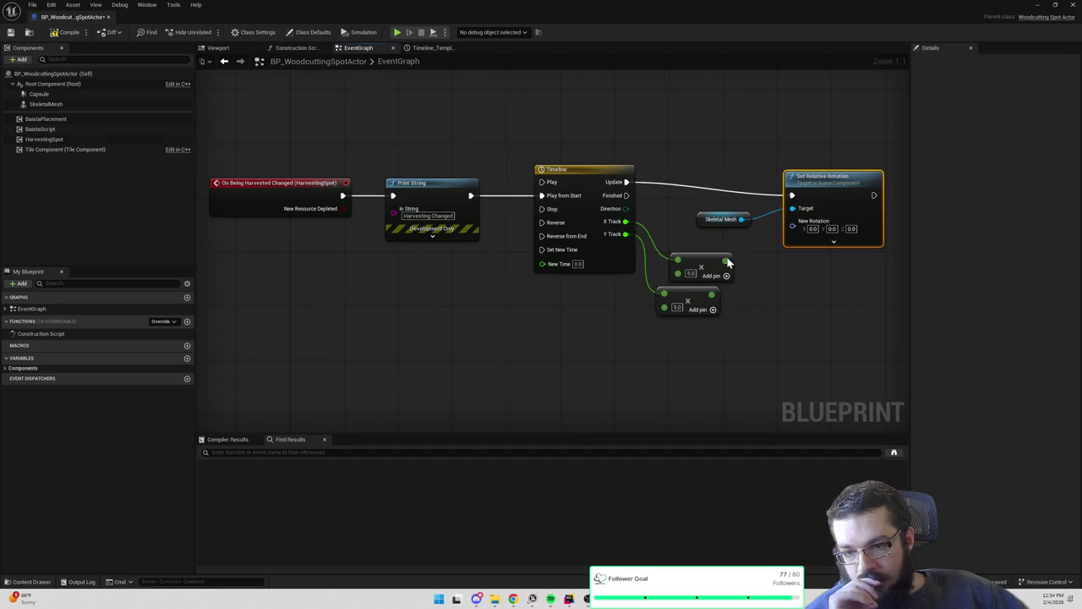
Split New Rotation and wire the X track product to Roll, Y to Pitch
{"action": "left_click", "coordinate": [740, 237]}
{"action": "right_click", "coordinate": [800, 232]}
{"action": "left_click", "coordinate": [821, 264]}
{"action": "mouse_move", "coordinate": [725, 260]}
{"action": "left_mouse_down"}
{"action": "mouse_move", "coordinate": [797, 230]}
{"action": "mouse_move", "coordinate": [793, 222]}
{"action": "left_mouse_up"}
{"action": "mouse_move", "coordinate": [712, 294]}
{"action": "left_mouse_down"}
{"action": "mouse_move", "coordinate": [737, 295]}
{"action": "mouse_move", "coordinate": [795, 240]}
{"action": "left_mouse_up"}
{"action": "mouse_move", "coordinate": [690, 306]}
{"action": "left_mouse_down"}
{"action": "mouse_move", "coordinate": [717, 306]}
{"action": "mouse_move", "coordinate": [710, 313]}
{"action": "left_mouse_up"}
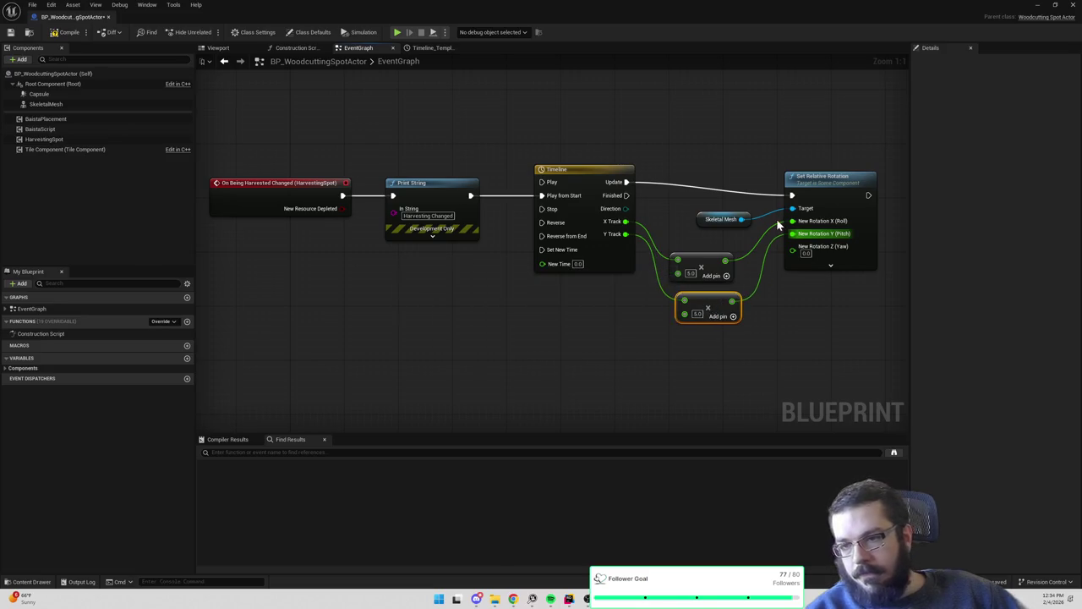
Minimize the Blueprint editor, start Play-In-Editor, and walk the character toward the trees
{"action": "left_click", "coordinate": [1037, 5]}
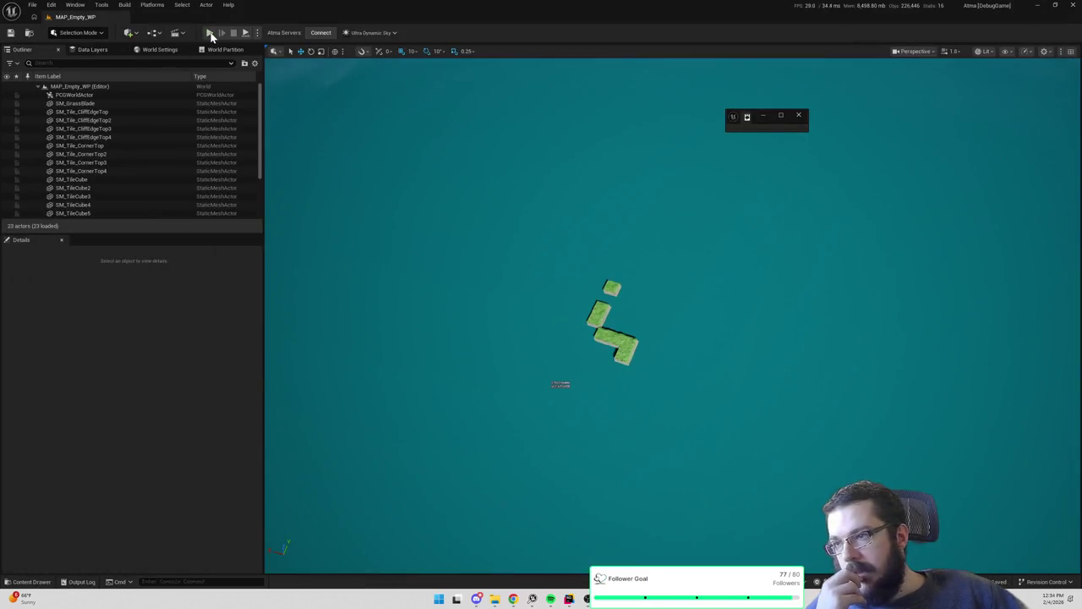
{"action": "key", "text": "alt+p"}
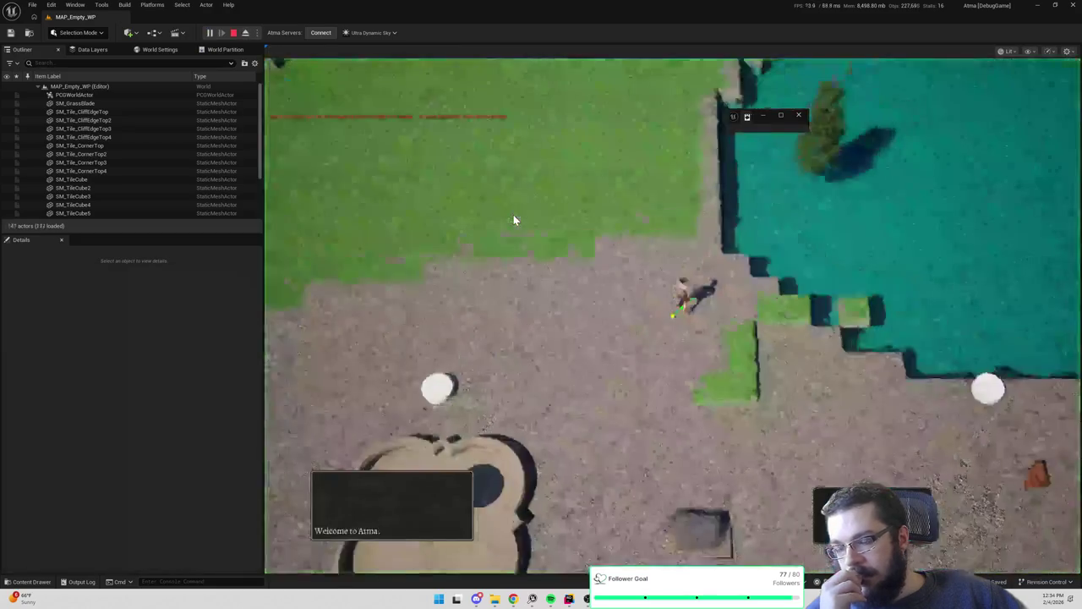
{"action": "left_click_drag", "start_coordinate": [507, 289], "coordinate": [1048, 435]}
{"action": "key", "text": "a"}
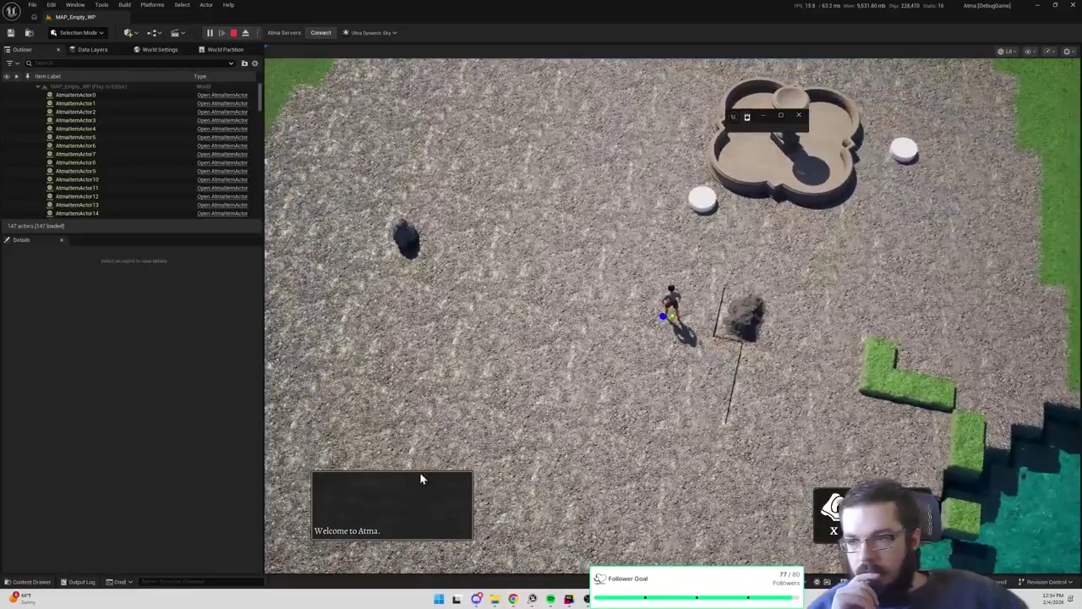
{"action": "left_click", "coordinate": [546, 500]}
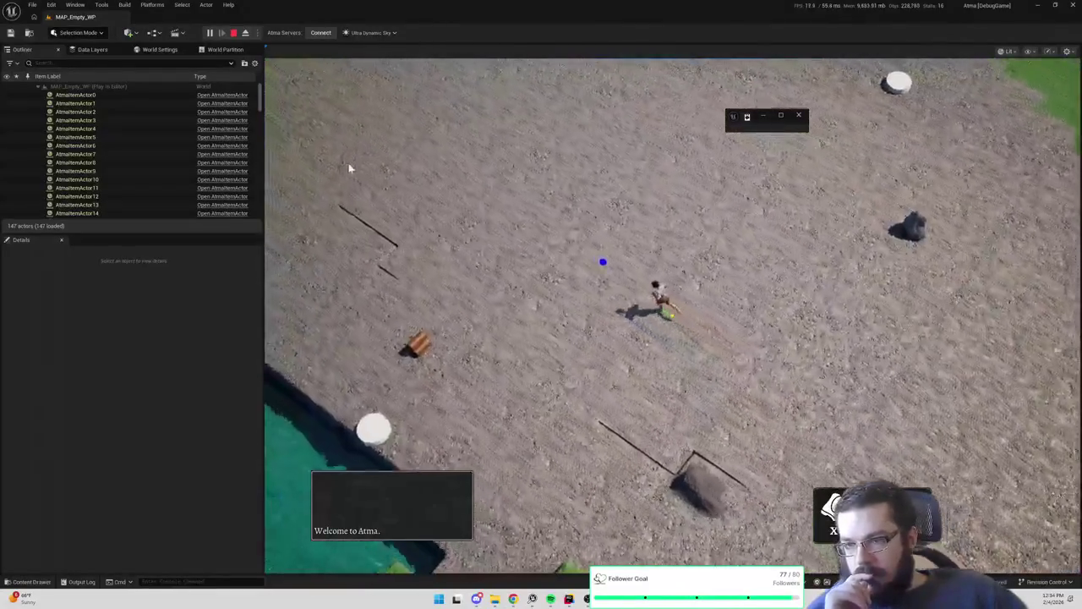
{"action": "left_click", "coordinate": [377, 147]}
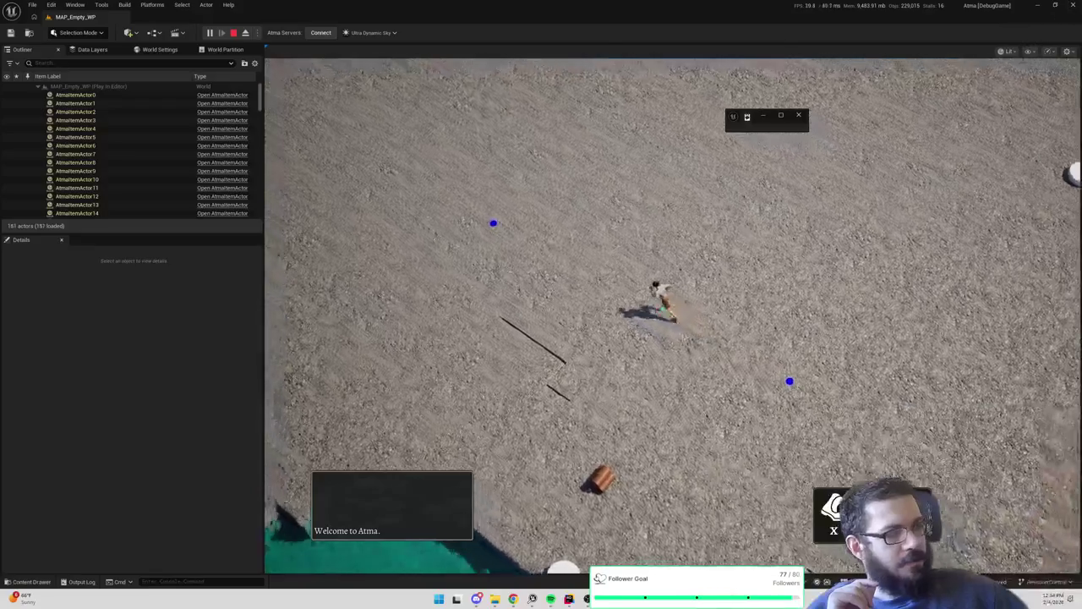
{"action": "left_click", "coordinate": [448, 193]}
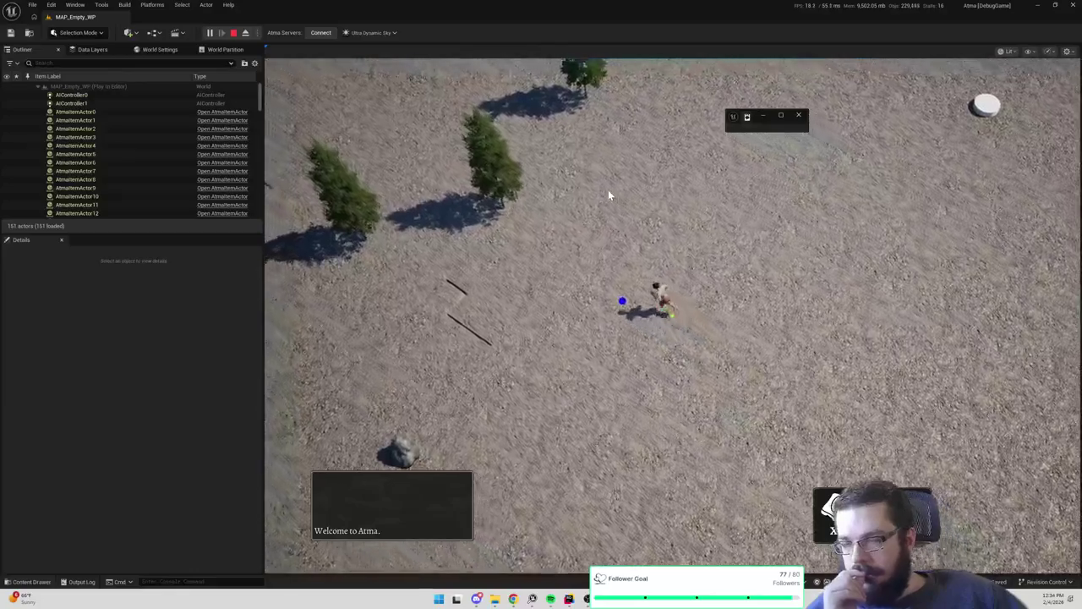
Chop two trees to watch the wobble, then stop and return to the event graph
{"action": "left_click", "coordinate": [612, 191]}
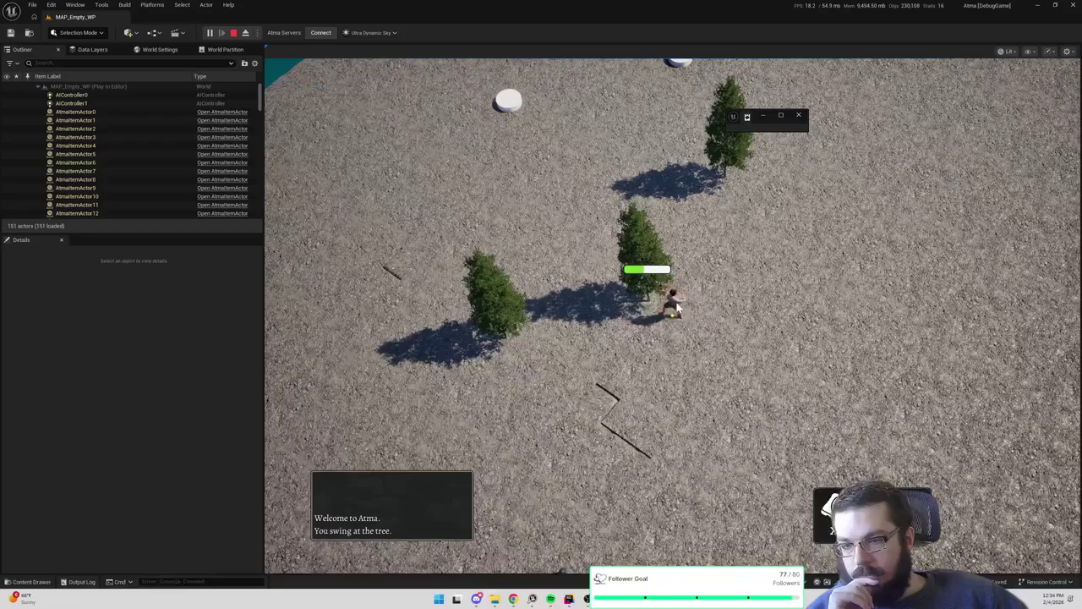
{"action": "left_click", "coordinate": [571, 333]}
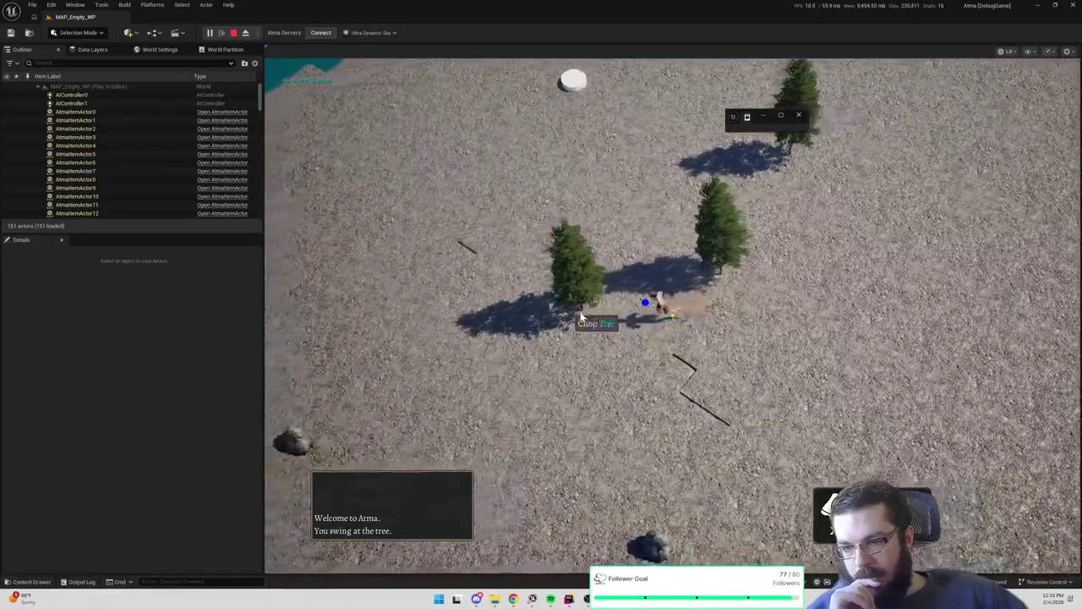
{"action": "left_click", "coordinate": [612, 297]}
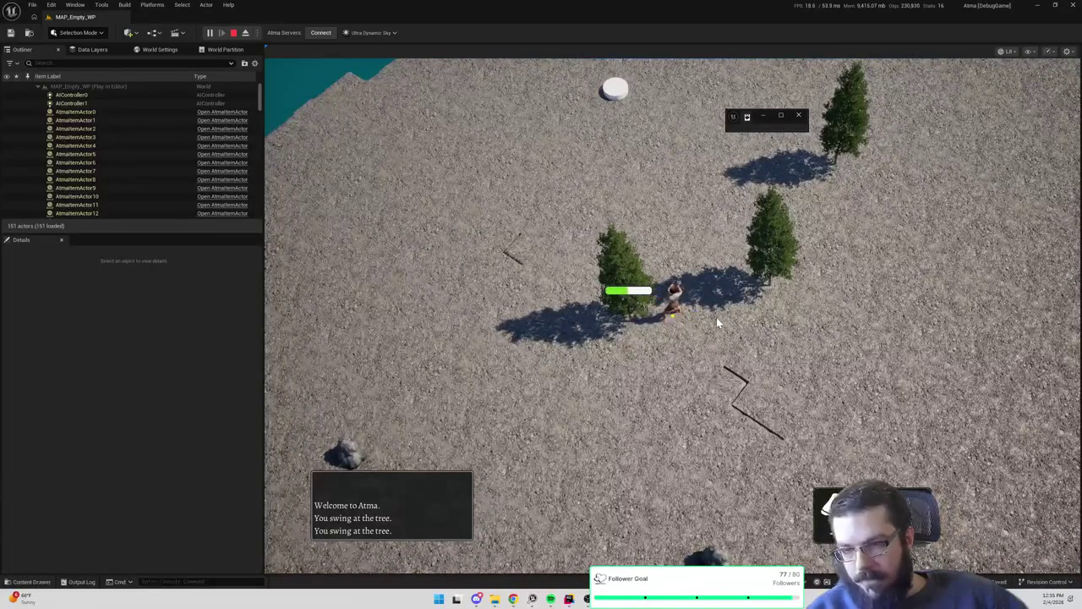
{"action": "key", "text": "Escape"}
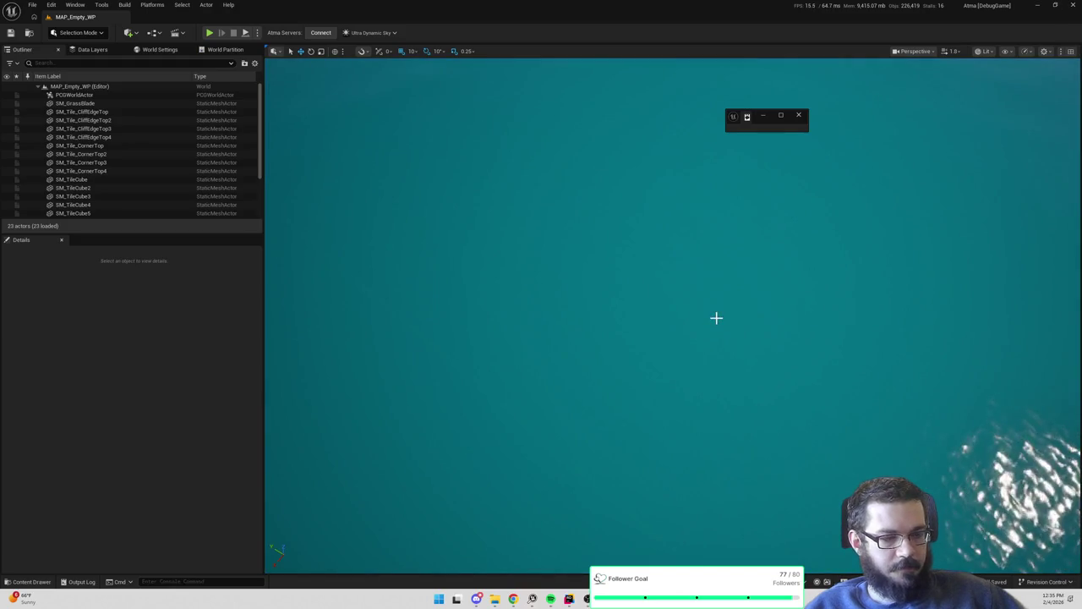
{"action": "key", "text": "alt+Tab"}
Change both track multipliers from 5.0 to 0.1
{"action": "left_click", "coordinate": [512, 284]}
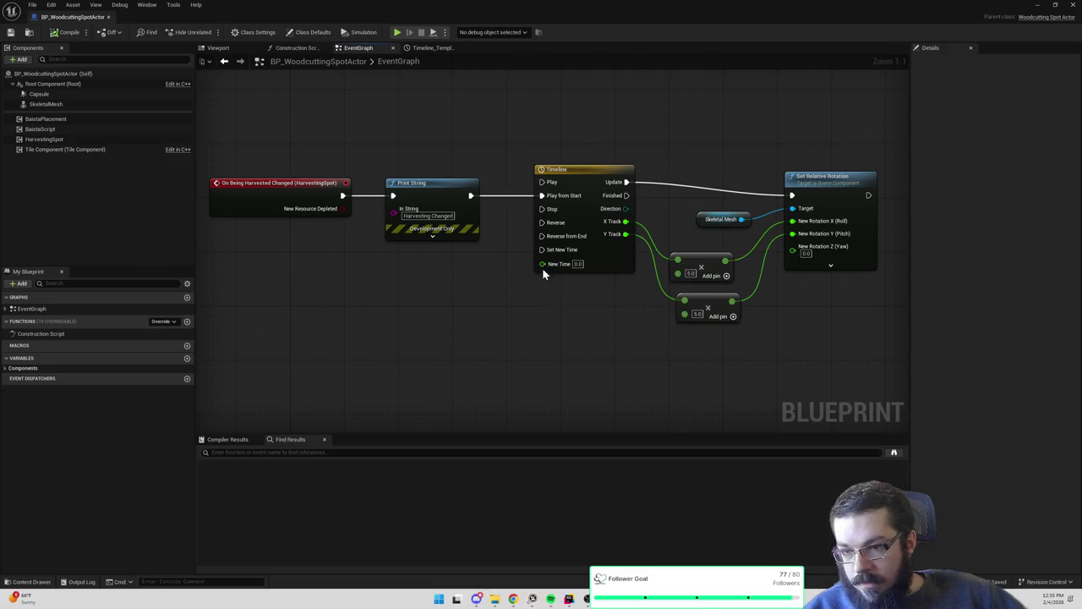
{"action": "left_click", "coordinate": [591, 173]}
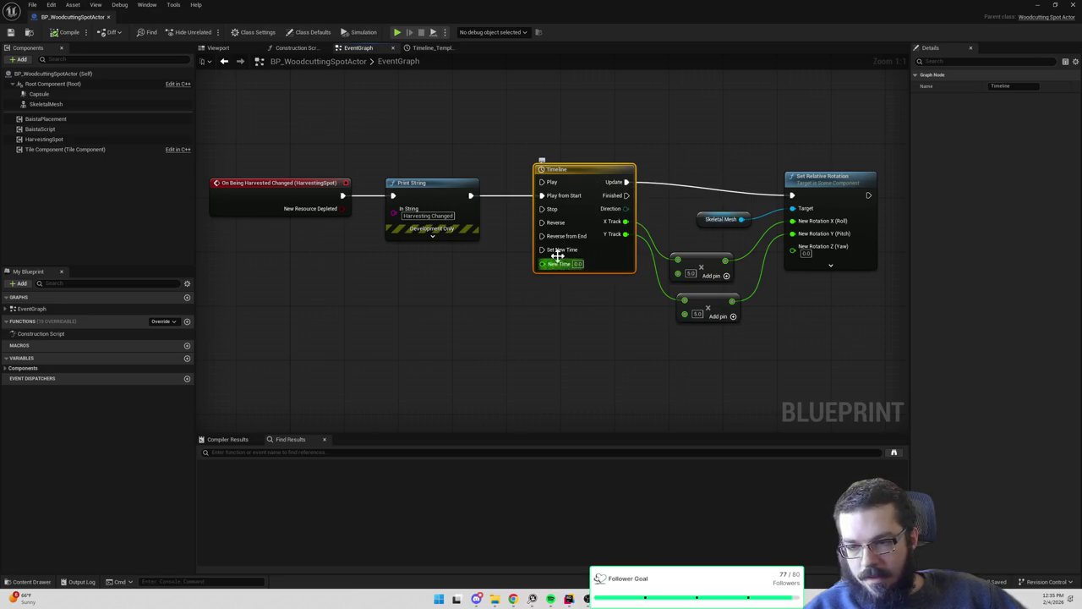
{"action": "left_click_drag", "start_coordinate": [680, 166], "coordinate": [620, 170]}
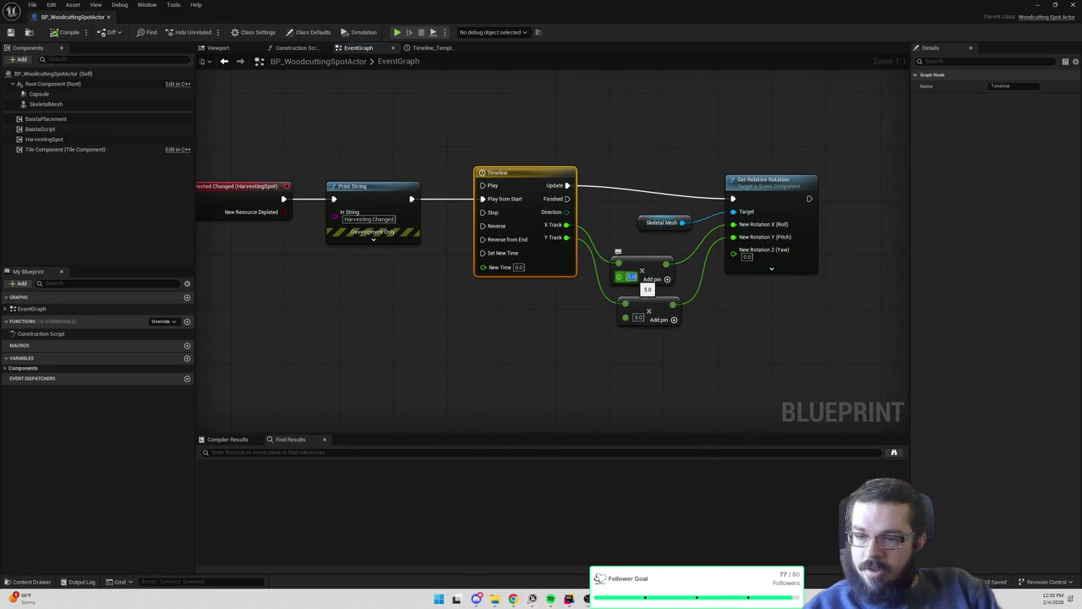
{"action": "type", "text": "0.1"}
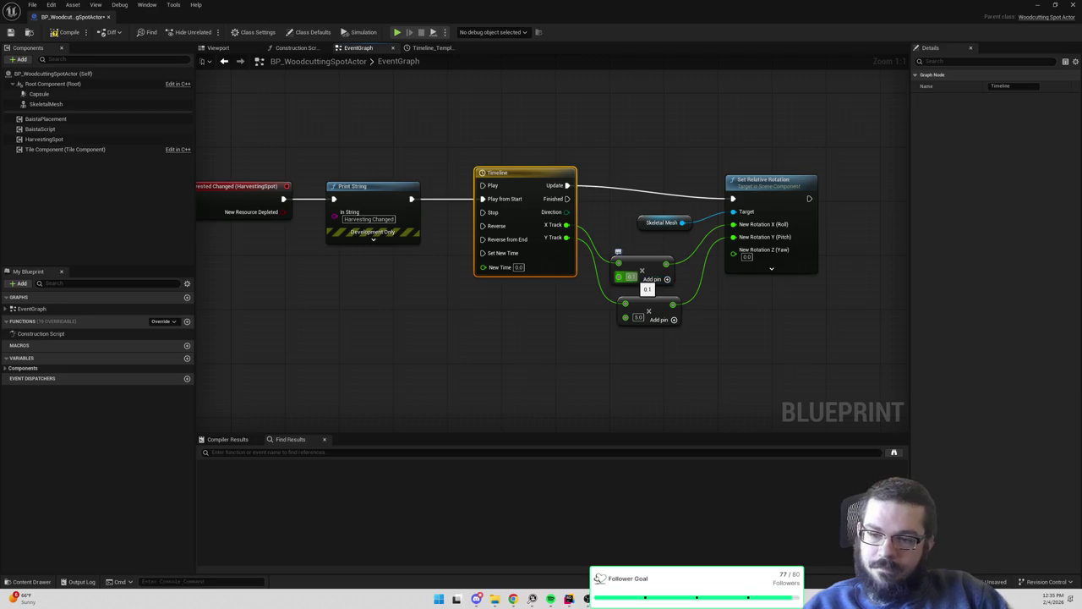
{"action": "left_click", "coordinate": [639, 317]}
{"action": "type", "text": "0.1"}
{"action": "key", "text": "Return"}
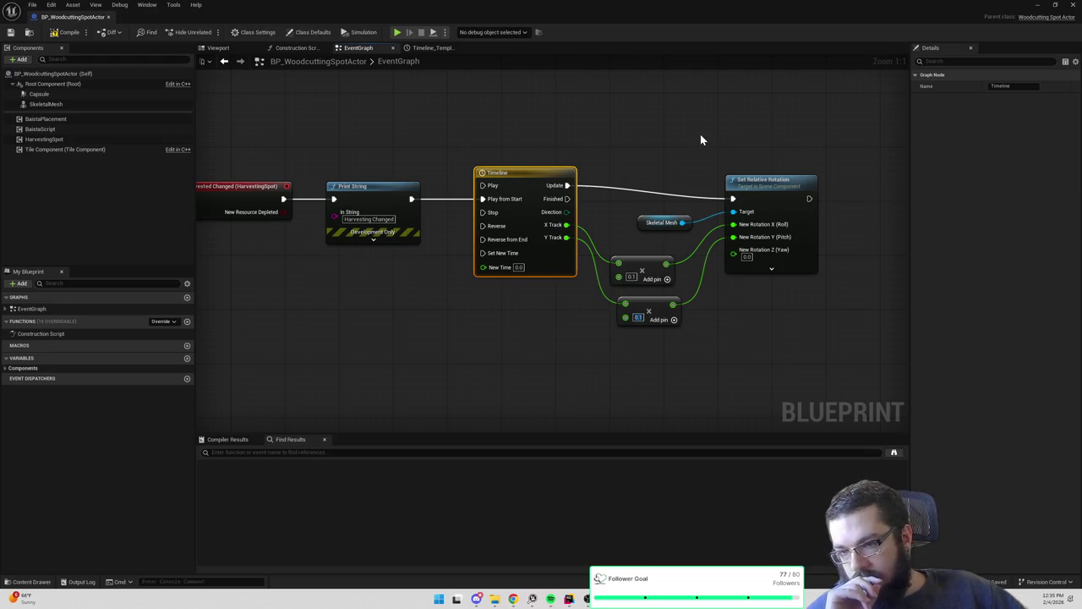
Paste a copy of Set Relative Rotation, wire Timeline Finished into it, and open the Timeline curves
{"action": "left_click", "coordinate": [807, 269]}
{"action": "key", "text": "ctrl+v"}
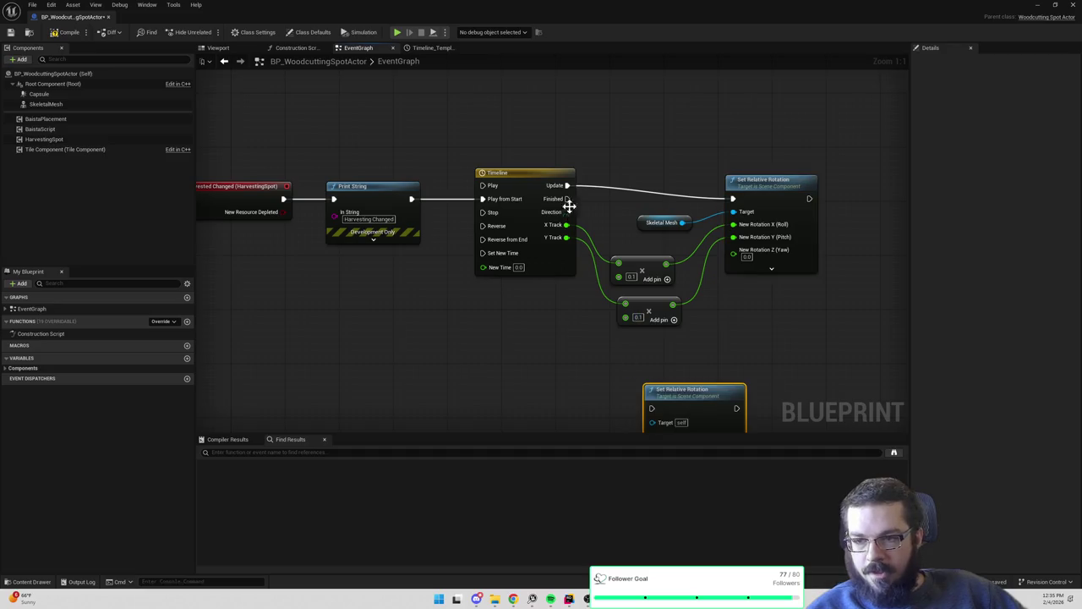
{"action": "mouse_move", "coordinate": [566, 199]}
{"action": "left_mouse_down"}
{"action": "mouse_move", "coordinate": [652, 408]}
{"action": "mouse_move", "coordinate": [713, 315]}
{"action": "left_mouse_up"}
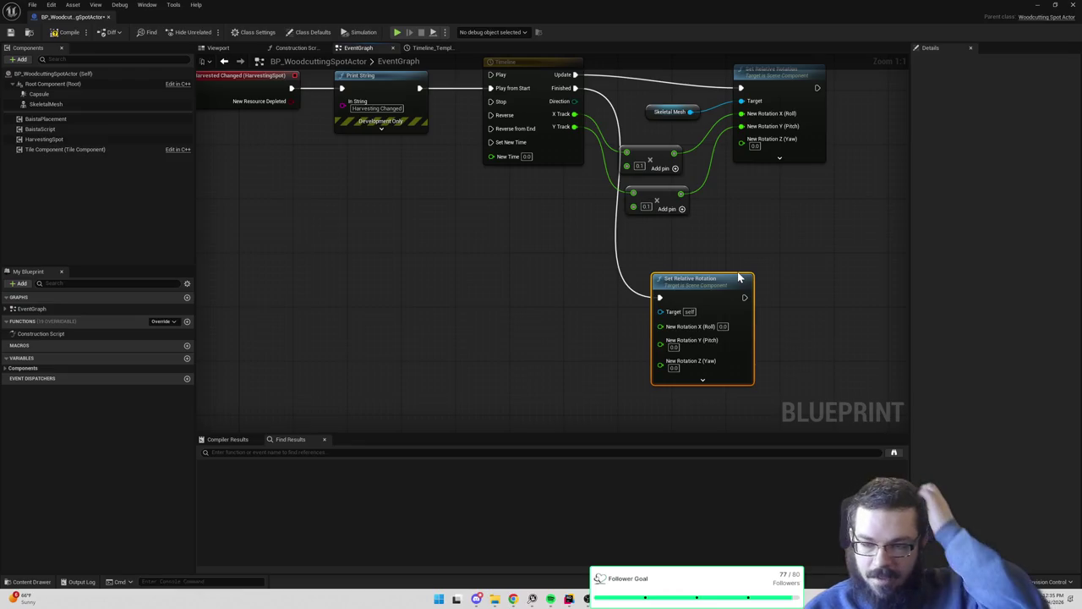
{"action": "double_click", "coordinate": [563, 124]}
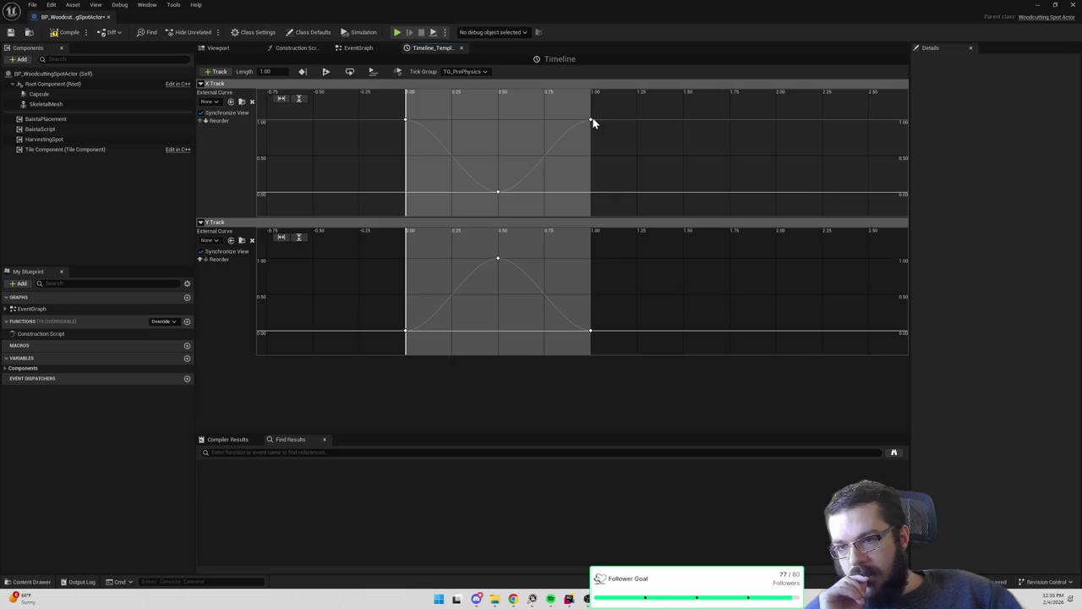
Set the X Track start and end keys to 0, raise the middle to about 0.3, and add a dip key
{"action": "left_click", "coordinate": [592, 120]}
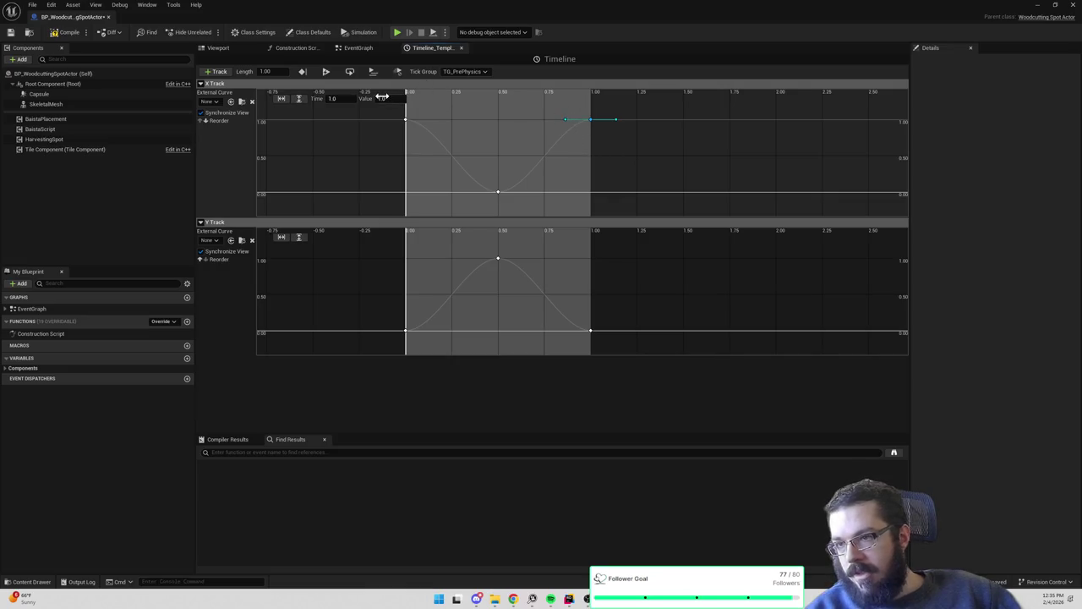
{"action": "type", "text": "0"}
{"action": "key", "text": "Return"}
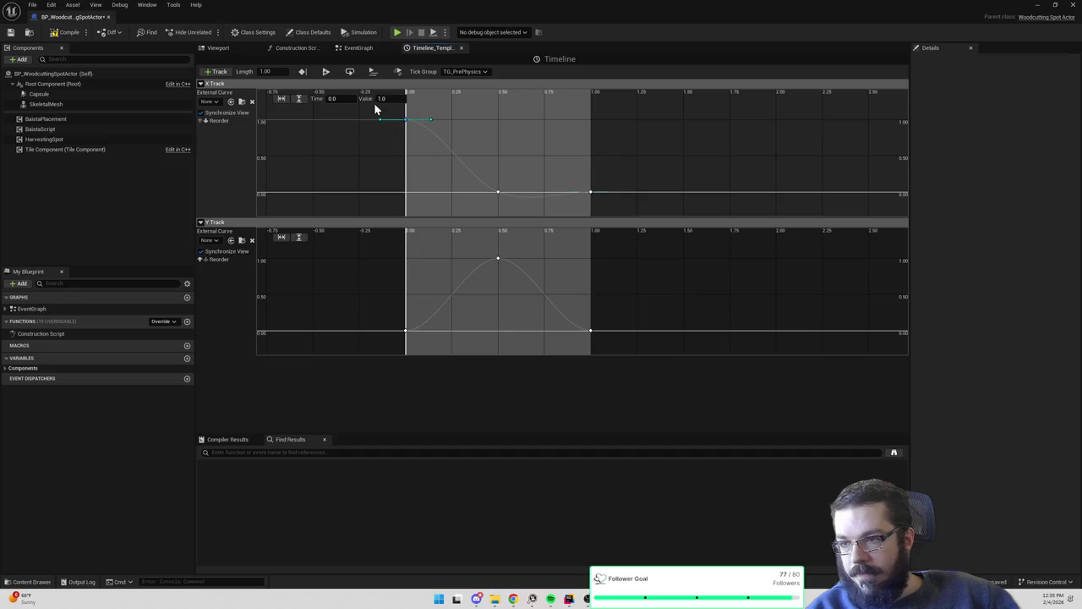
{"action": "left_click", "coordinate": [386, 98]}
{"action": "type", "text": "0"}
{"action": "key", "text": "Return"}
{"action": "left_click", "coordinate": [518, 175]}
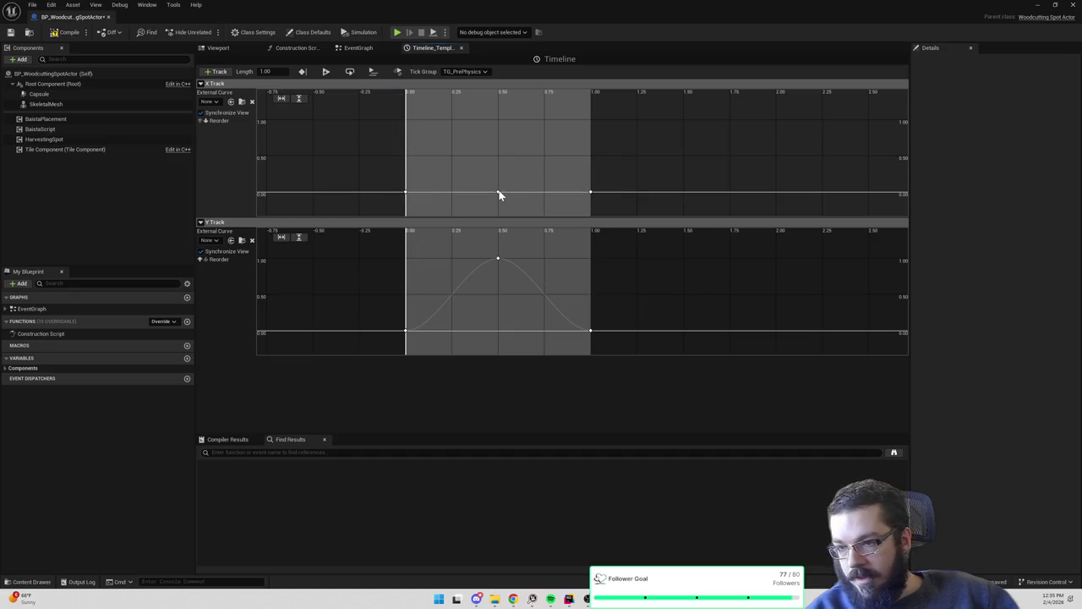
{"action": "left_click_drag", "start_coordinate": [497, 193], "coordinate": [461, 171]}
{"action": "left_click", "coordinate": [522, 185]}
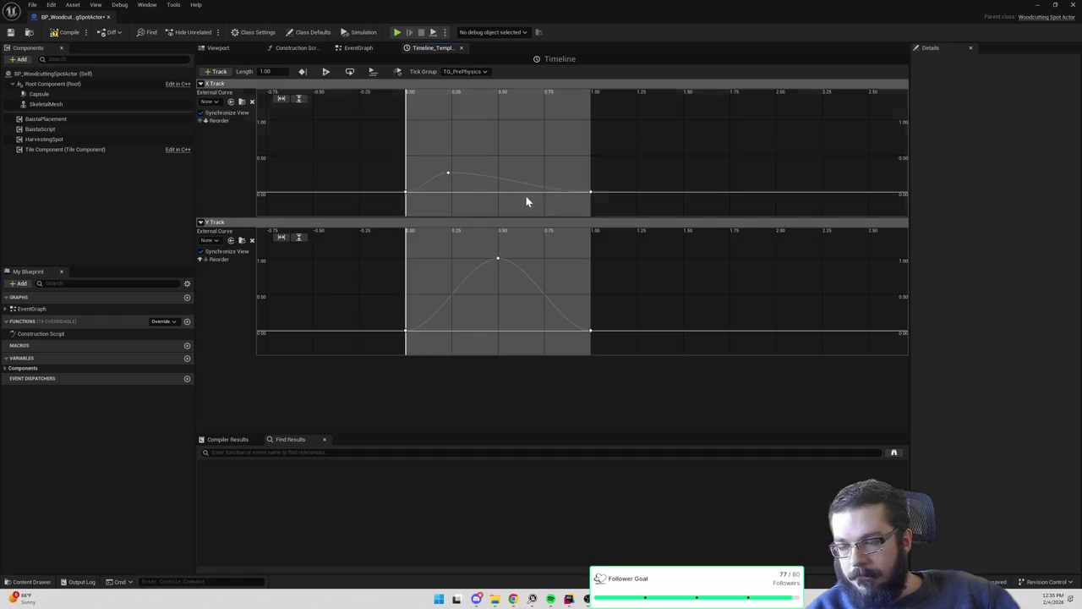
{"action": "left_click", "coordinate": [517, 181], "text": "shift"}
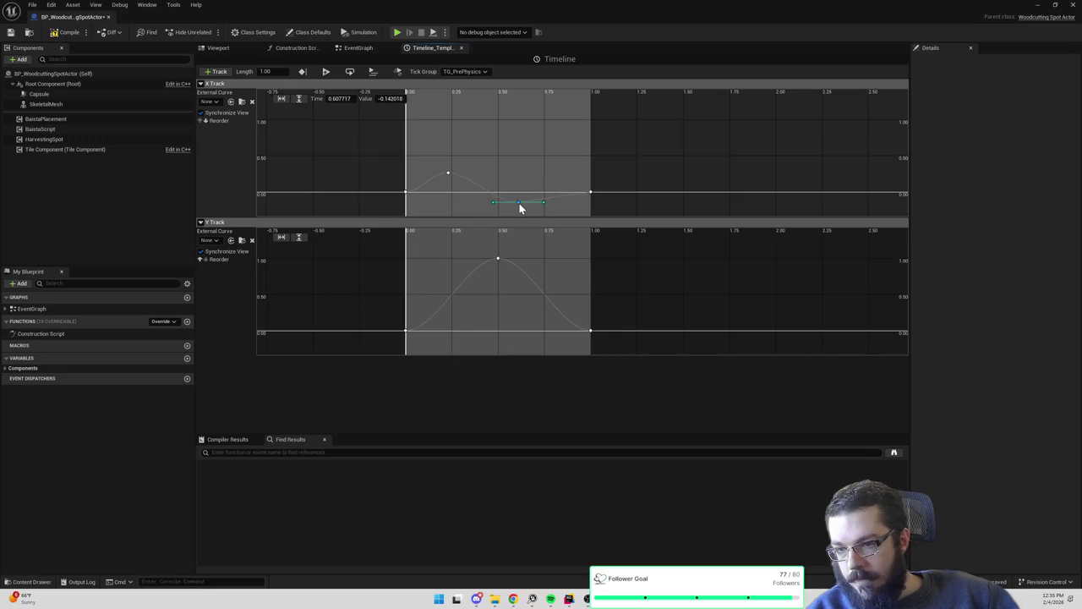
Reshape the Y Track: peak near 0.7, new keys below zero, upper key near 0.45, lower near 0.76
{"action": "left_click_drag", "start_coordinate": [596, 278], "coordinate": [599, 267]}
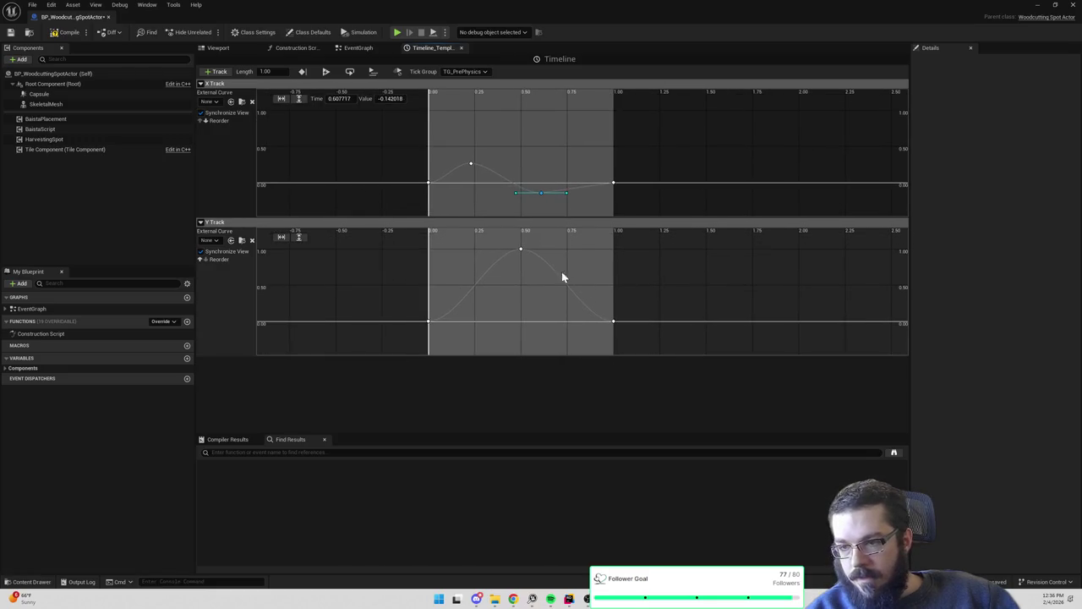
{"action": "left_click", "coordinate": [521, 249]}
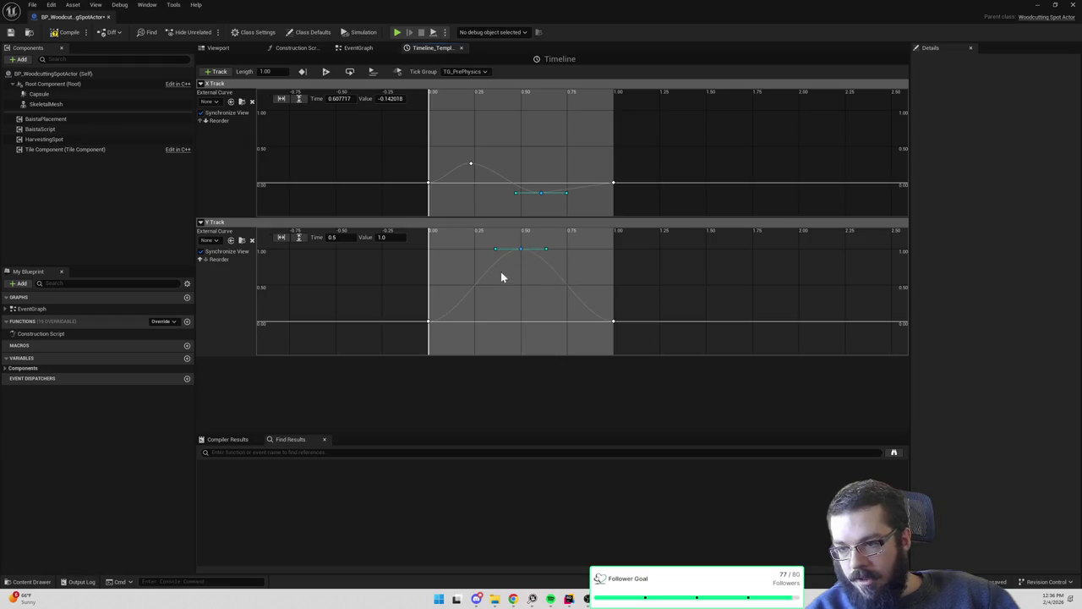
{"action": "left_click_drag", "start_coordinate": [468, 298], "coordinate": [557, 297]}
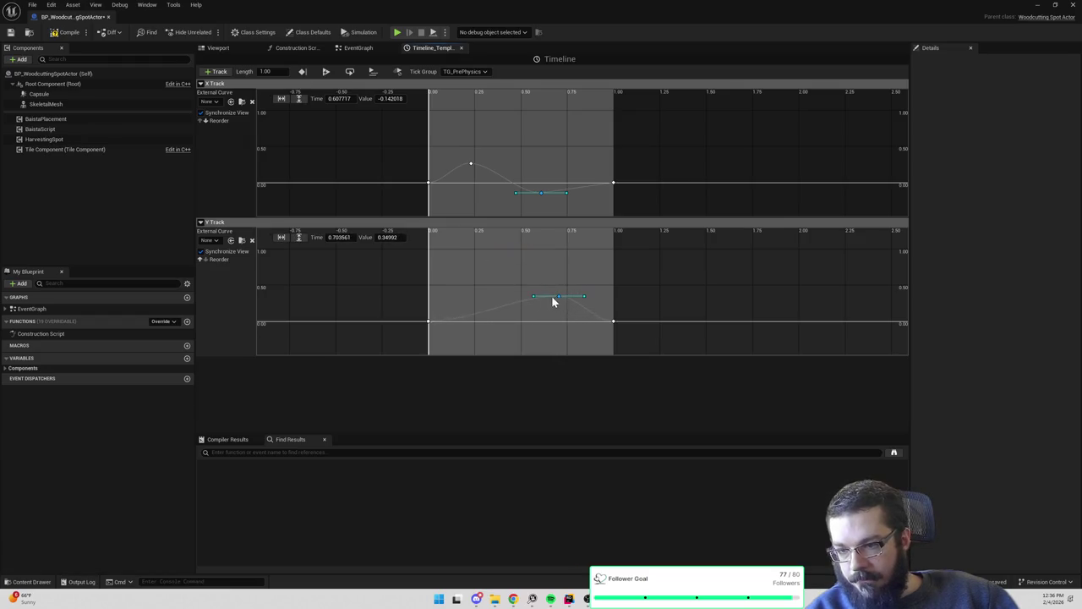
{"action": "right_click", "coordinate": [489, 301]}
{"action": "left_click", "coordinate": [494, 310]}
{"action": "left_click_drag", "start_coordinate": [480, 293], "coordinate": [478, 335]}
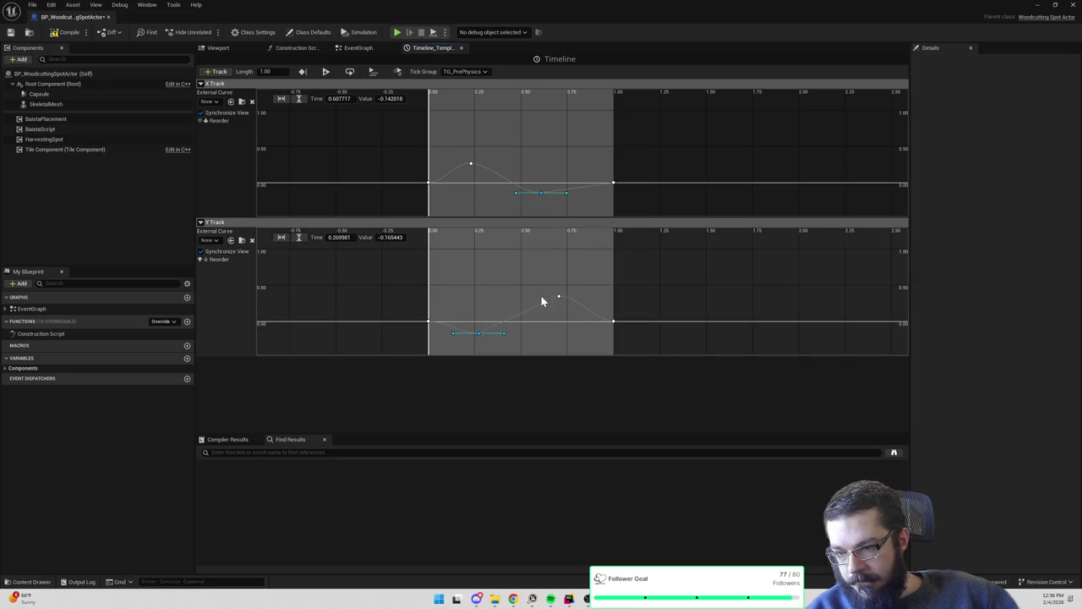
{"action": "left_click_drag", "start_coordinate": [518, 302], "coordinate": [472, 344]}
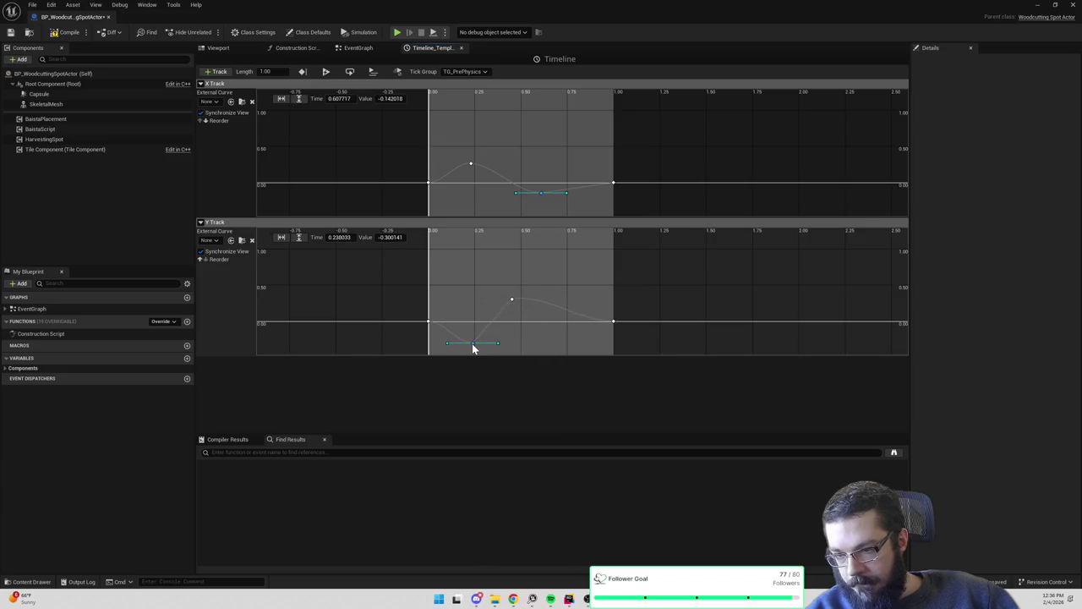
{"action": "right_click", "coordinate": [565, 331]}
{"action": "left_click", "coordinate": [573, 349]}
{"action": "left_click_drag", "start_coordinate": [564, 331], "coordinate": [569, 330]}
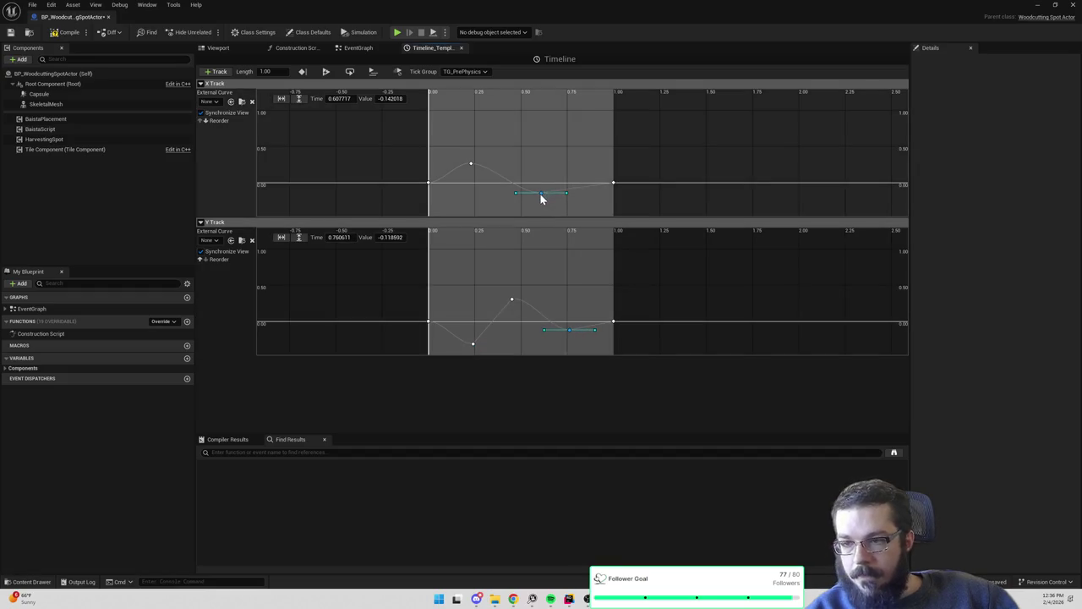
Lower an X Track key slightly and add another X key near zero
{"action": "left_click_drag", "start_coordinate": [542, 196], "coordinate": [542, 202]}
{"action": "right_click", "coordinate": [574, 162]}
{"action": "left_click", "coordinate": [581, 179]}
{"action": "left_click_drag", "start_coordinate": [575, 163], "coordinate": [587, 183]}
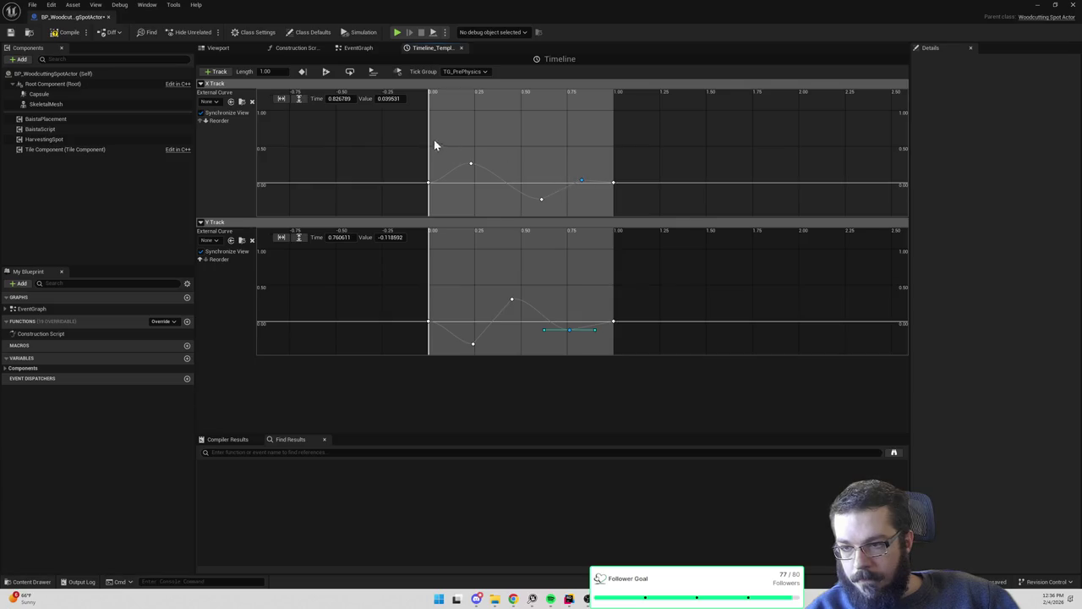
Give all keys on both the X and Y Tracks Auto tangents
{"action": "key", "text": "ctrl+a"}
{"action": "right_click", "coordinate": [615, 184]}
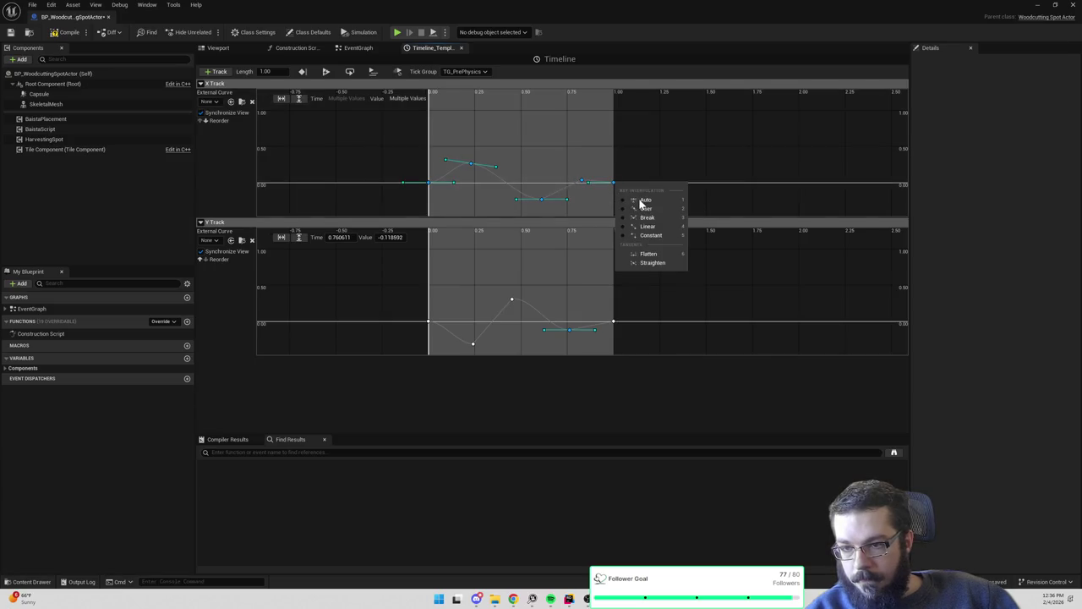
{"action": "left_click", "coordinate": [641, 202]}
{"action": "key", "text": "ctrl+a"}
{"action": "right_click", "coordinate": [614, 327]}
{"action": "left_click", "coordinate": [631, 339]}
{"action": "left_click", "coordinate": [402, 137]}
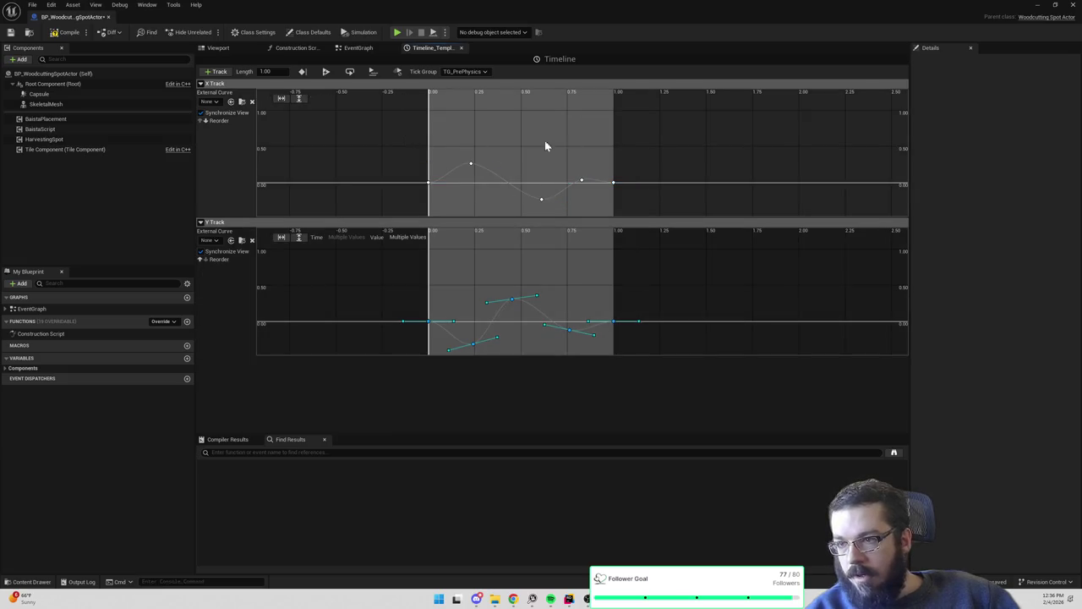
Fit the curves to the 0–1 range, compile, and switch back to the level editor
{"action": "key", "text": "ctrl+a"}
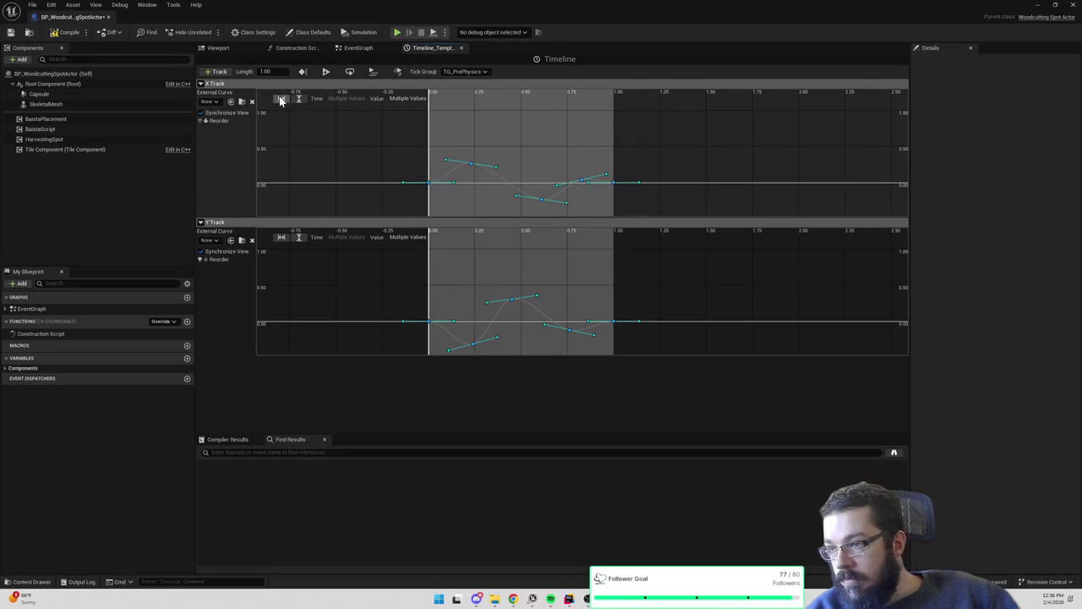
{"action": "left_click", "coordinate": [281, 100]}
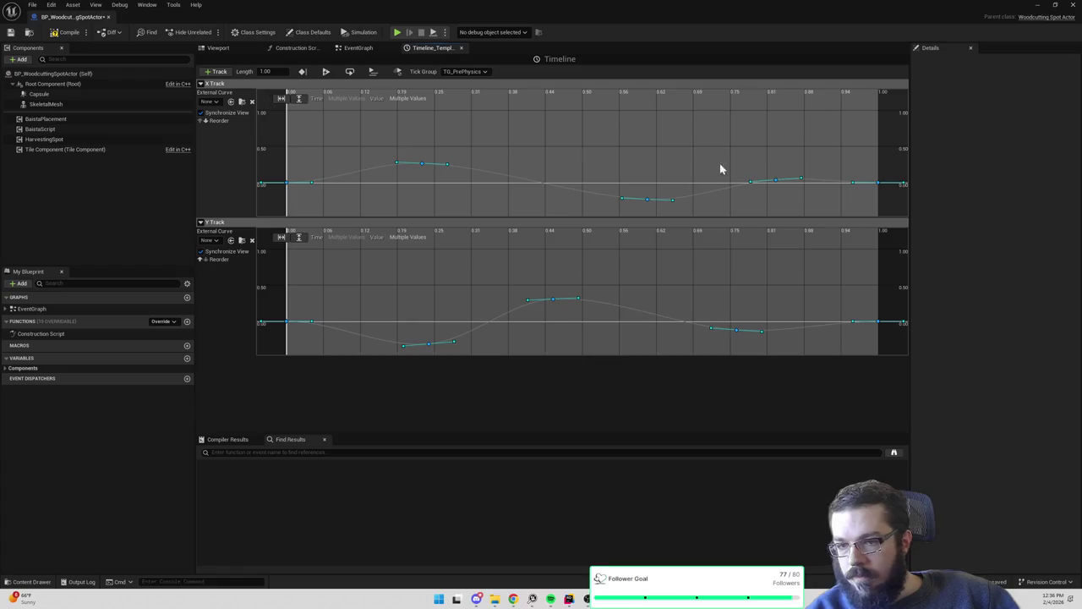
{"action": "scroll", "coordinate": [677, 155], "scroll_direction": "down", "scroll_amount": 3}
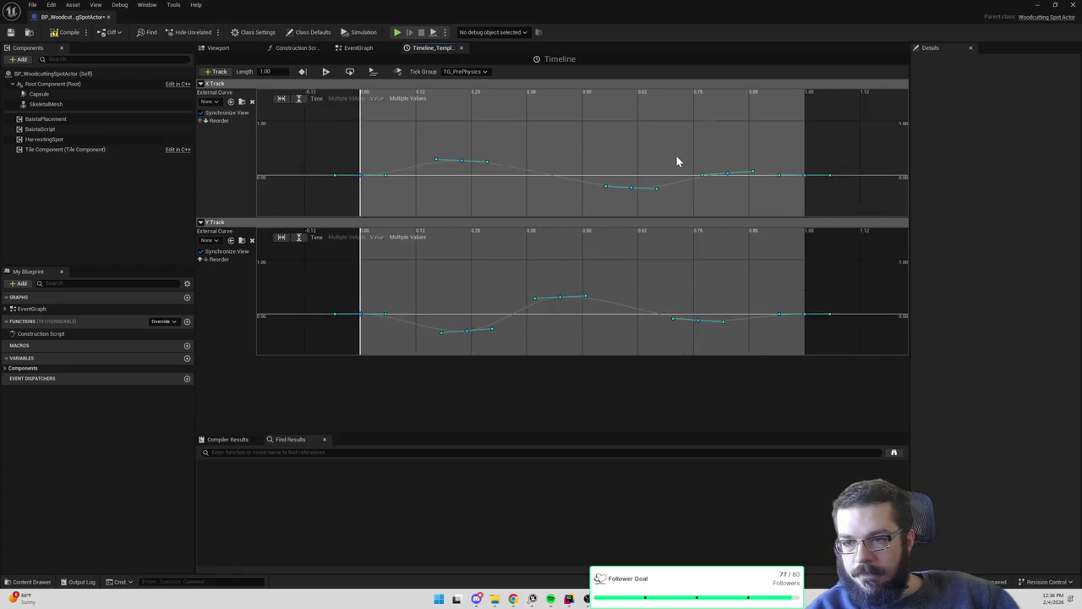
{"action": "left_click", "coordinate": [68, 32]}
{"action": "left_click", "coordinate": [1038, 4]}
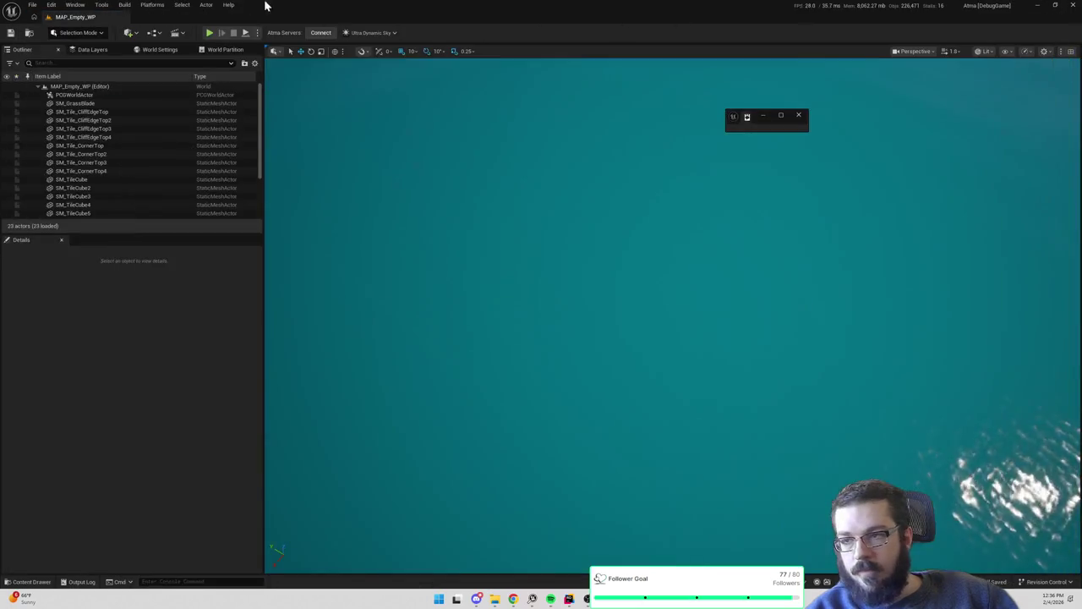
Start a play test, cancel it, and jump to the node causing the compile error
{"action": "left_click", "coordinate": [210, 33]}
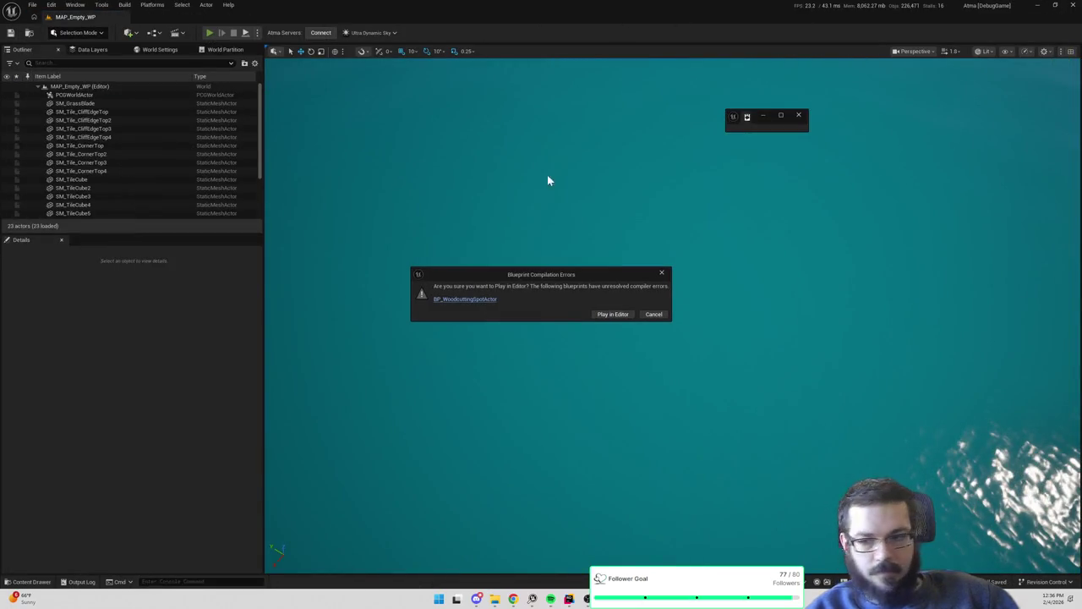
{"action": "left_click", "coordinate": [467, 299]}
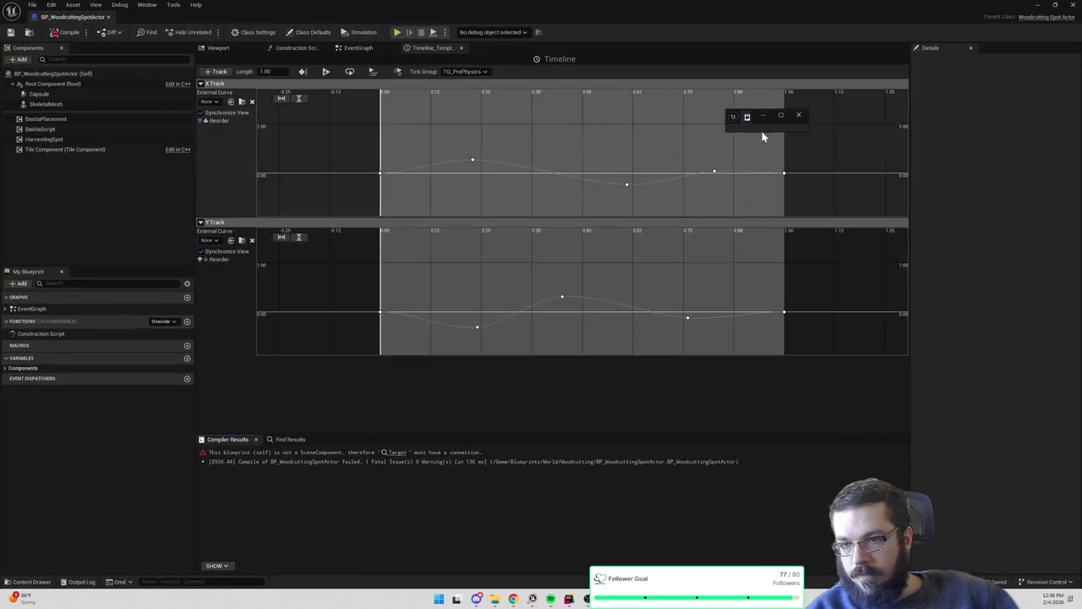
{"action": "left_click", "coordinate": [800, 117]}
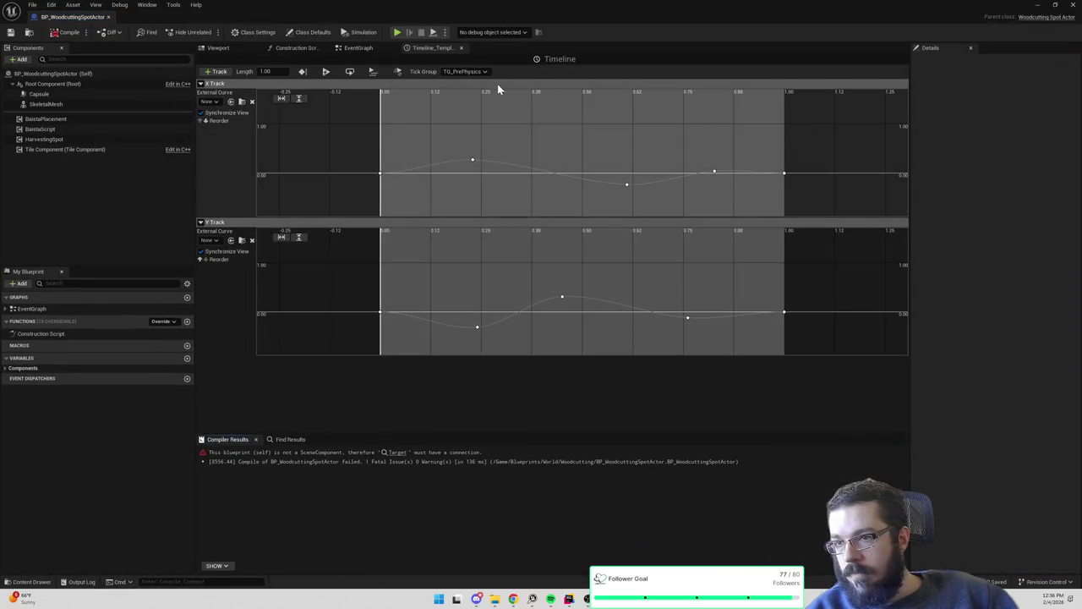
{"action": "left_click", "coordinate": [396, 453]}
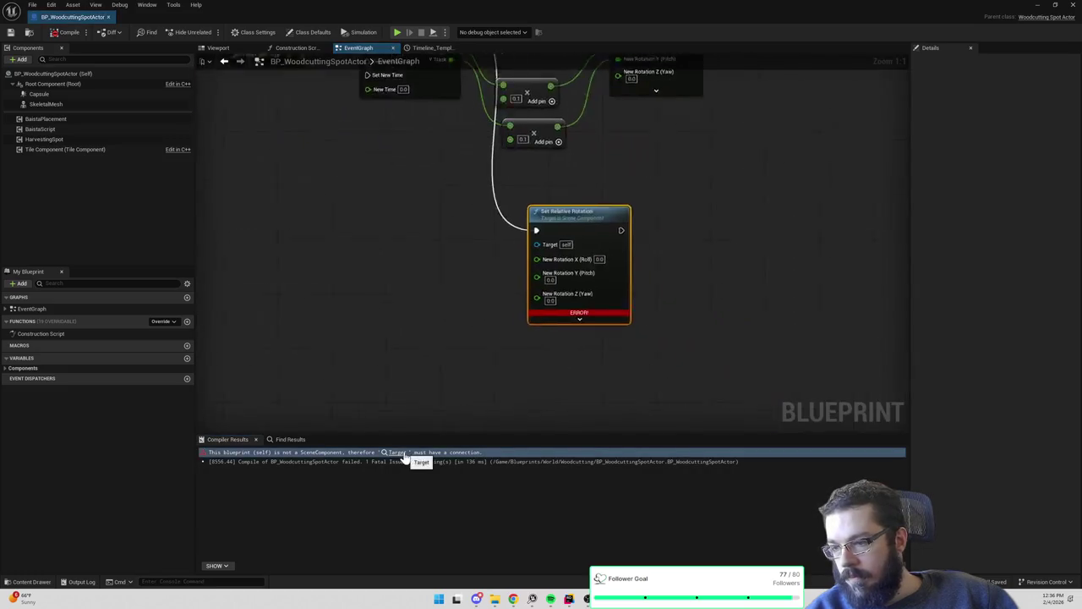
{"action": "scroll", "coordinate": [548, 302], "scroll_direction": "down", "scroll_amount": 2}
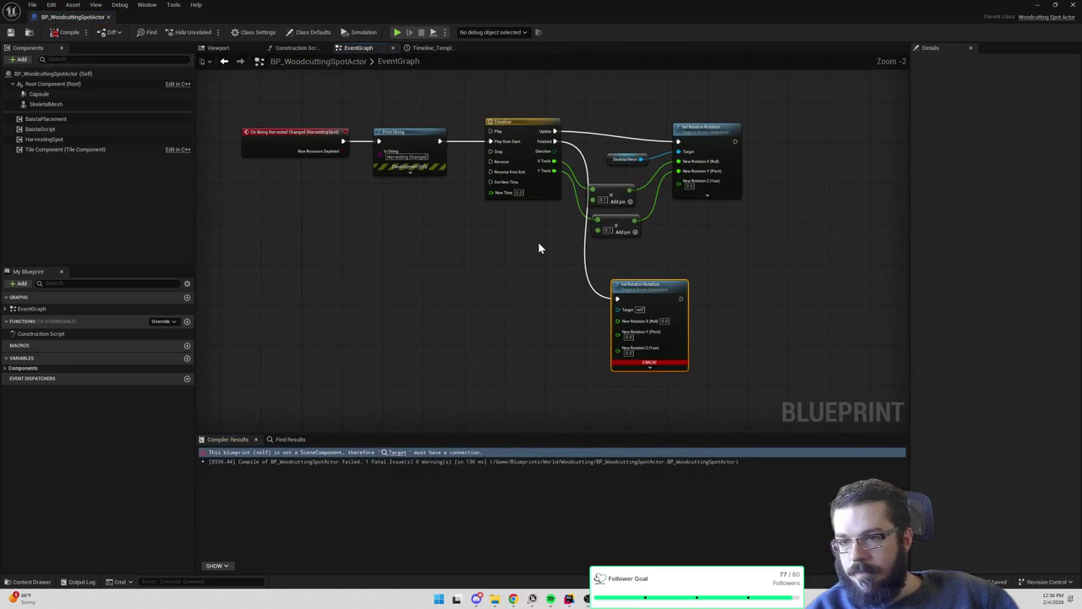
{"action": "scroll", "coordinate": [537, 241], "scroll_direction": "up", "scroll_amount": 1}
Wire Skeletal Mesh into the reset node's Target, then compile, save, and minimize the blueprint
{"action": "left_click_drag", "start_coordinate": [659, 146], "coordinate": [631, 319]}
{"action": "left_click", "coordinate": [68, 33]}
{"action": "left_click", "coordinate": [10, 33]}
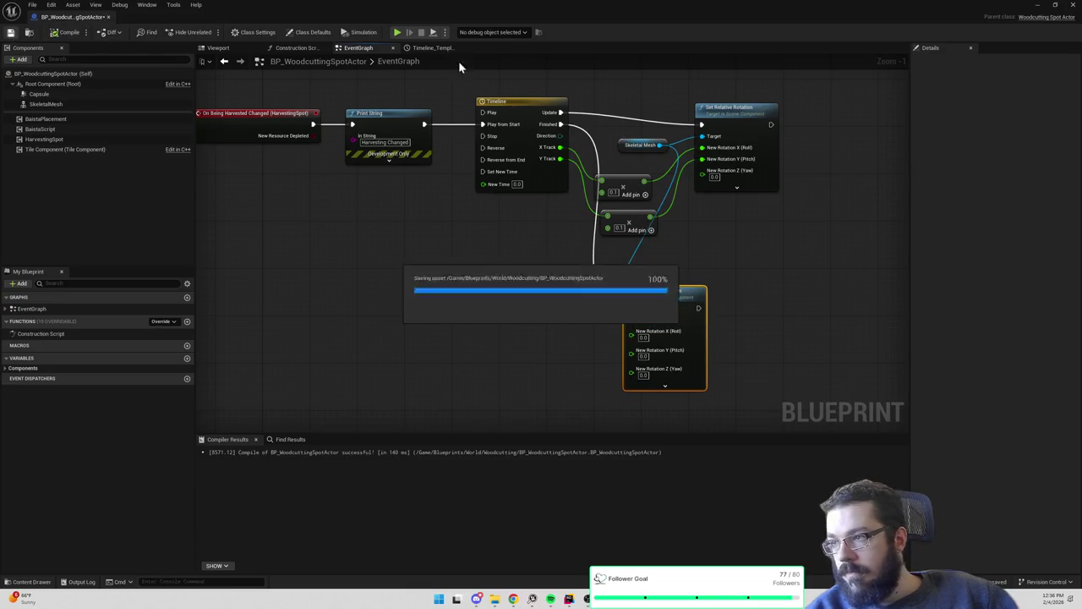
{"action": "left_click", "coordinate": [1040, 5]}
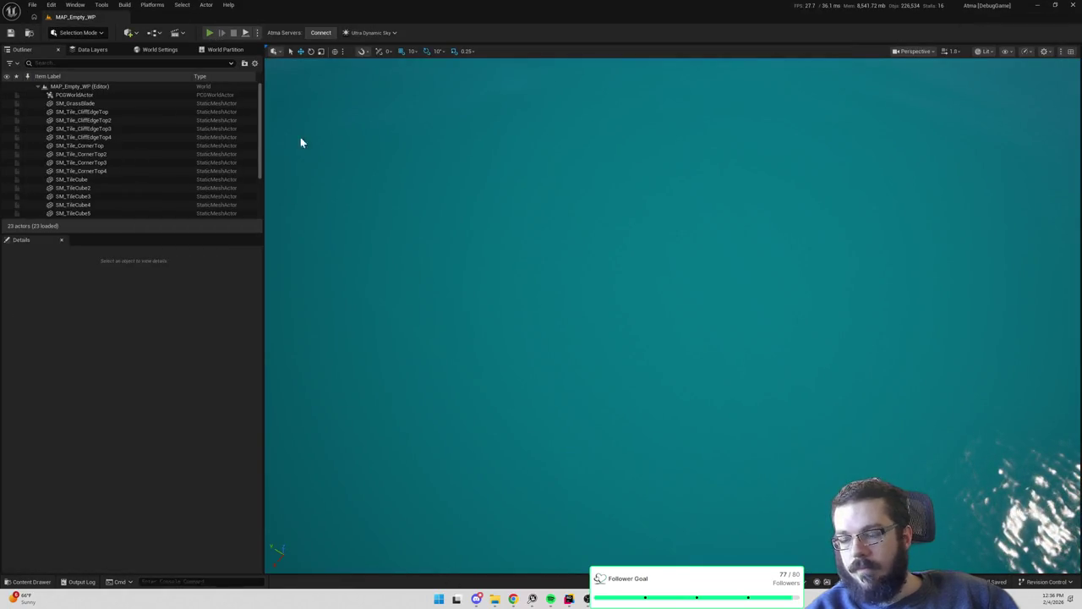
{"action": "key", "text": "alt+p"}
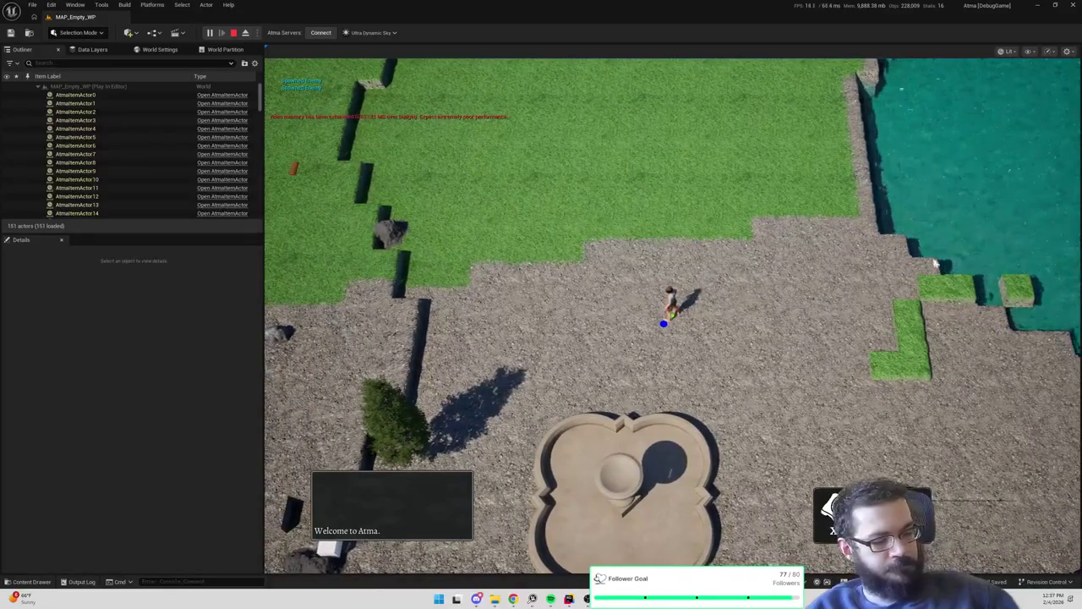
{"action": "mouse_move", "coordinate": [696, 259]}
{"action": "left_mouse_down"}
{"action": "mouse_move", "coordinate": [440, 272]}
{"action": "mouse_move", "coordinate": [740, 260]}
{"action": "left_mouse_up"}
{"action": "key", "text": "w"}
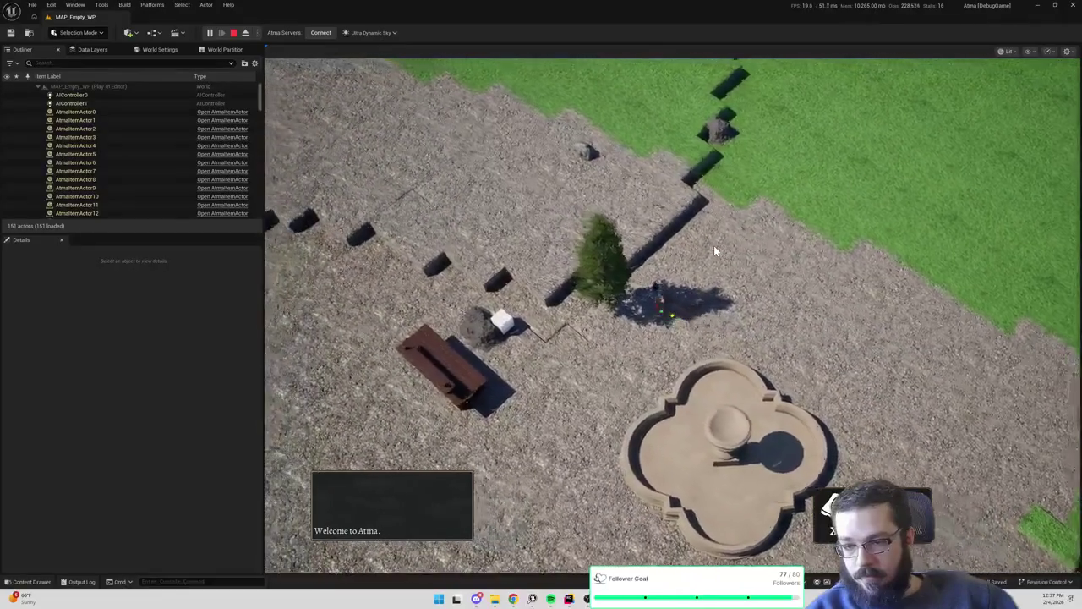
{"action": "left_click", "coordinate": [676, 325]}
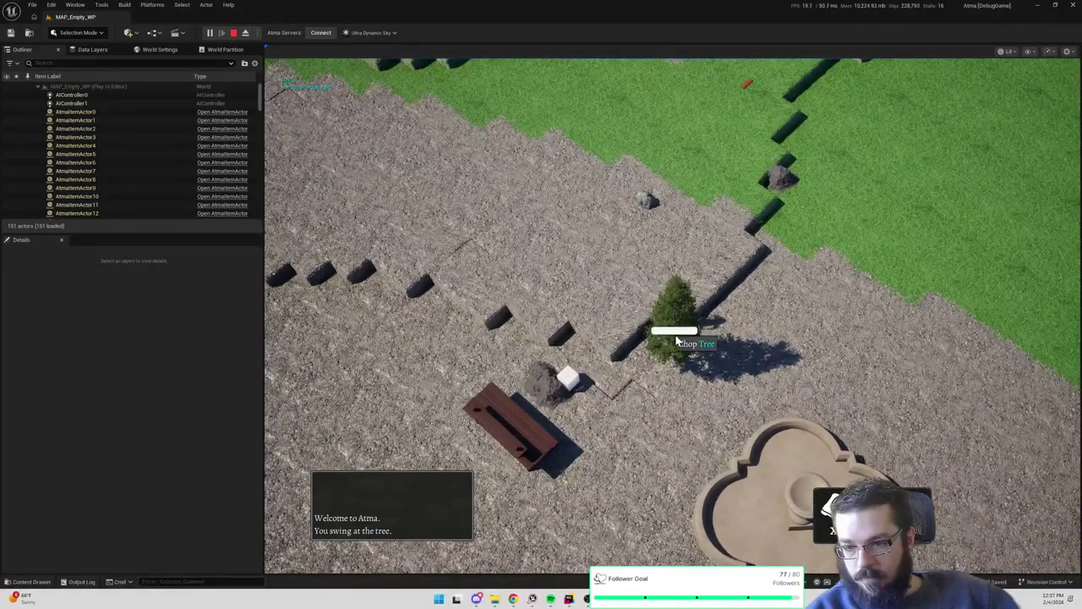
{"action": "left_click_drag", "start_coordinate": [836, 289], "coordinate": [719, 293]}
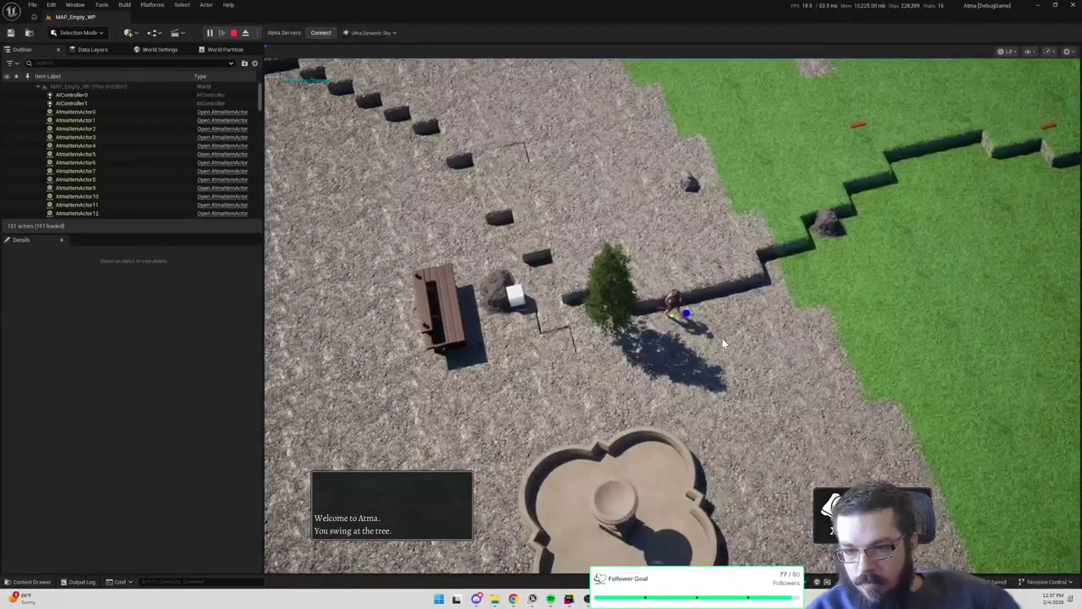
{"action": "key", "text": "Escape"}
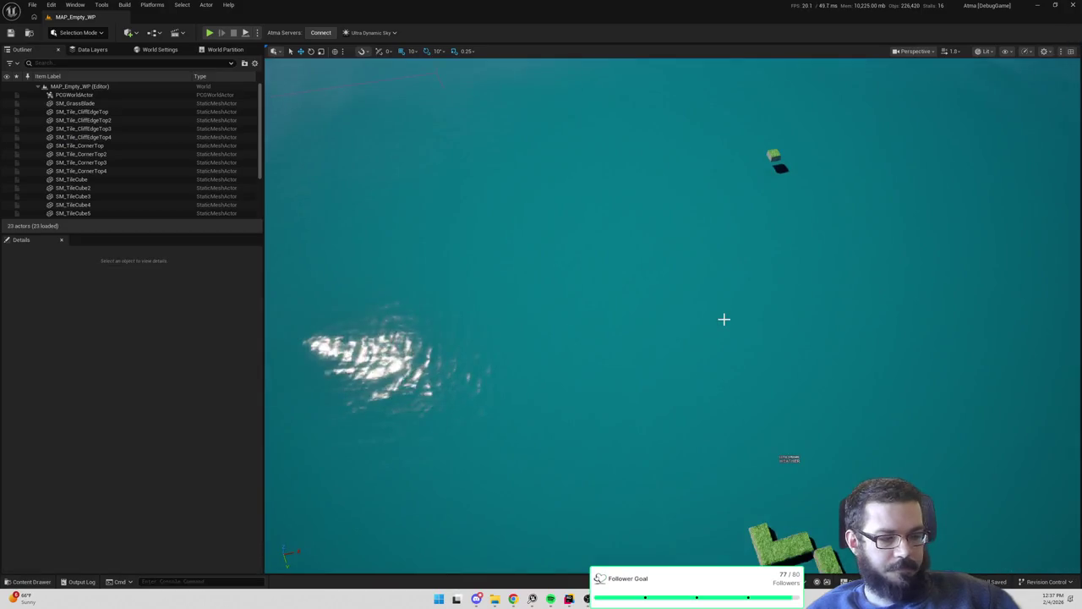
In BP_WoodcuttingSpotActor, change both Add node multipliers from 0.1 to 2.0 and open the Timeline editor
{"action": "key", "text": "alt+Tab"}
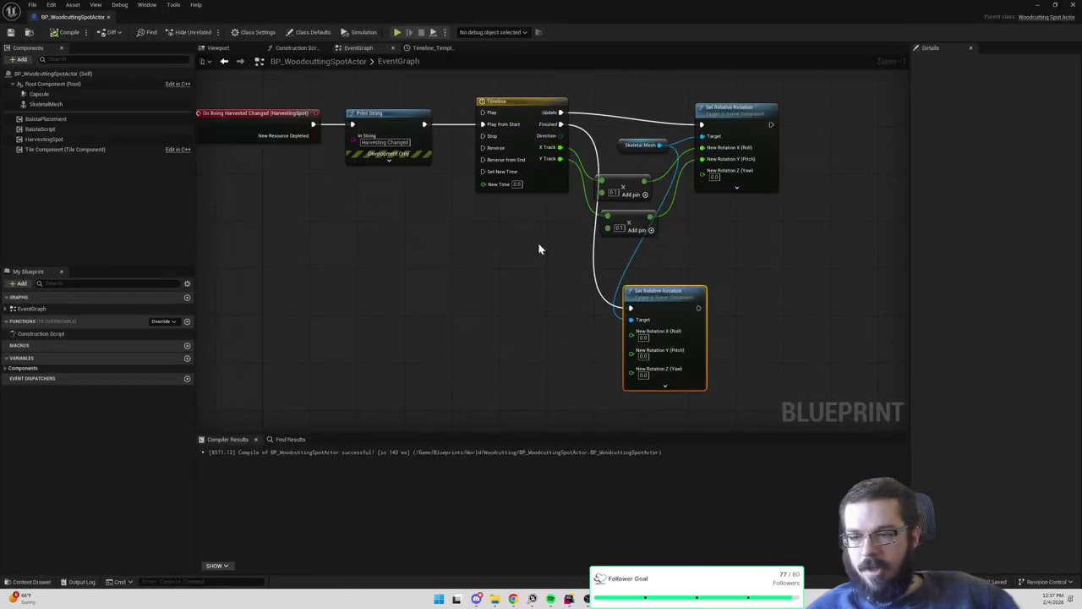
{"action": "left_click", "coordinate": [525, 277]}
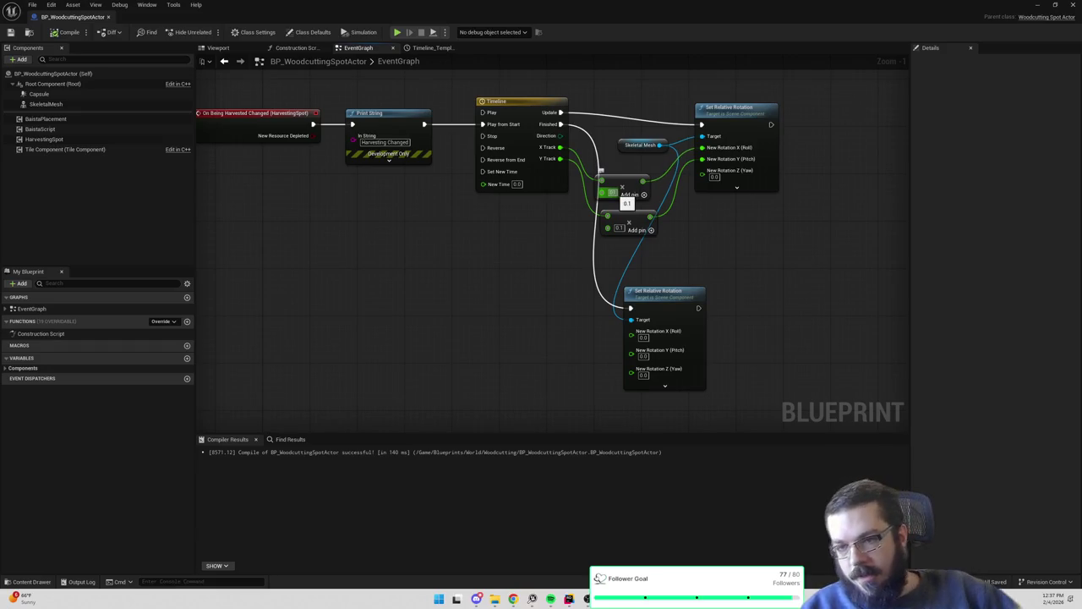
{"action": "type", "text": "2"}
{"action": "key", "text": "Tab"}
{"action": "type", "text": "2"}
{"action": "key", "text": "Return"}
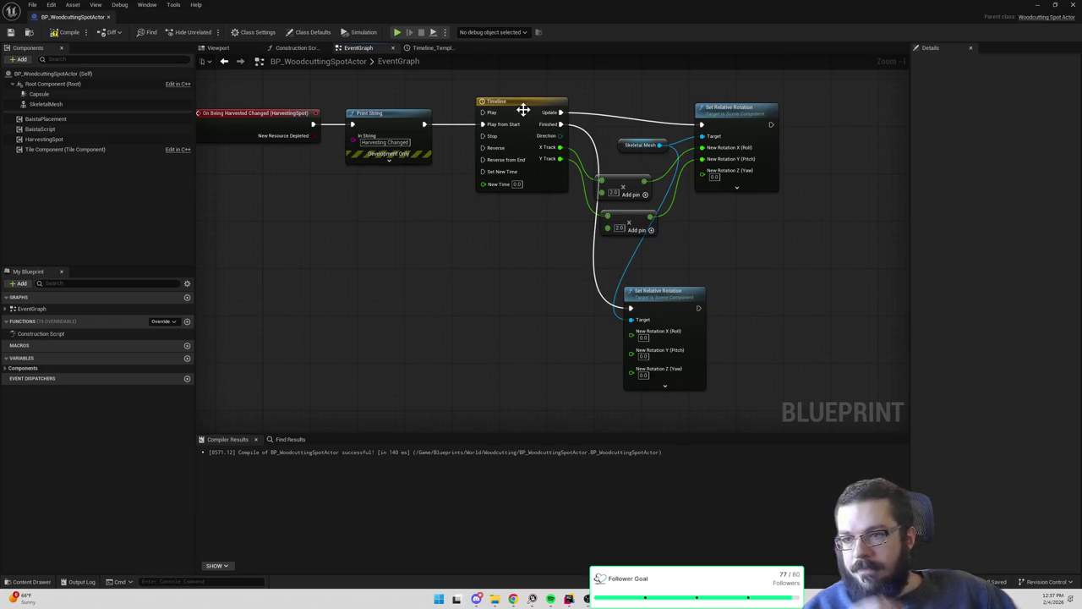
{"action": "double_click", "coordinate": [523, 110]}
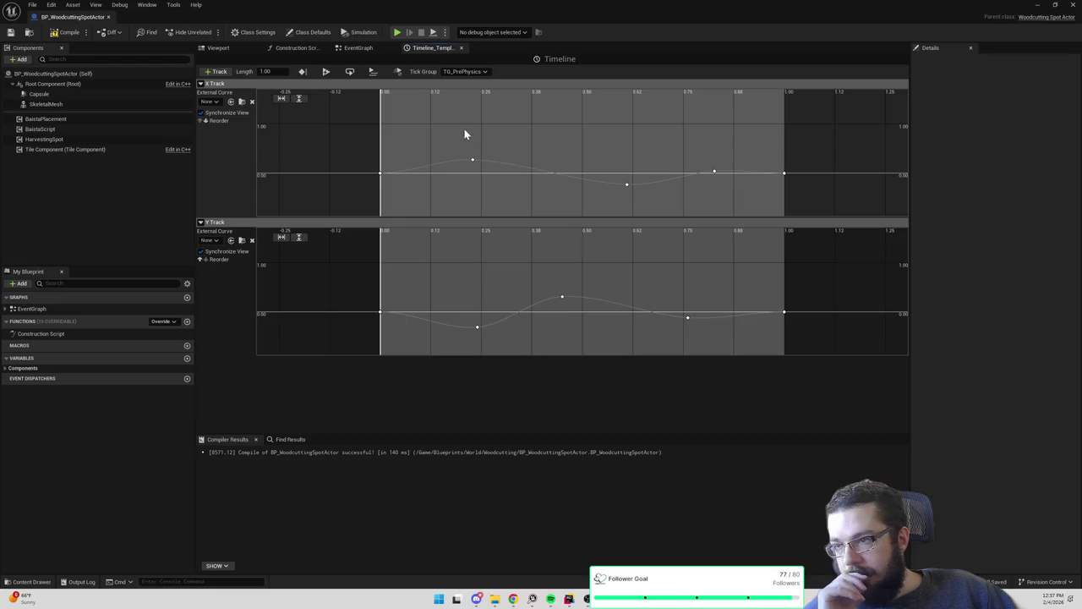
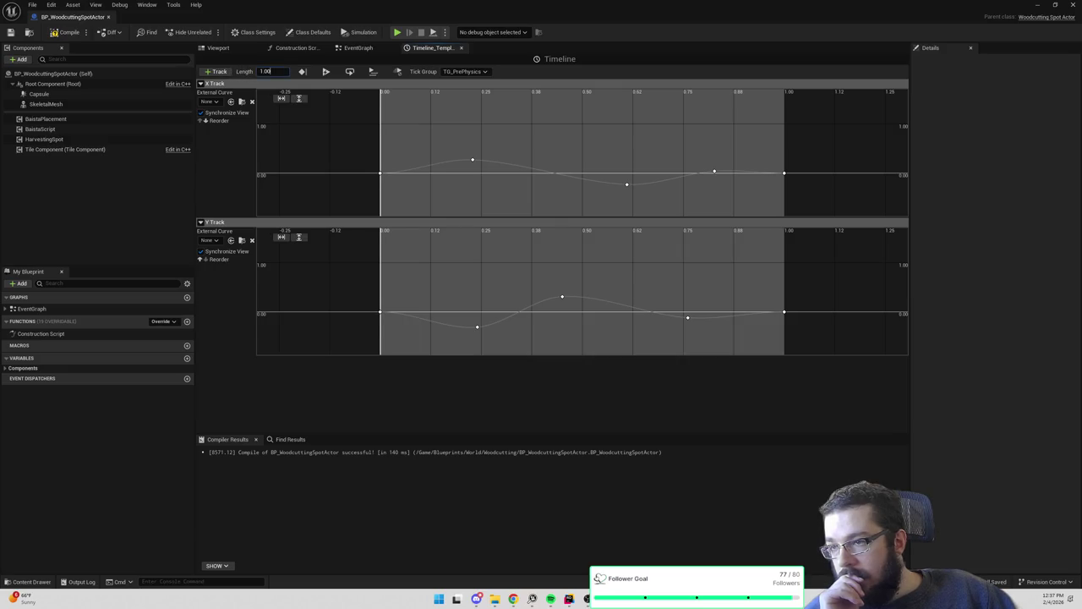
Set the shake timeline's length to 0.5 seconds
{"action": "type", "text": "0.5"}
{"action": "key", "text": "Return"}
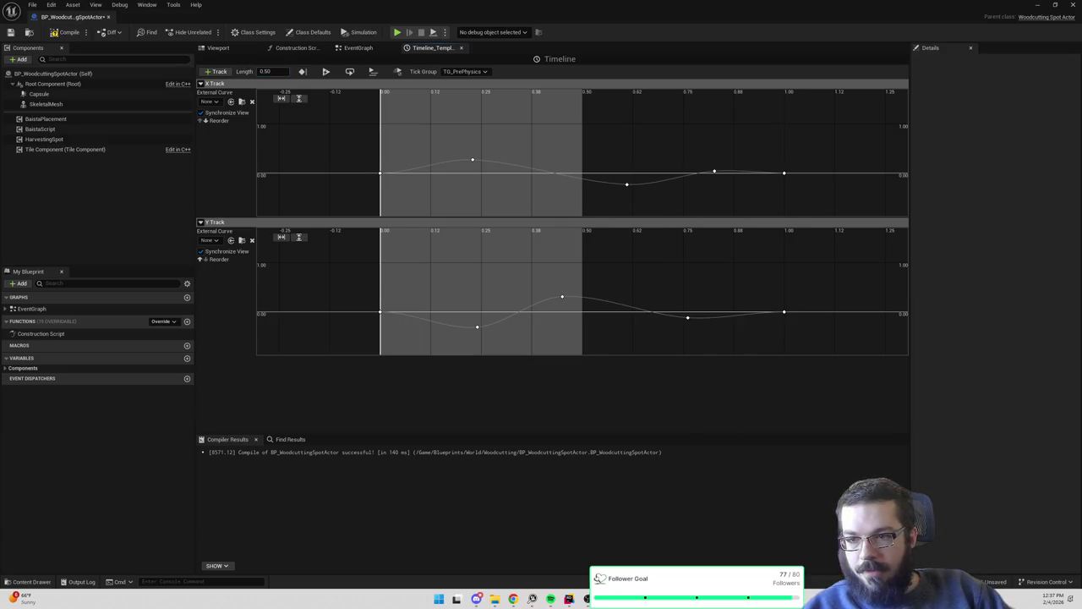
{"action": "key", "text": "ctrl+z"}
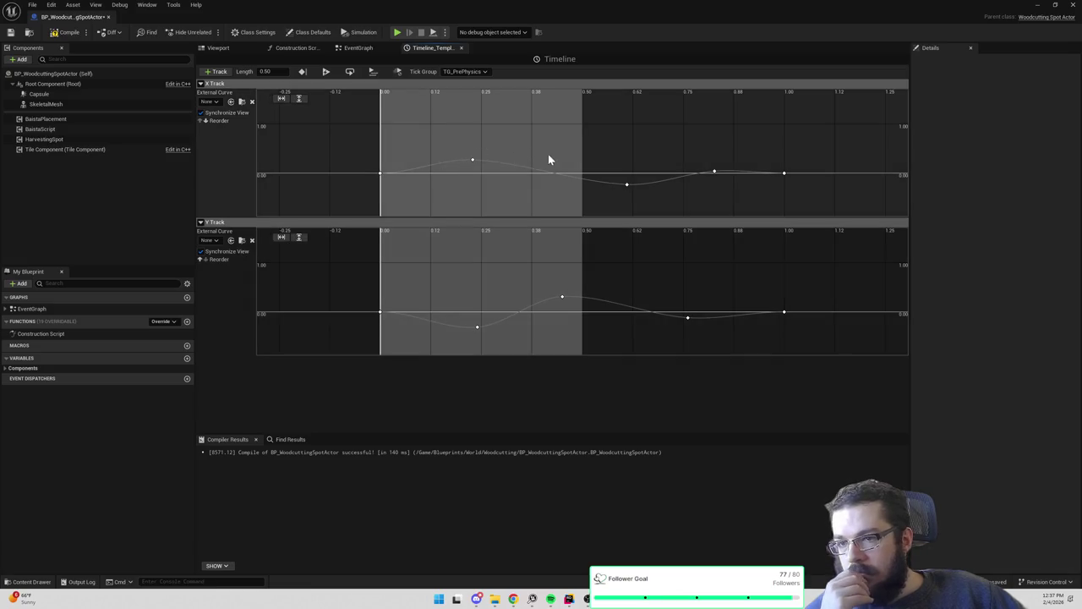
Drag the X track keys earlier to about 0.17, 0.33 and 0.52 so they fit within 0.50
{"action": "mouse_move", "coordinate": [423, 121]}
{"action": "left_mouse_down"}
{"action": "mouse_move", "coordinate": [814, 336]}
{"action": "mouse_move", "coordinate": [794, 315]}
{"action": "left_mouse_up"}
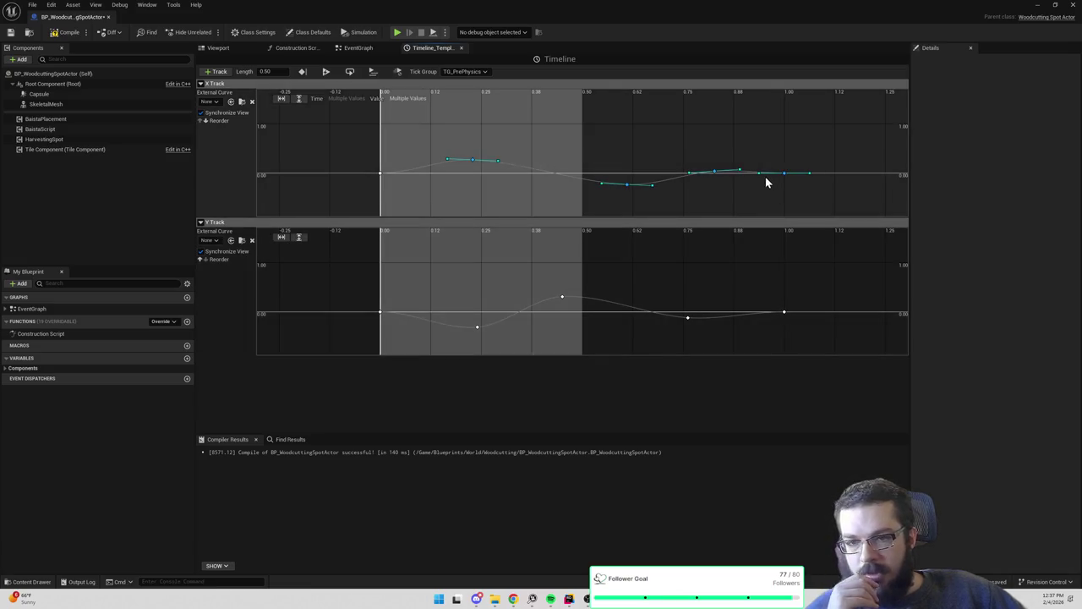
{"action": "left_click_drag", "start_coordinate": [785, 176], "coordinate": [724, 176]}
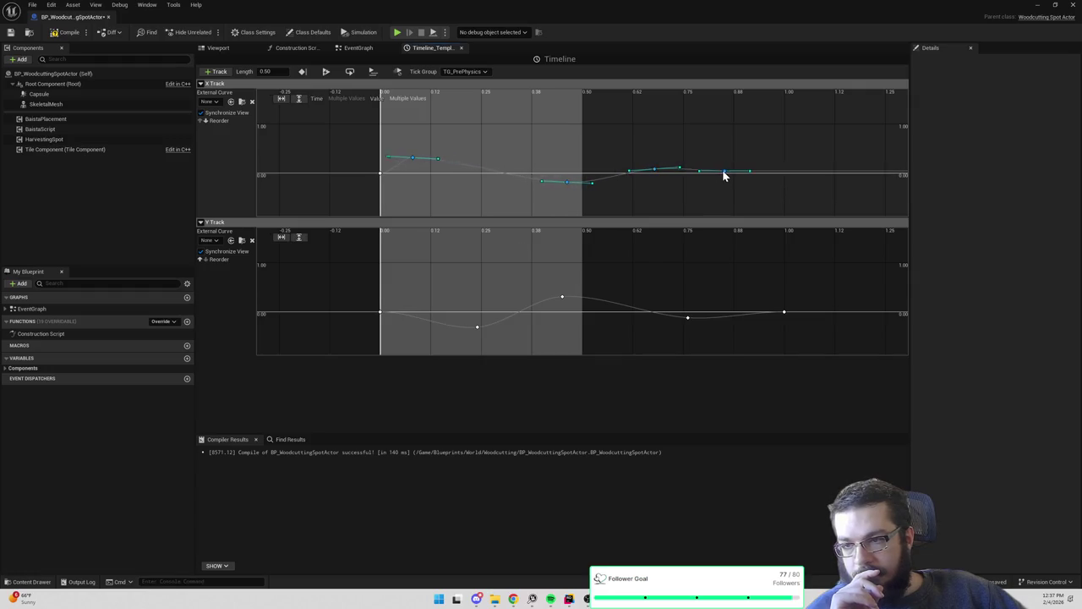
{"action": "left_click", "coordinate": [615, 137]}
{"action": "left_click_drag", "start_coordinate": [560, 182], "coordinate": [443, 190]}
{"action": "mouse_move", "coordinate": [649, 172]}
{"action": "left_mouse_down"}
{"action": "mouse_move", "coordinate": [513, 164]}
{"action": "mouse_move", "coordinate": [537, 162]}
{"action": "left_mouse_up"}
{"action": "left_click", "coordinate": [266, 71]}
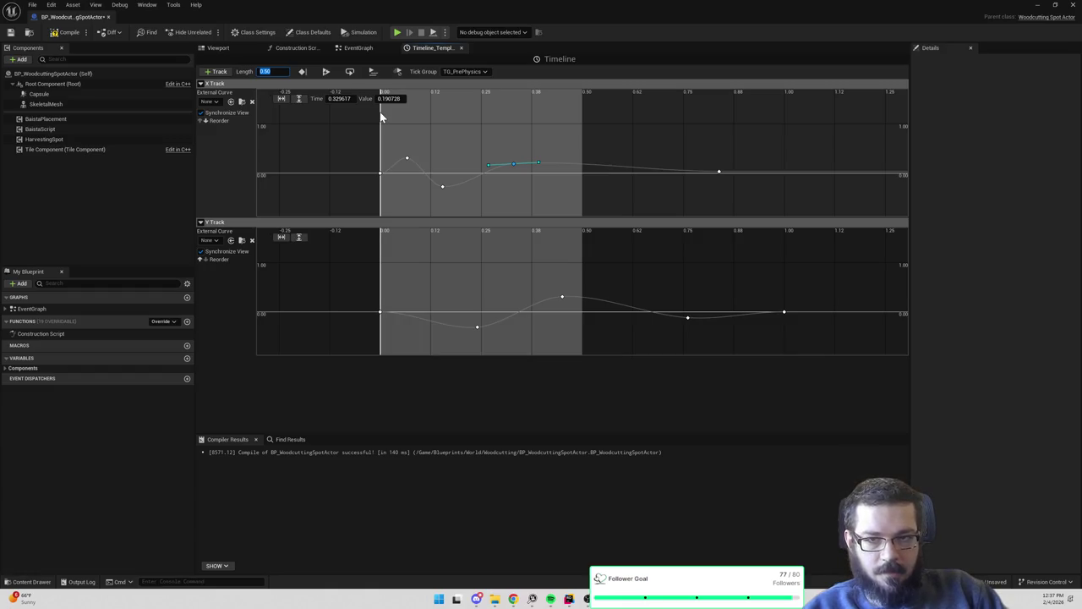
{"action": "left_click", "coordinate": [722, 175]}
{"action": "left_click_drag", "start_coordinate": [718, 172], "coordinate": [592, 173]}
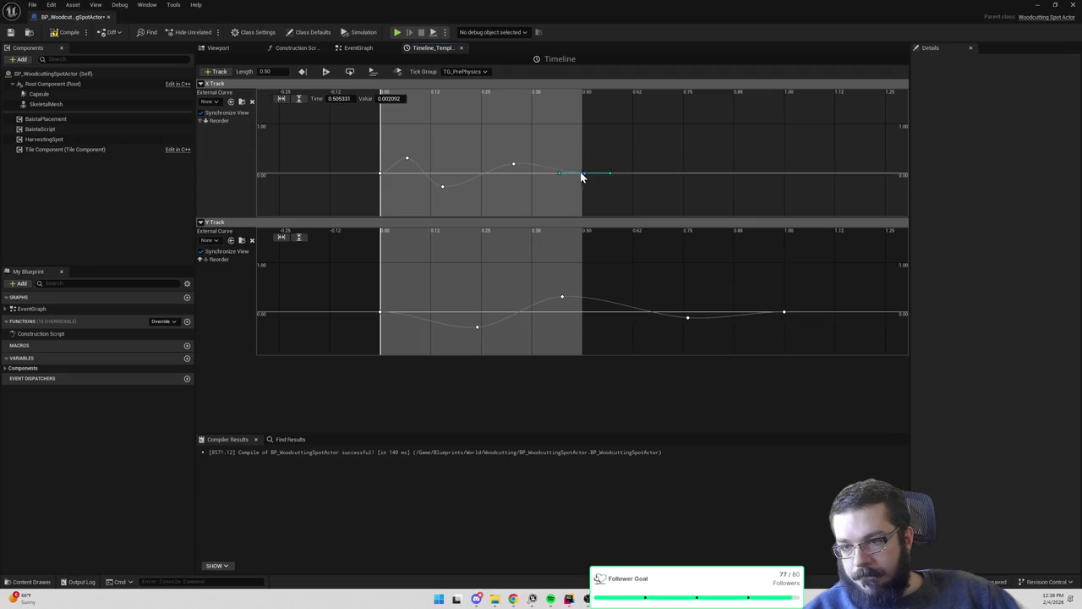
Pin the final X track key at time 0.5 with value 0, nudging the 0.33 key slightly
{"action": "left_click", "coordinate": [338, 98]}
{"action": "type", "text": "0.5"}
{"action": "key", "text": "Return"}
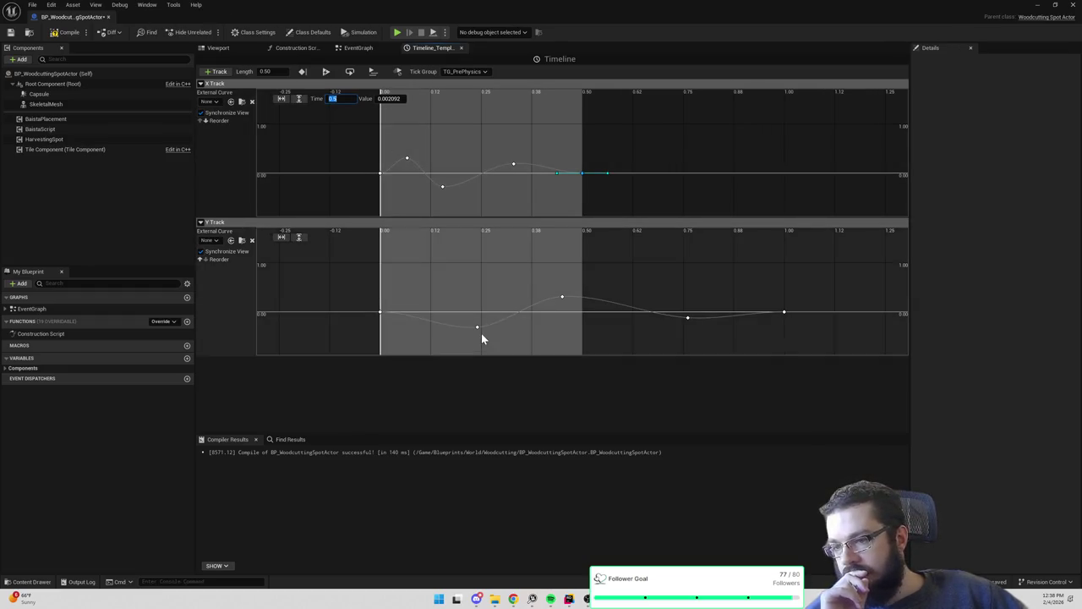
{"action": "left_click", "coordinate": [478, 327], "text": "shift"}
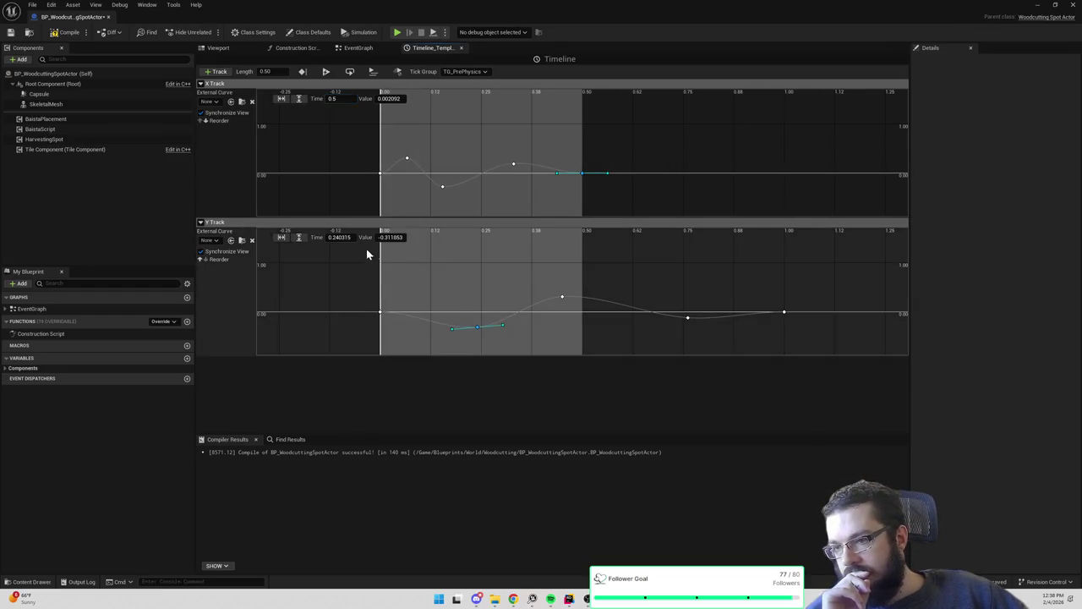
{"action": "left_click_drag", "start_coordinate": [817, 353], "coordinate": [817, 353]}
{"action": "left_click", "coordinate": [487, 274]}
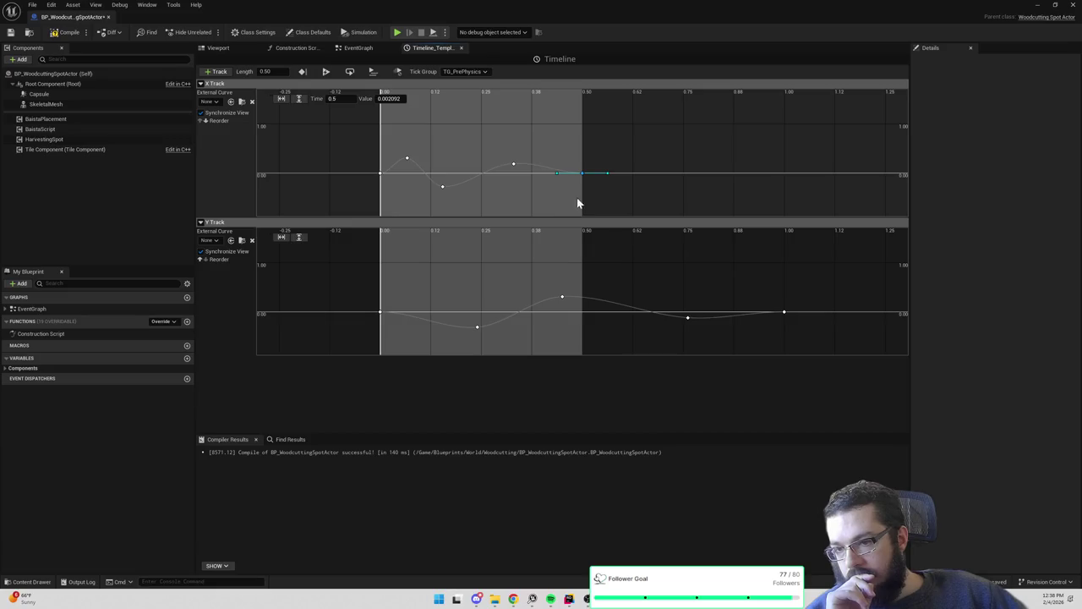
{"action": "mouse_move", "coordinate": [583, 178]}
{"action": "left_mouse_down"}
{"action": "mouse_move", "coordinate": [635, 175]}
{"action": "mouse_move", "coordinate": [594, 181]}
{"action": "left_mouse_up"}
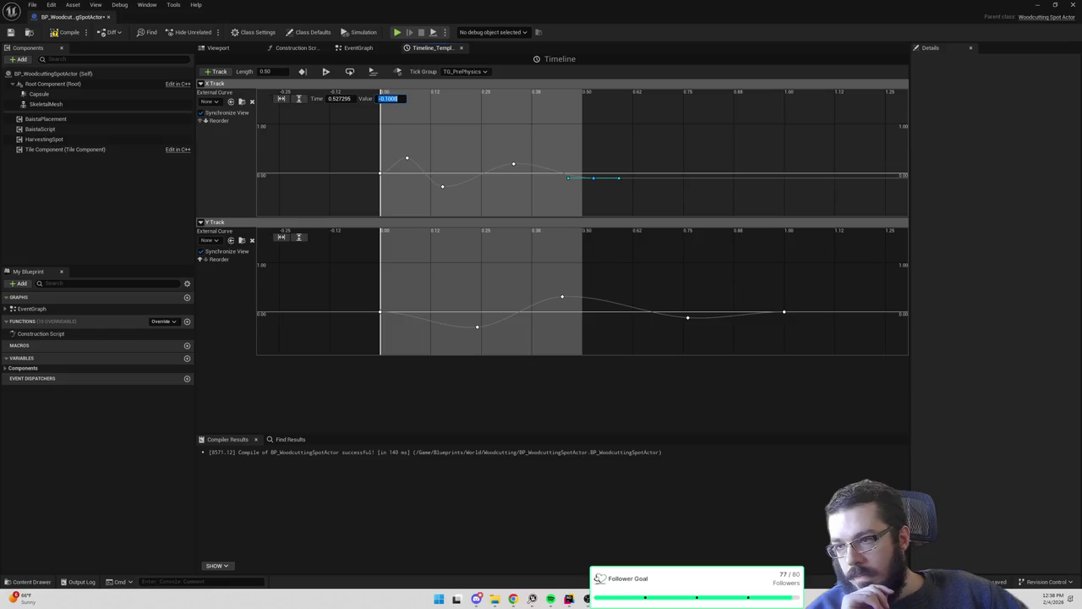
{"action": "type", "text": "0"}
{"action": "left_click", "coordinate": [339, 99]}
{"action": "type", "text": "0.5"}
{"action": "key", "text": "Return"}
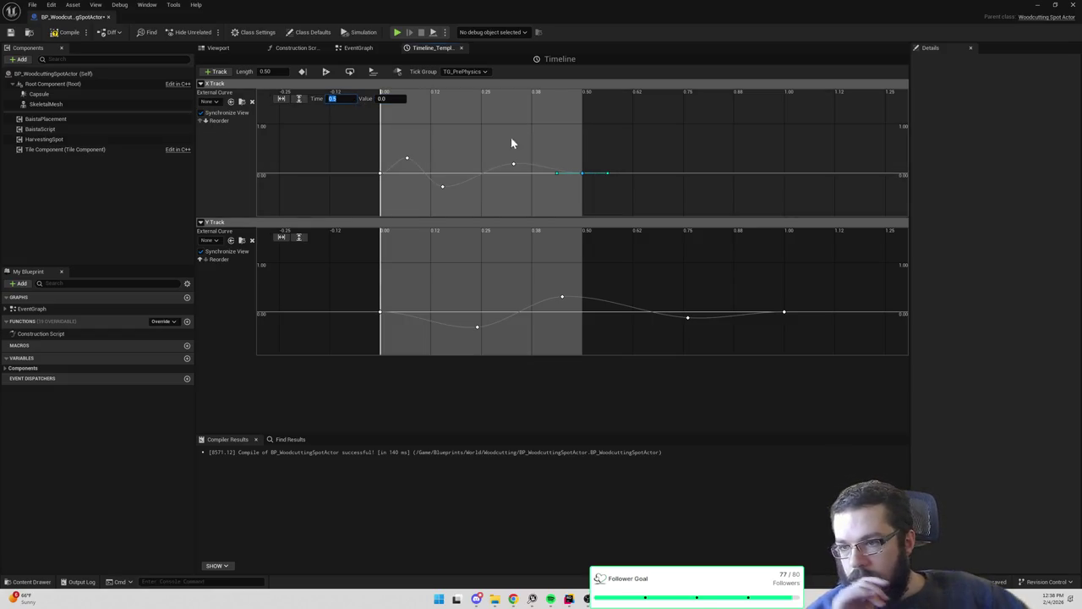
{"action": "left_click_drag", "start_coordinate": [514, 168], "coordinate": [509, 172]}
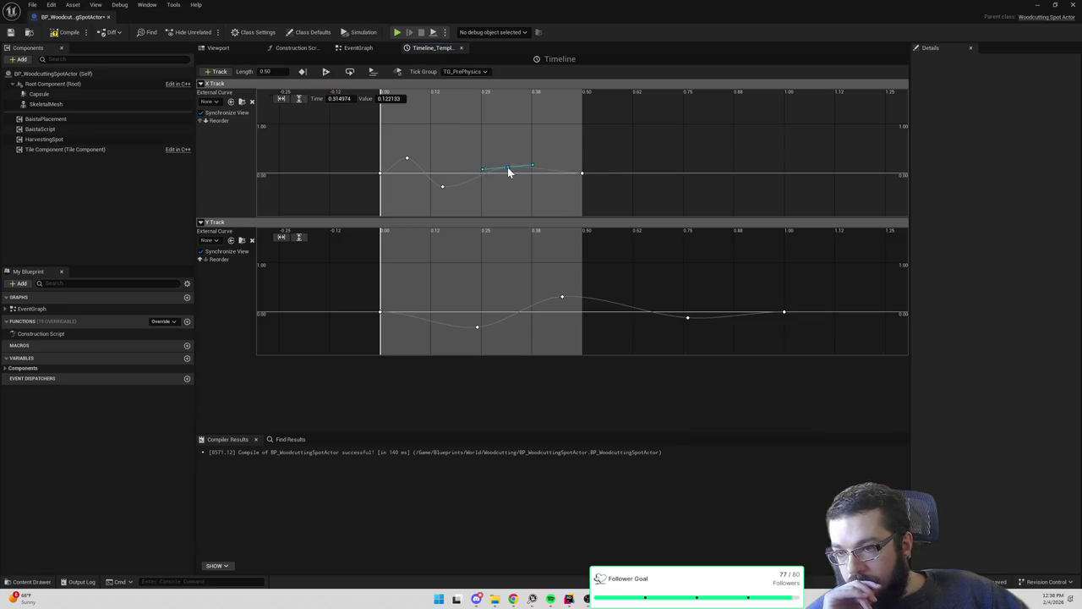
Drag the Y track keys earlier to about 0.15, 0.19, 0.30 and 0.51
{"action": "left_click_drag", "start_coordinate": [478, 329], "coordinate": [415, 330]}
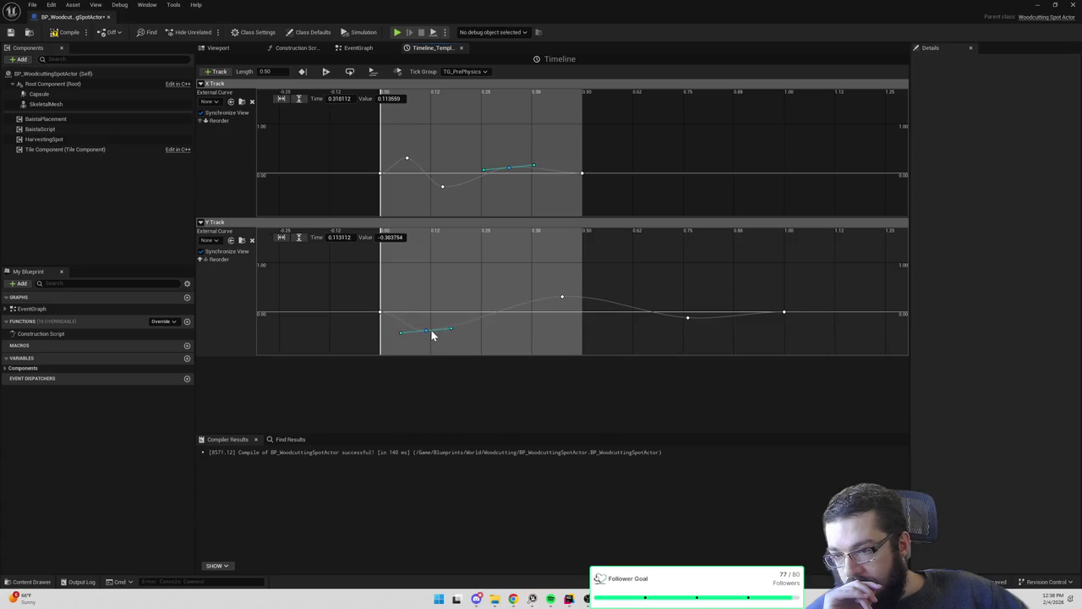
{"action": "left_click_drag", "start_coordinate": [563, 300], "coordinate": [458, 302]}
{"action": "left_click_drag", "start_coordinate": [687, 319], "coordinate": [503, 321]}
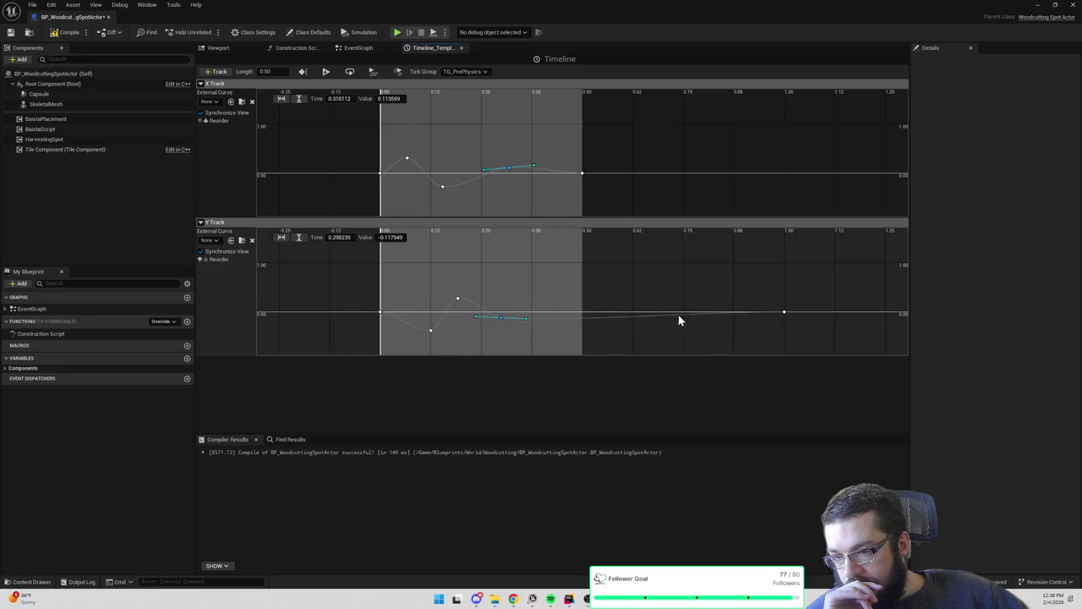
{"action": "left_click_drag", "start_coordinate": [782, 313], "coordinate": [592, 310]}
{"action": "left_click_drag", "start_coordinate": [786, 314], "coordinate": [591, 316]}
Set the last Y key's time to exactly 0.5 and compile the blueprint
{"action": "left_click", "coordinate": [339, 237]}
{"action": "type", "text": "0.5"}
{"action": "key", "text": "Tab"}
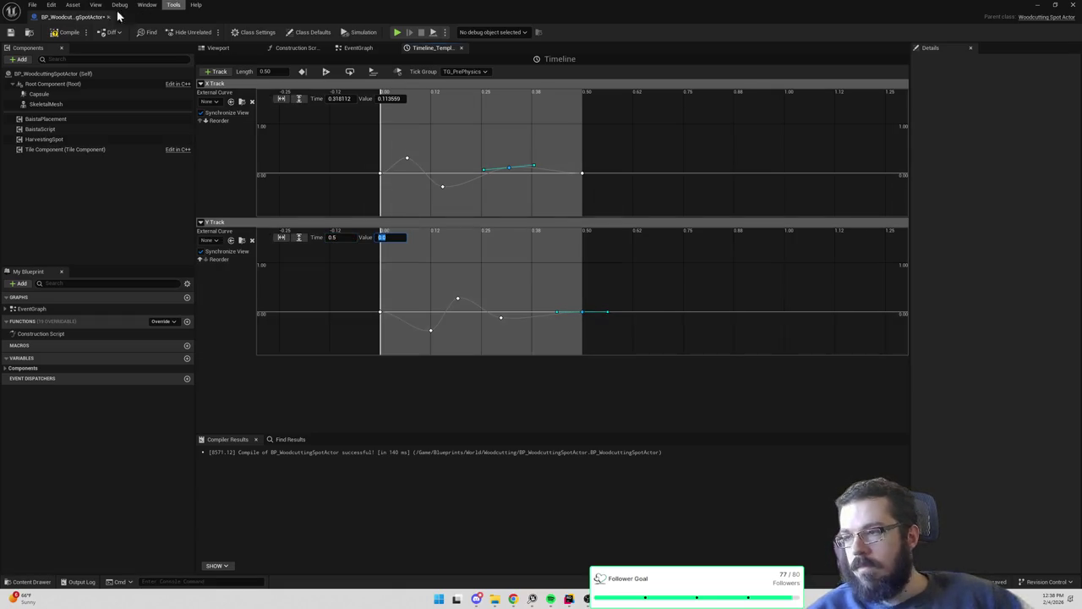
{"action": "left_click", "coordinate": [66, 32]}
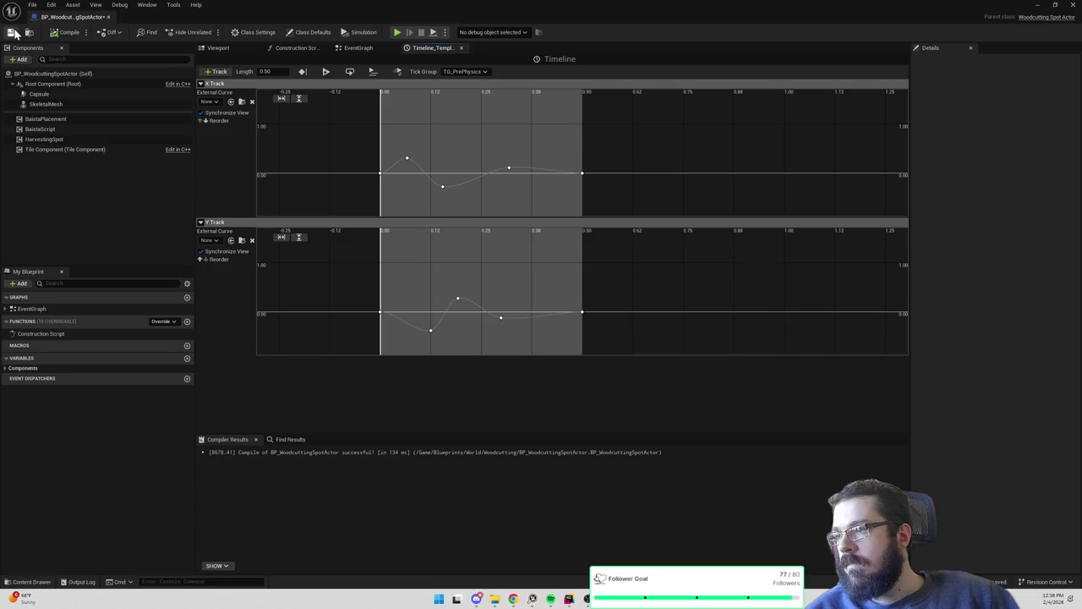
{"action": "left_click", "coordinate": [1037, 5]}
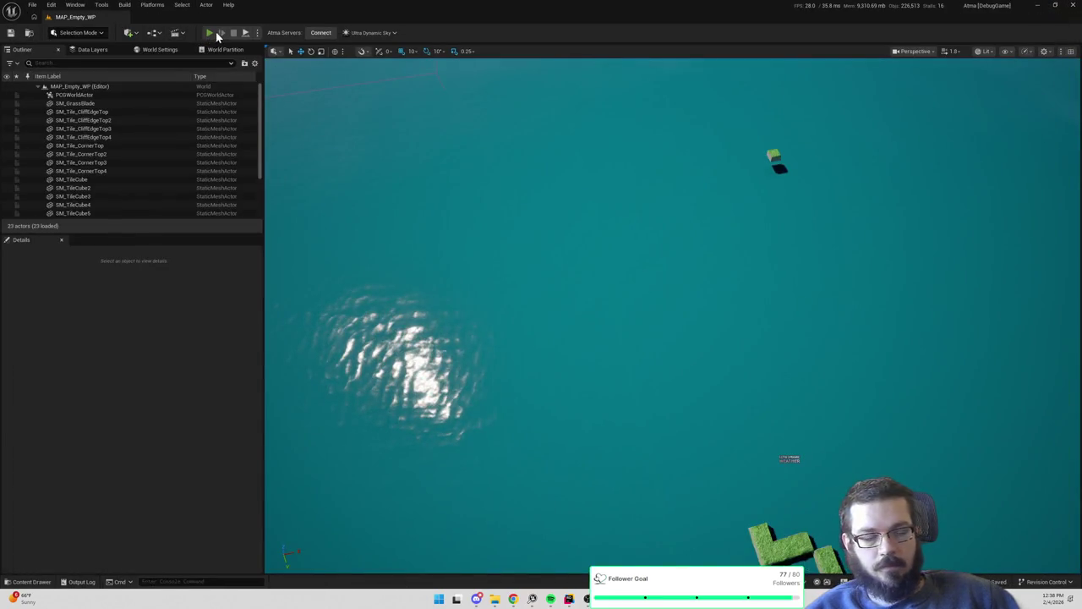
{"action": "left_click", "coordinate": [209, 33]}
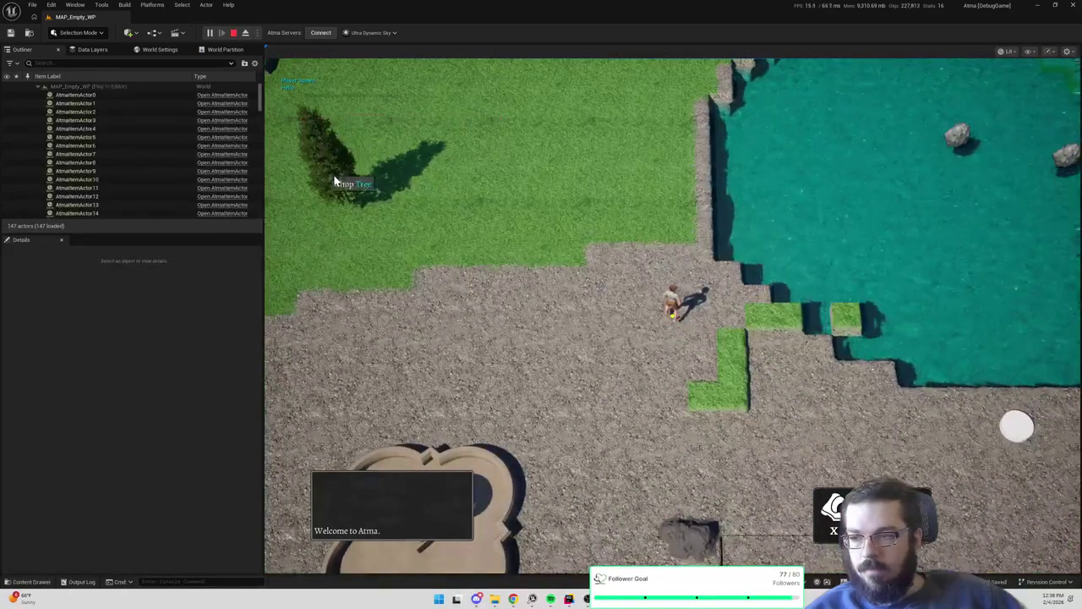
{"action": "key", "text": "a"}
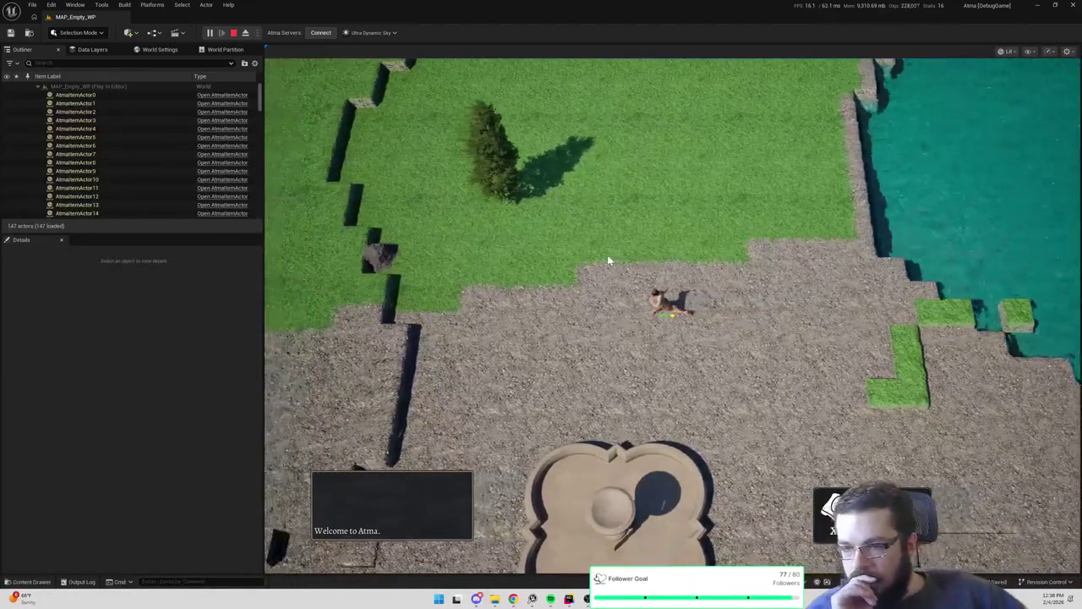
{"action": "key", "text": "w"}
{"action": "key", "text": "e"}
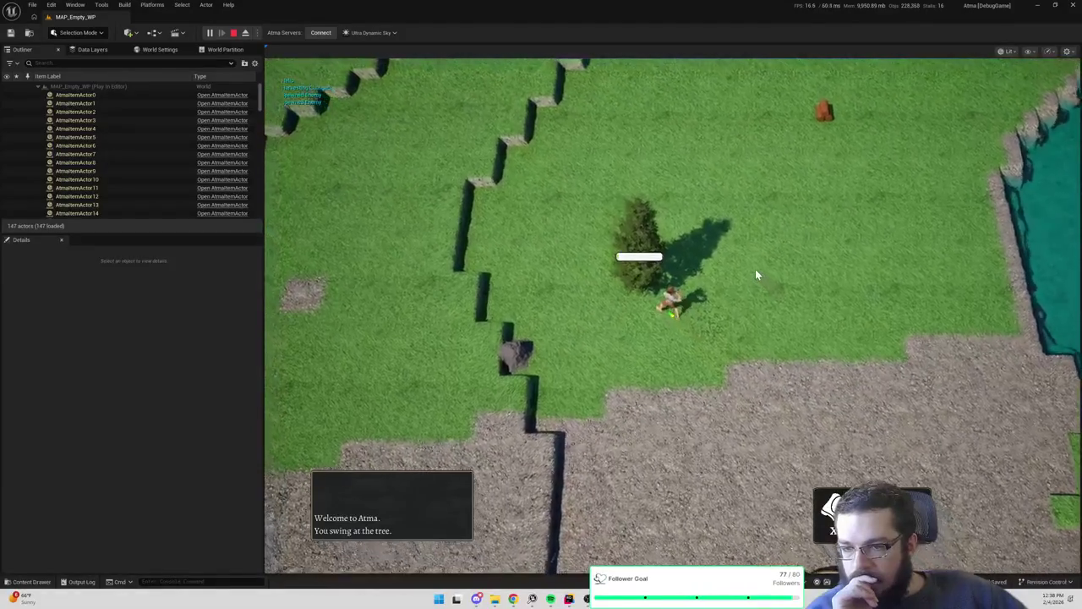
{"action": "left_click", "coordinate": [714, 303]}
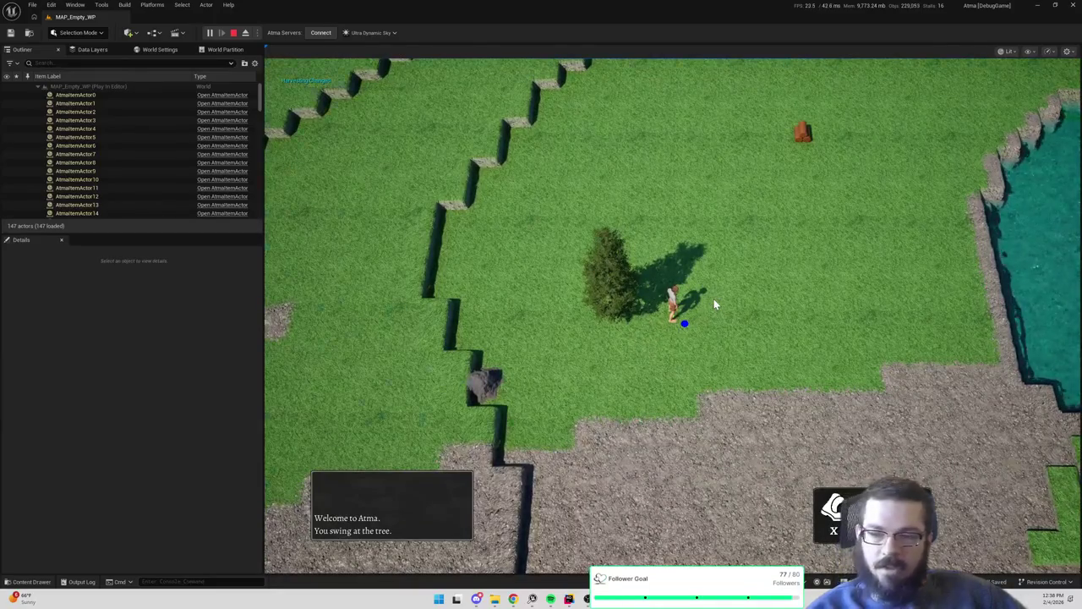
{"action": "key", "text": "Escape"}
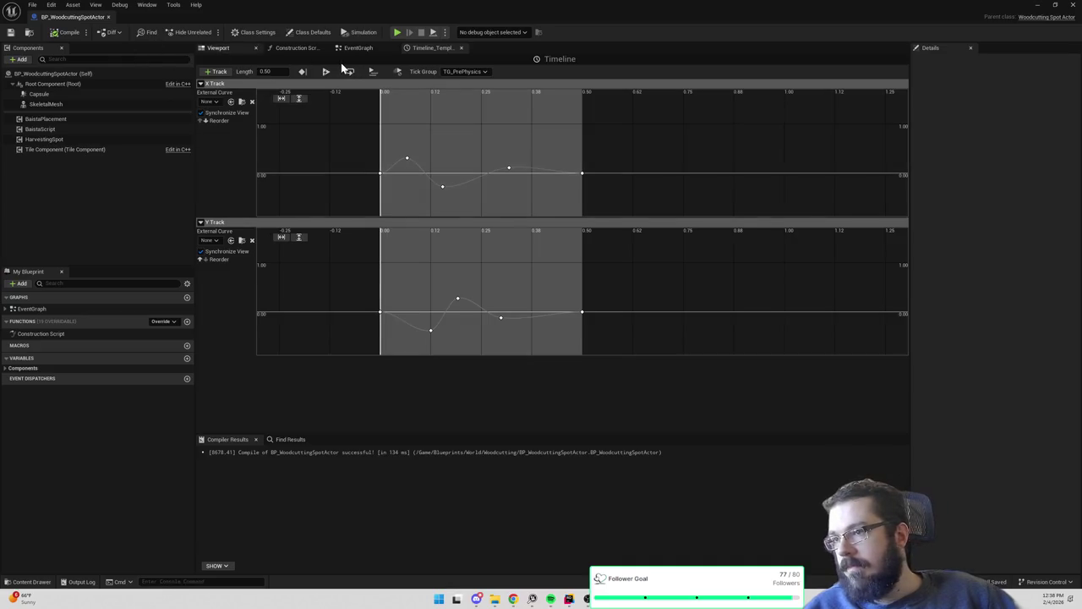
Add a Set Timer by Event node beside the harvest-changed event in the event graph
{"action": "left_click", "coordinate": [361, 48]}
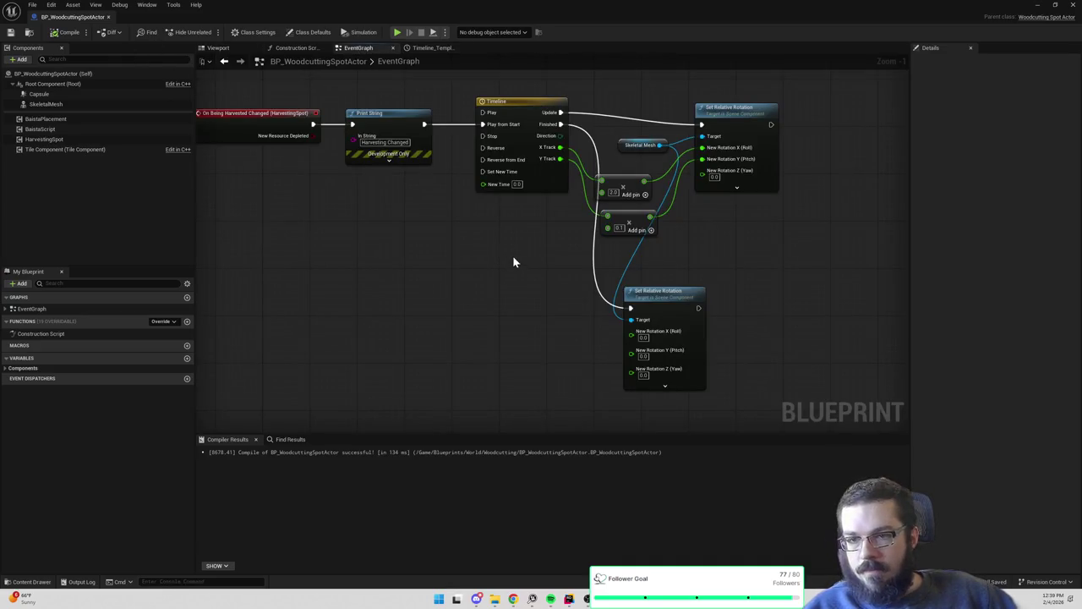
{"action": "left_click_drag", "start_coordinate": [540, 269], "coordinate": [490, 153]}
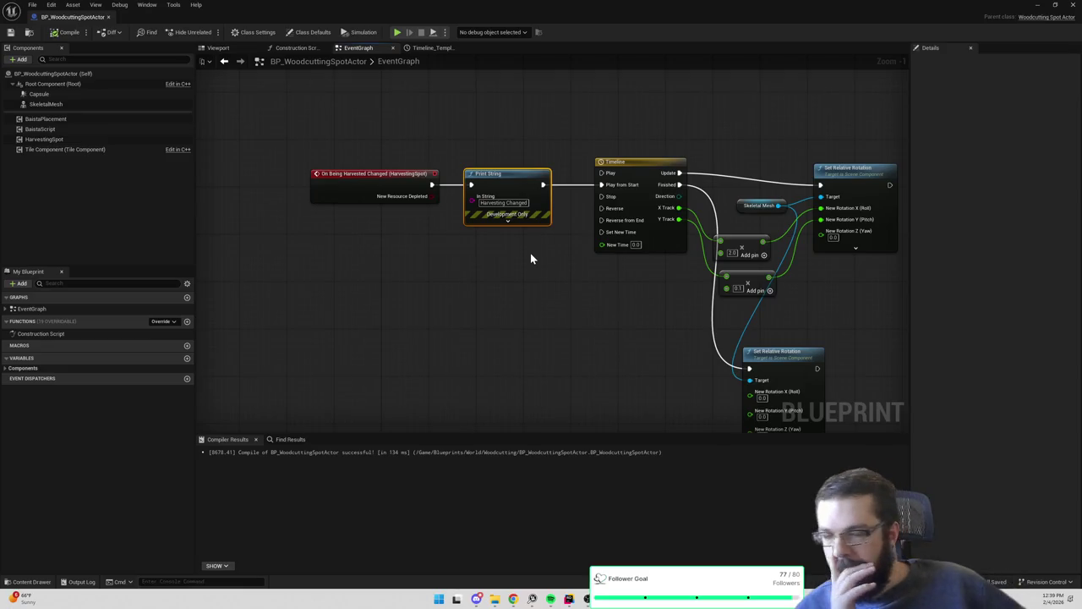
{"action": "right_click", "coordinate": [494, 292]}
{"action": "type", "text": "set timer"}
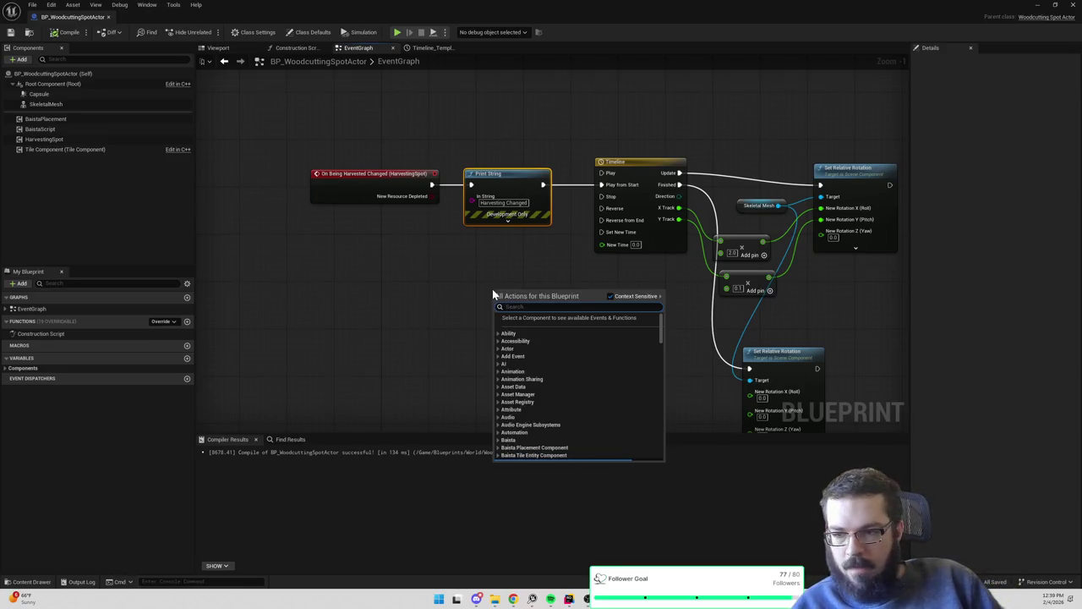
{"action": "type", "text": " by event"}
{"action": "key", "text": "Return"}
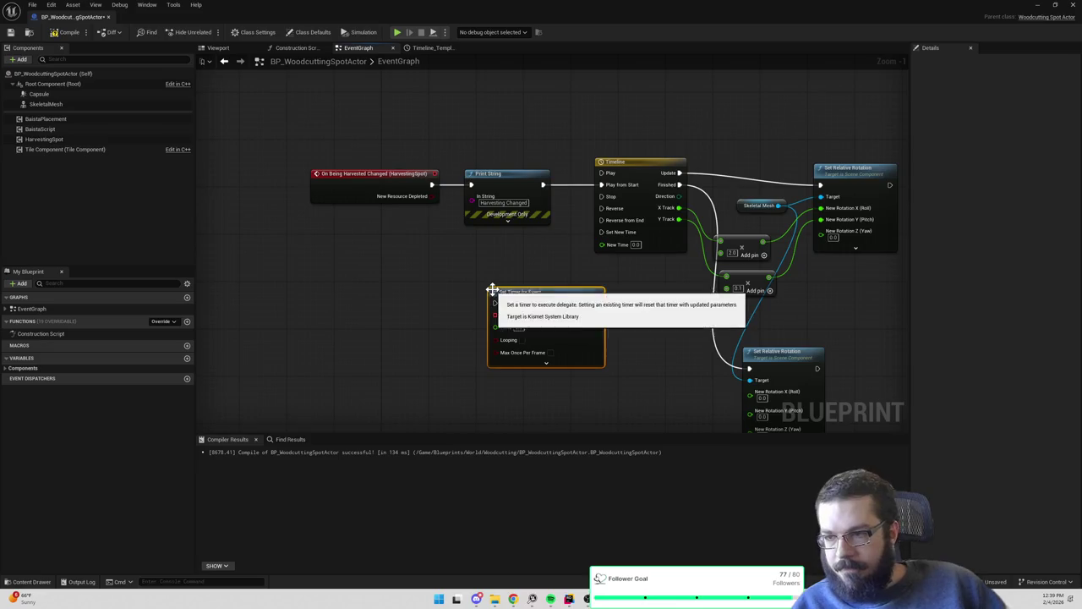
Rearrange the harvest event nodes, placing a Branch after the event without wiring it
{"action": "left_click_drag", "start_coordinate": [507, 196], "coordinate": [387, 203]}
{"action": "left_click", "coordinate": [459, 252]}
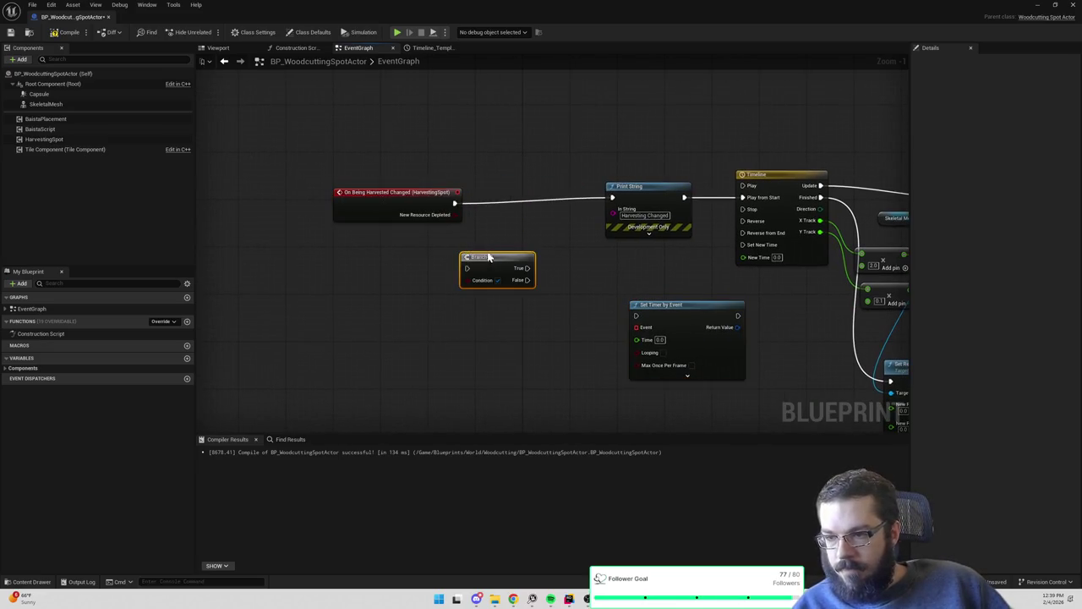
{"action": "left_click_drag", "start_coordinate": [461, 272], "coordinate": [462, 220]}
{"action": "key", "text": "ctrl+z"}
{"action": "key", "text": "ctrl+z"}
{"action": "key", "text": "ctrl+z"}
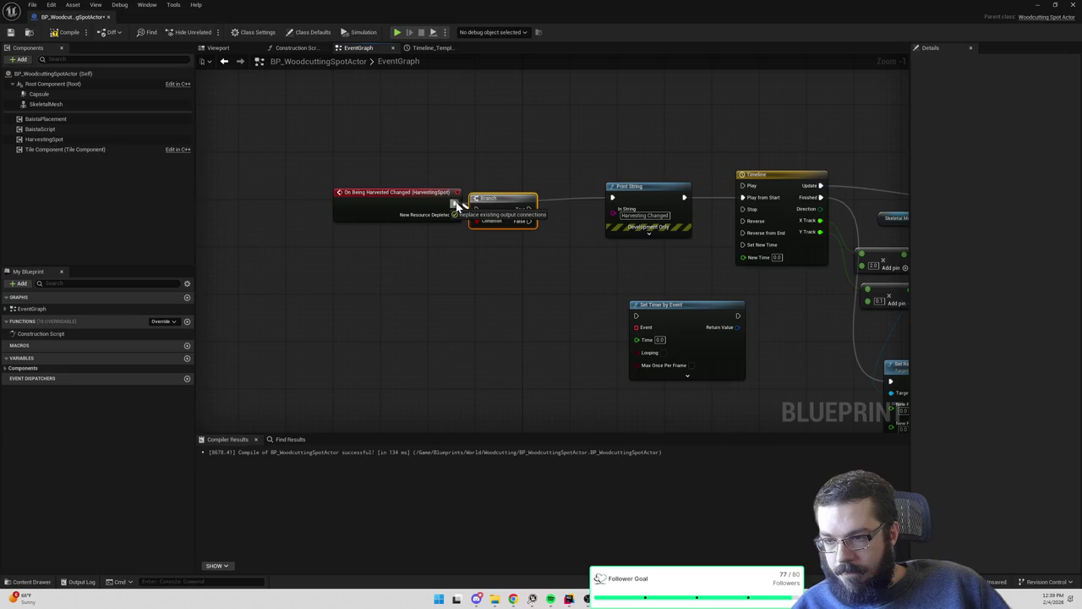
{"action": "mouse_move", "coordinate": [528, 241]}
{"action": "left_mouse_down"}
{"action": "mouse_move", "coordinate": [452, 234]}
{"action": "mouse_move", "coordinate": [445, 323]}
{"action": "left_mouse_up"}
Position the timer node by the Branch and bind a new custom event to its Event pin
{"action": "left_click", "coordinate": [635, 311]}
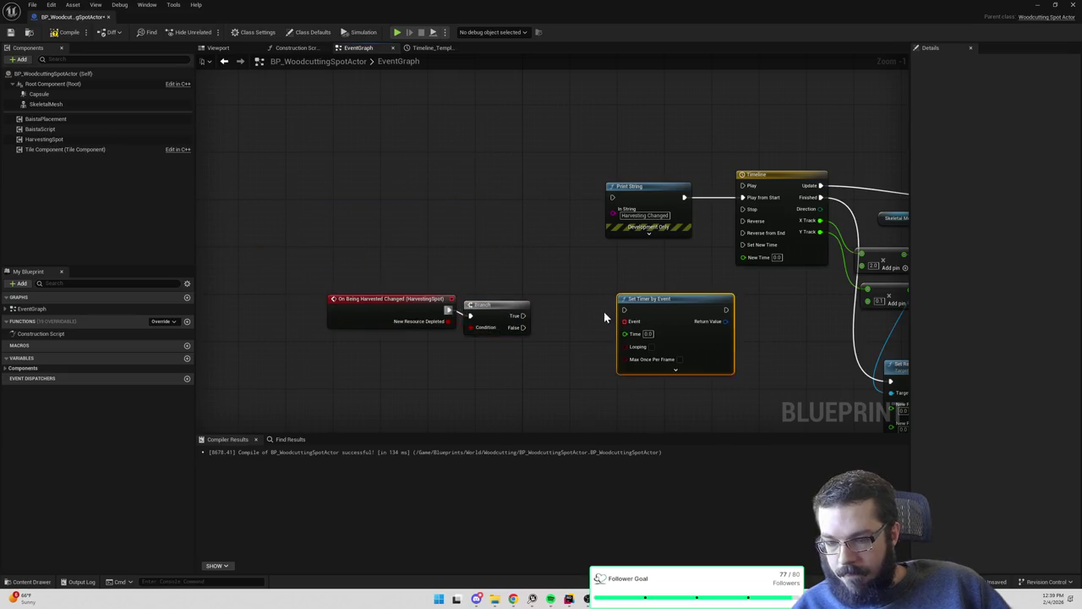
{"action": "left_click_drag", "start_coordinate": [634, 311], "coordinate": [592, 292]}
{"action": "left_click_drag", "start_coordinate": [611, 255], "coordinate": [568, 322]}
{"action": "type", "text": "cus"}
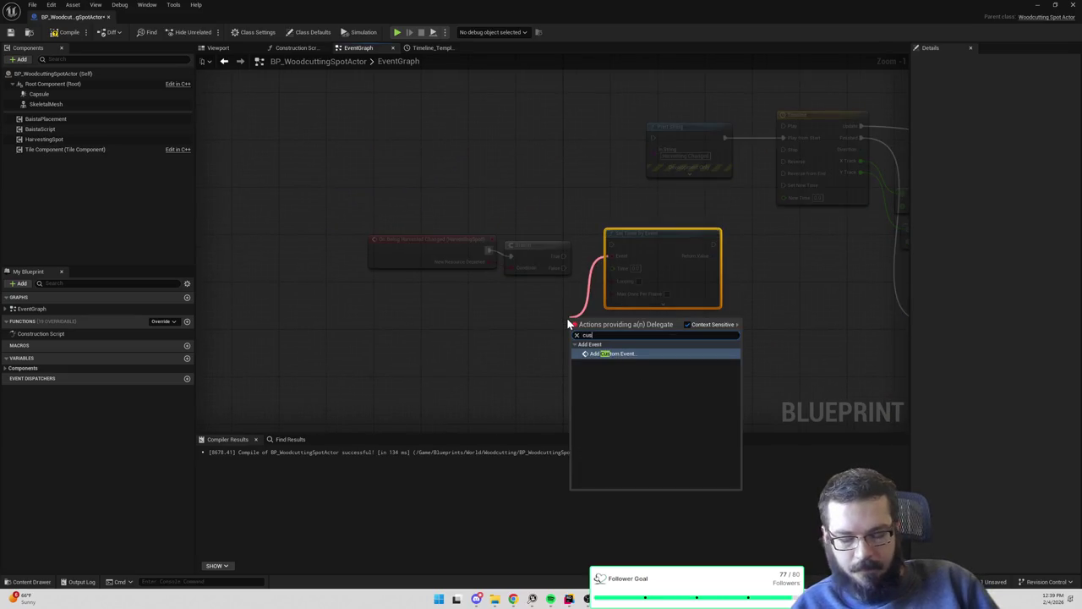
{"action": "type", "text": "tom evev"}
{"action": "key", "text": "Return"}
{"action": "left_click", "coordinate": [528, 320]}
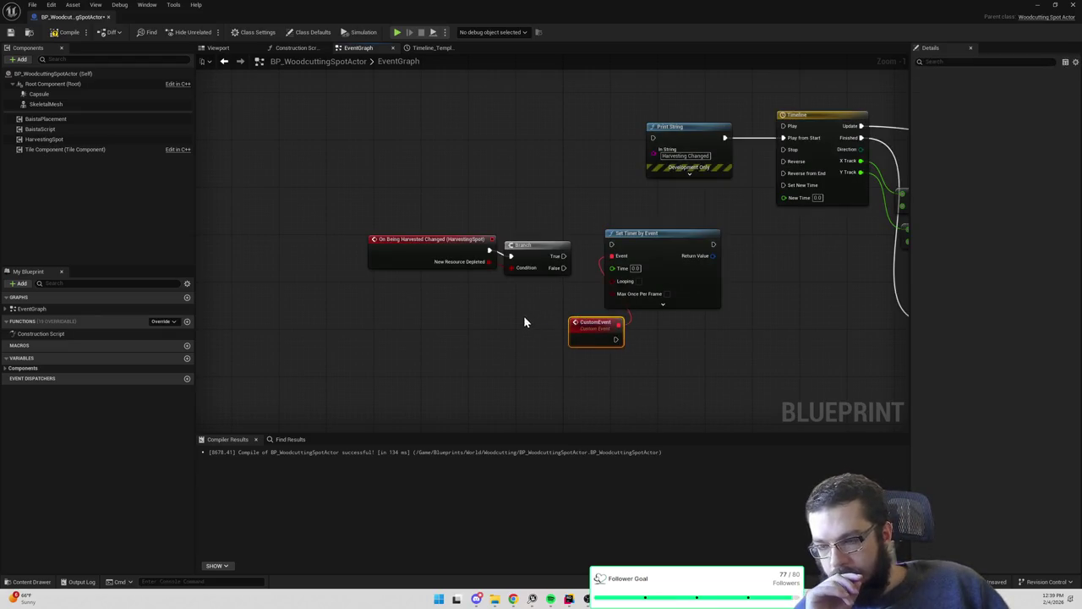
{"action": "left_click_drag", "start_coordinate": [451, 246], "coordinate": [366, 252]}
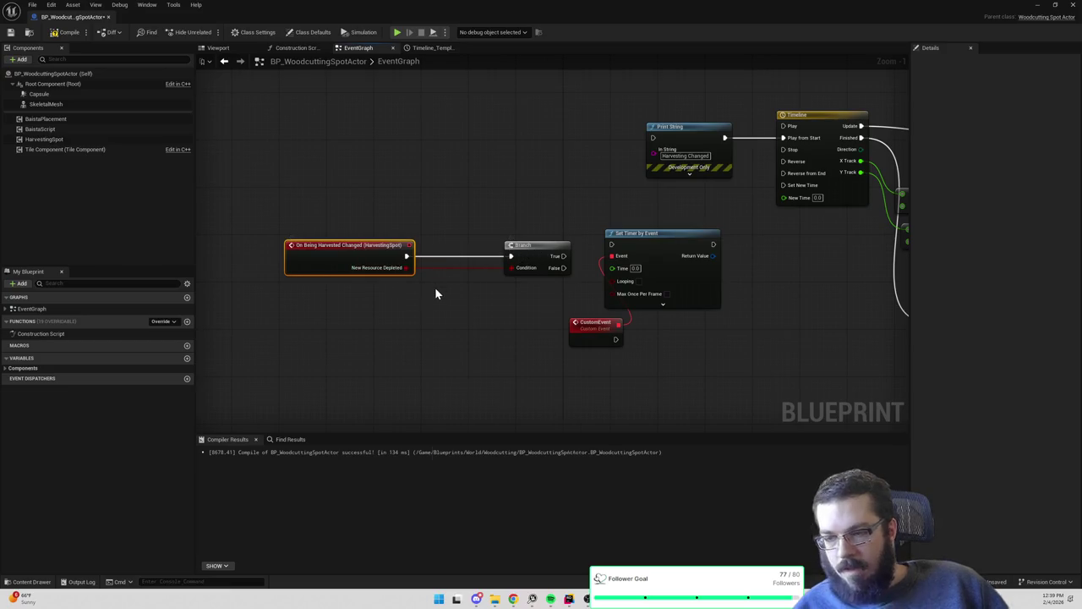
Add an Is Dedicated Server node below the harvest event
{"action": "right_click", "coordinate": [434, 287]}
{"action": "type", "text": "has"}
{"action": "key", "text": "BackSpace"}
{"action": "key", "text": "BackSpace"}
{"action": "key", "text": "BackSpace"}
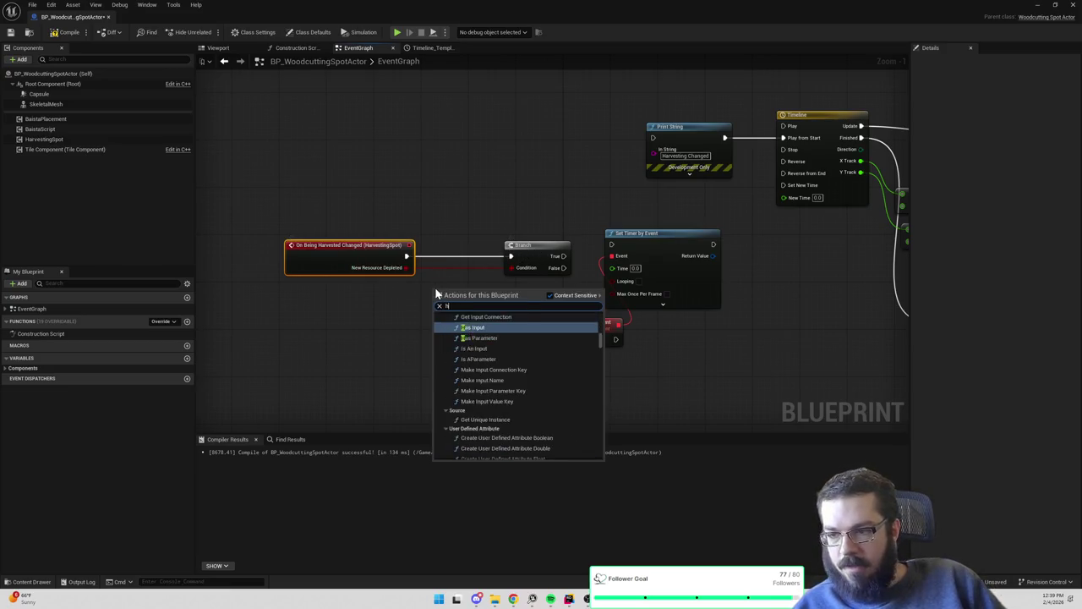
{"action": "type", "text": "dedicate"}
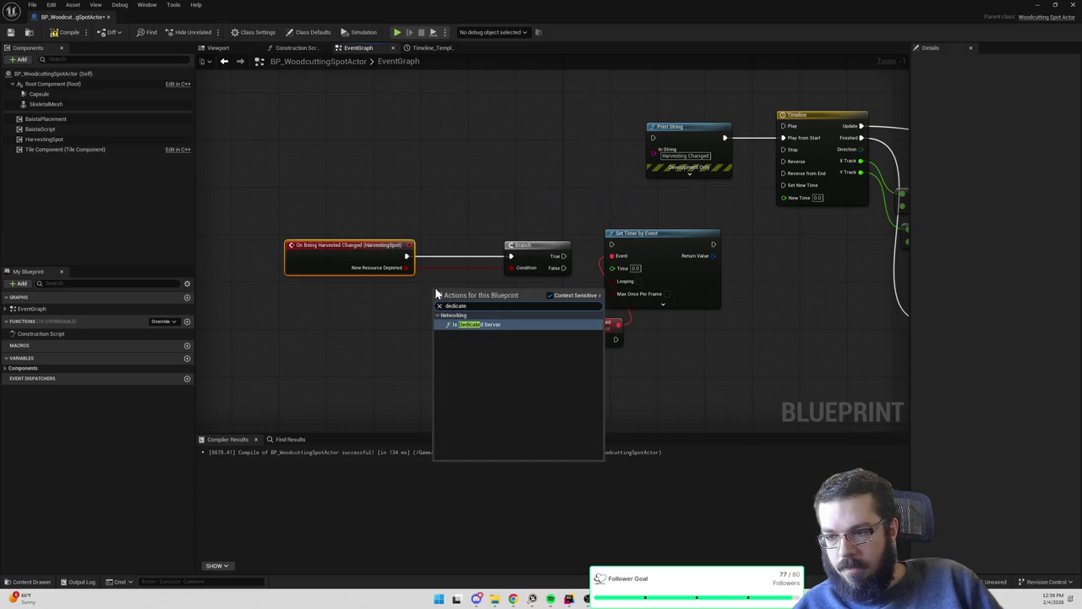
{"action": "key", "text": "Return"}
{"action": "left_click_drag", "start_coordinate": [480, 312], "coordinate": [356, 317]}
Insert a new Branch after the harvest event, conditioned on Is Dedicated Server, and tidy the timer nodes
{"action": "left_click_drag", "start_coordinate": [330, 245], "coordinate": [301, 240]}
{"action": "key", "text": "b"}
{"action": "left_click", "coordinate": [393, 232]}
{"action": "left_click_drag", "start_coordinate": [378, 245], "coordinate": [401, 248]}
{"action": "mouse_move", "coordinate": [364, 314]}
{"action": "left_mouse_down"}
{"action": "mouse_move", "coordinate": [438, 260]}
{"action": "mouse_move", "coordinate": [517, 257]}
{"action": "mouse_move", "coordinate": [502, 258]}
{"action": "left_mouse_up"}
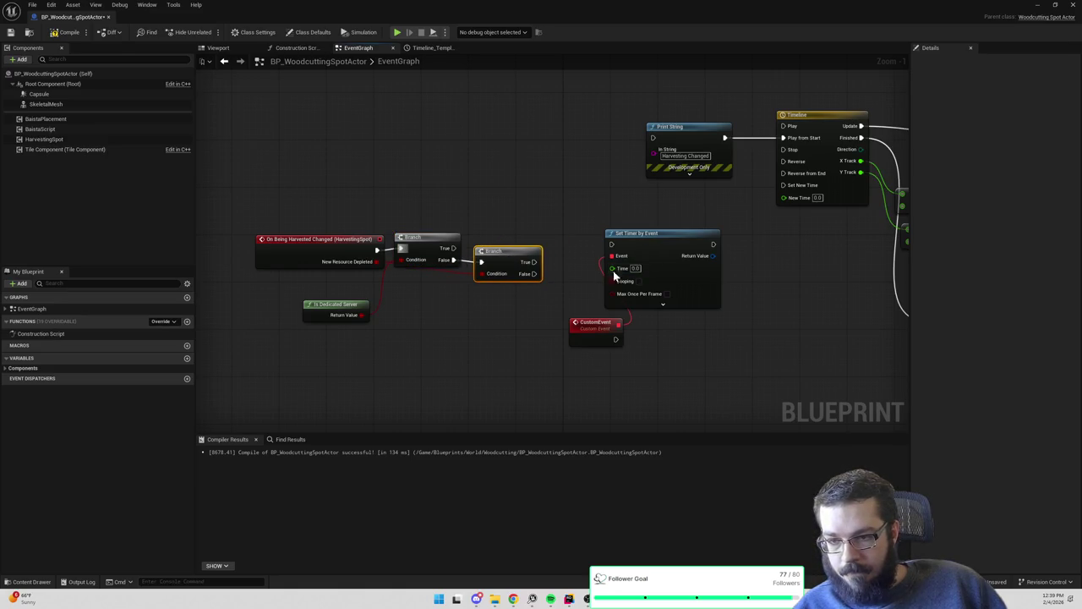
{"action": "left_click_drag", "start_coordinate": [594, 323], "coordinate": [482, 311]}
{"action": "mouse_move", "coordinate": [640, 244]}
{"action": "left_mouse_down"}
{"action": "mouse_move", "coordinate": [588, 243]}
{"action": "mouse_move", "coordinate": [610, 274]}
{"action": "mouse_move", "coordinate": [535, 261]}
{"action": "left_mouse_up"}
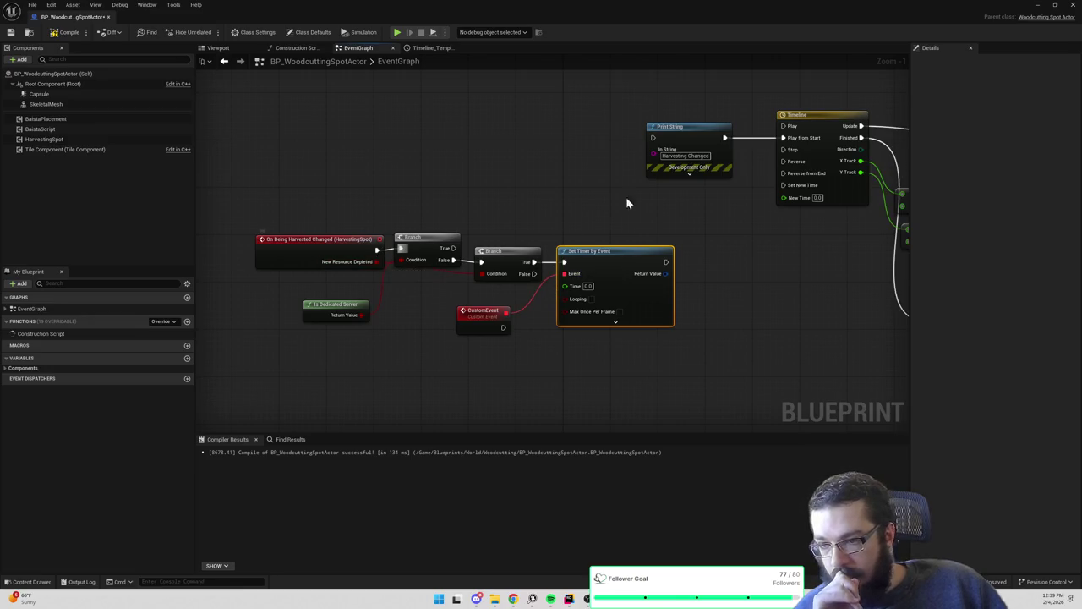
{"action": "right_click", "coordinate": [581, 345]}
Add Clear and Invalidate Timer by Handle on the Branch's False output
{"action": "left_click_drag", "start_coordinate": [556, 252], "coordinate": [574, 329]}
{"action": "type", "text": "clear timer"}
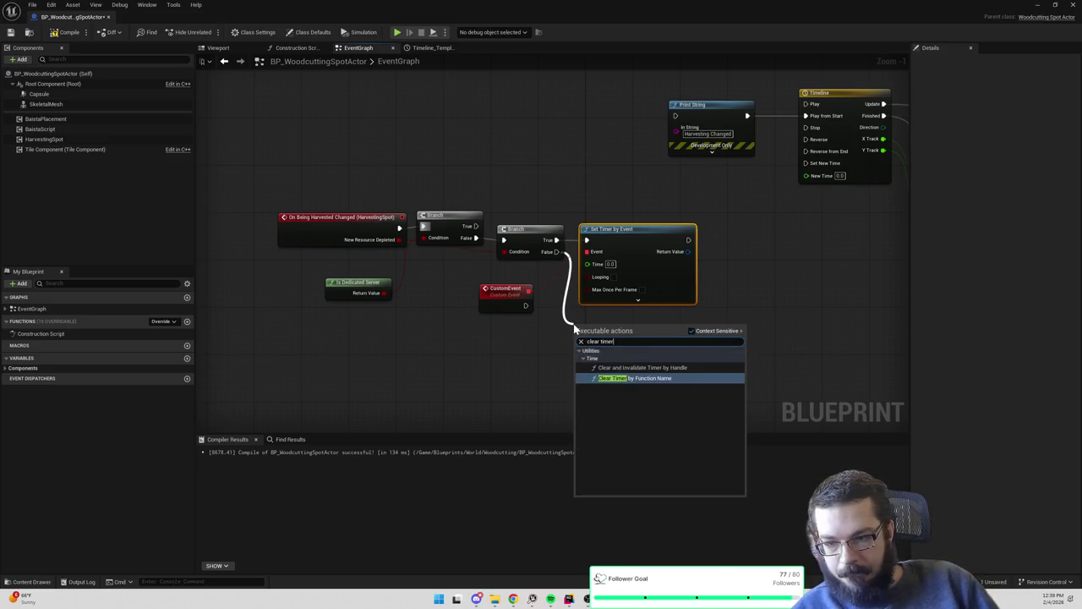
{"action": "key", "text": "Up"}
{"action": "key", "text": "Down"}
{"action": "key", "text": "Up"}
{"action": "key", "text": "Return"}
Promote Set Timer's return value to an Animation Timer Handle variable and wire its getter to the clear node
{"action": "left_click_drag", "start_coordinate": [687, 251], "coordinate": [711, 254]}
{"action": "type", "text": "promote to"}
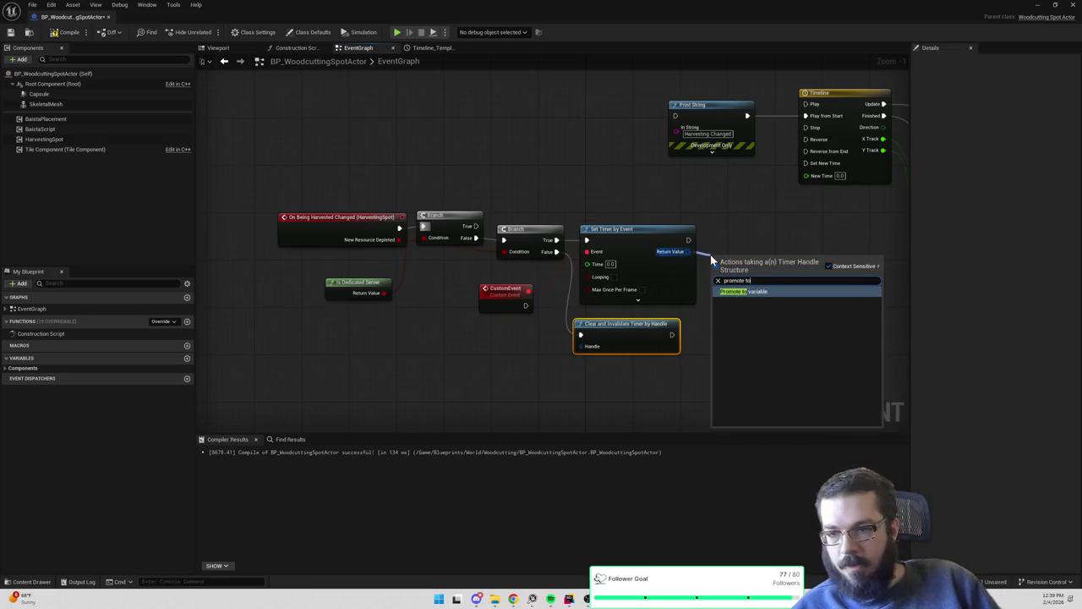
{"action": "key", "text": "Return"}
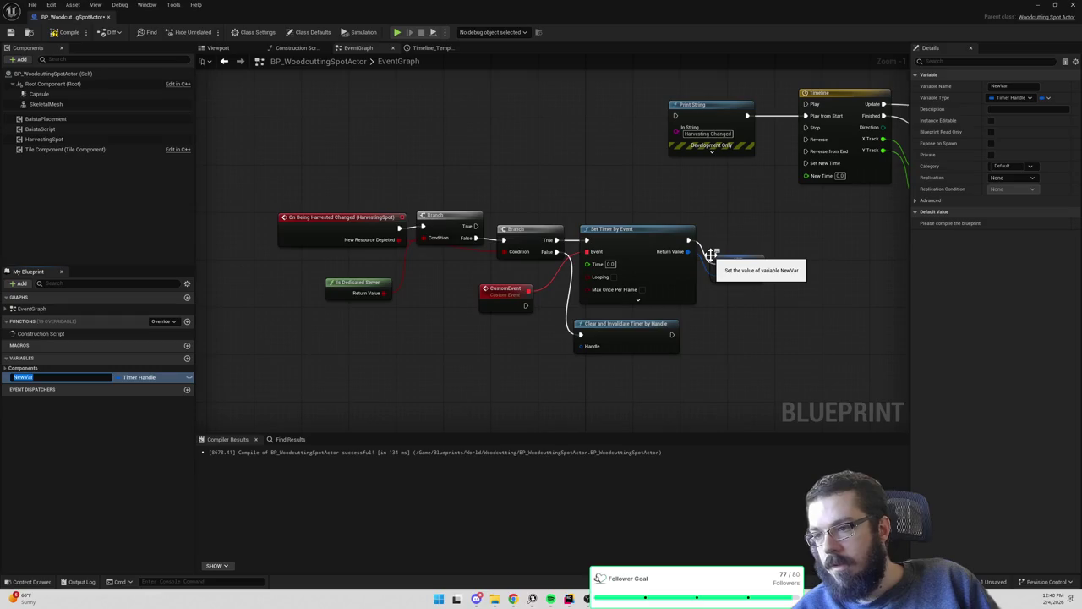
{"action": "type", "text": "Animation Timer"}
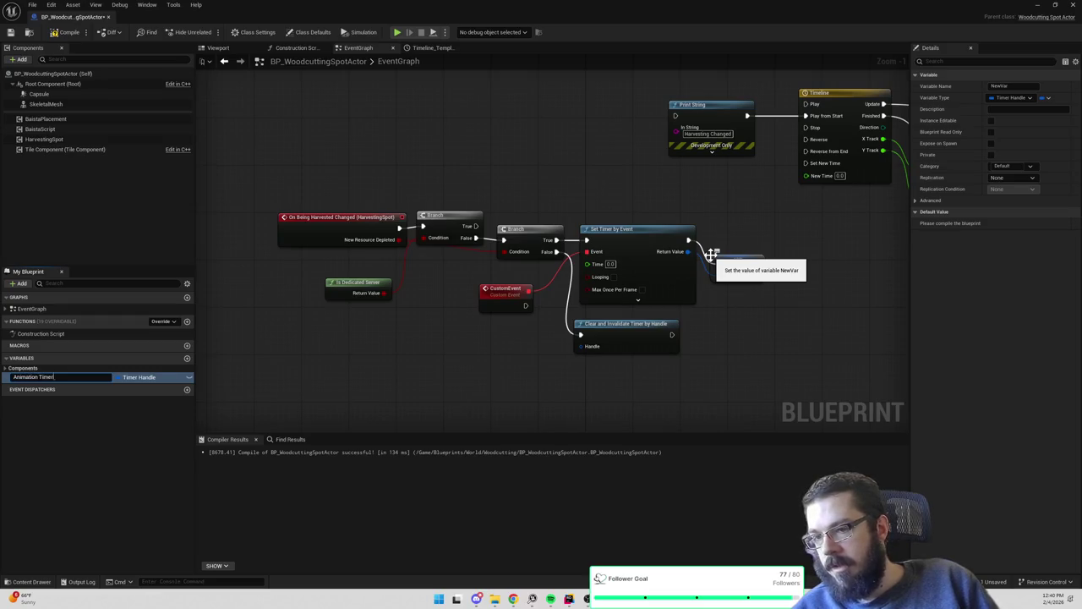
{"action": "type", "text": "Handle"}
{"action": "key", "text": "Return"}
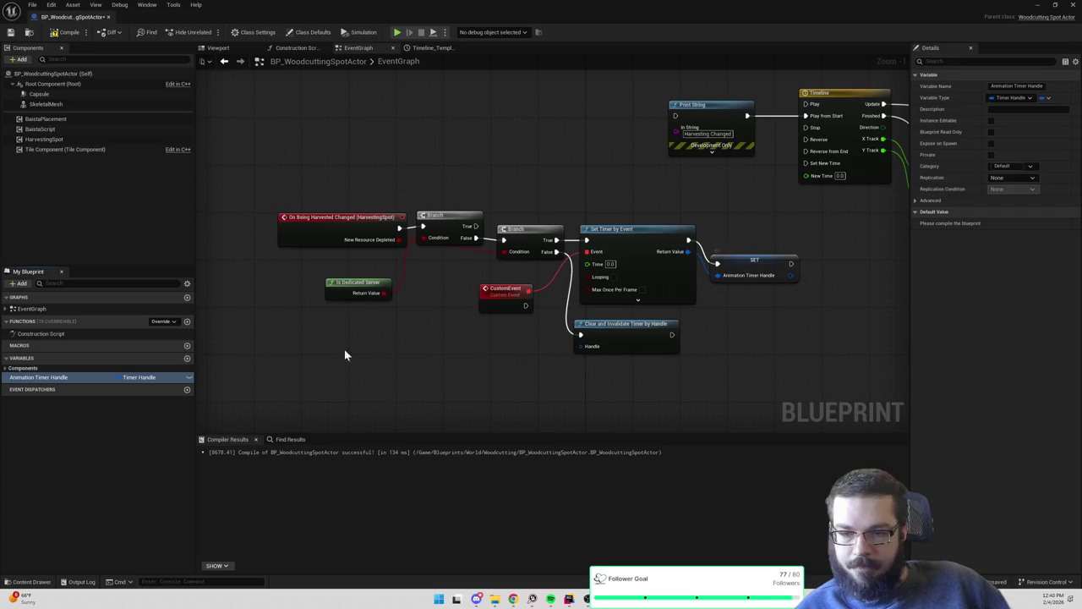
{"action": "mouse_move", "coordinate": [67, 380]}
{"action": "left_mouse_down"}
{"action": "mouse_move", "coordinate": [543, 345]}
{"action": "mouse_move", "coordinate": [497, 353]}
{"action": "left_mouse_up"}
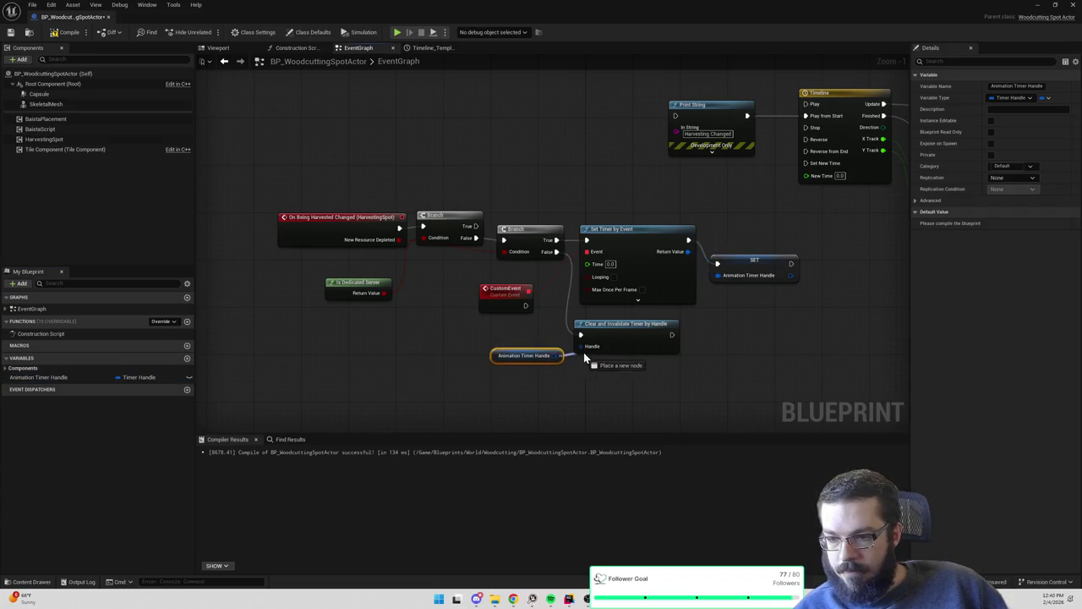
{"action": "left_click", "coordinate": [712, 373]}
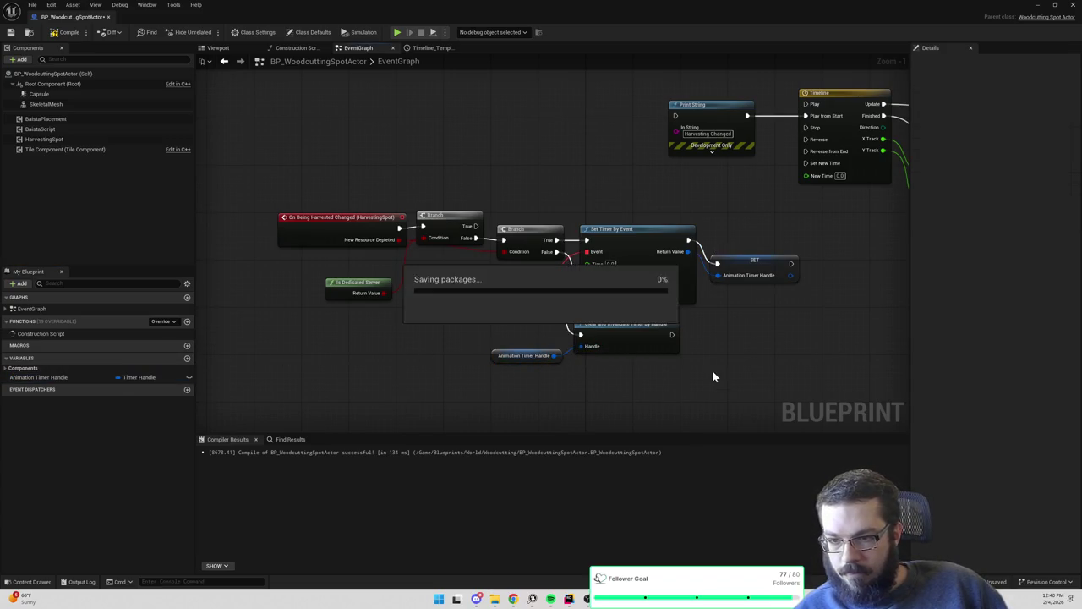
Enable Looping on the 0.5-second Set Timer by Event node
{"action": "left_click_drag", "start_coordinate": [713, 373], "coordinate": [682, 341]}
{"action": "scroll", "coordinate": [682, 341], "scroll_direction": "up", "scroll_amount": 1}
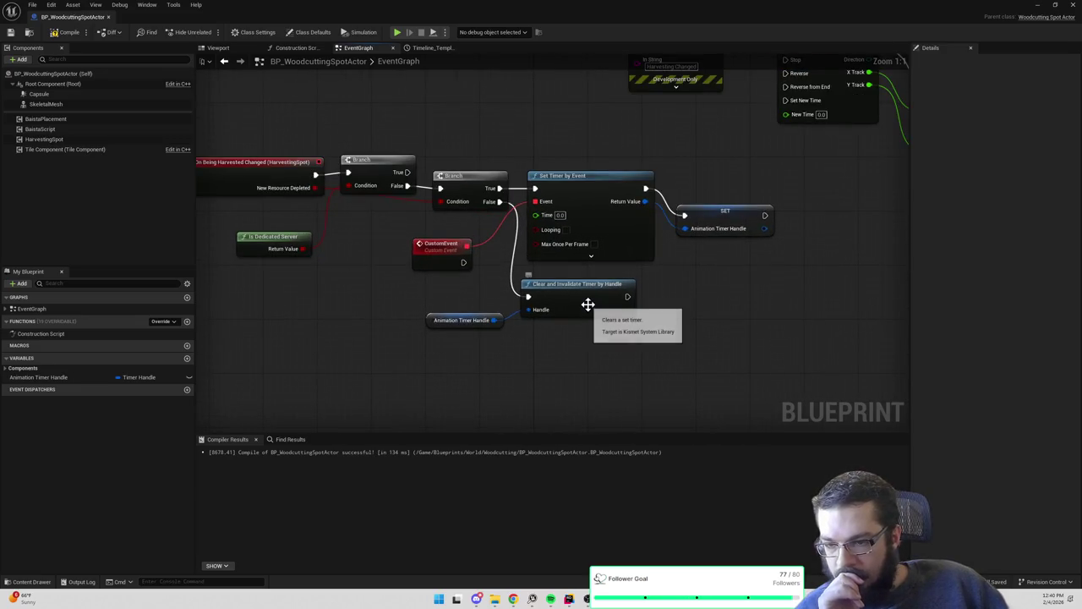
{"action": "mouse_move", "coordinate": [444, 250]}
{"action": "left_mouse_down"}
{"action": "mouse_move", "coordinate": [394, 358]}
{"action": "mouse_move", "coordinate": [422, 370]}
{"action": "left_mouse_up"}
{"action": "left_click_drag", "start_coordinate": [630, 335], "coordinate": [657, 338]}
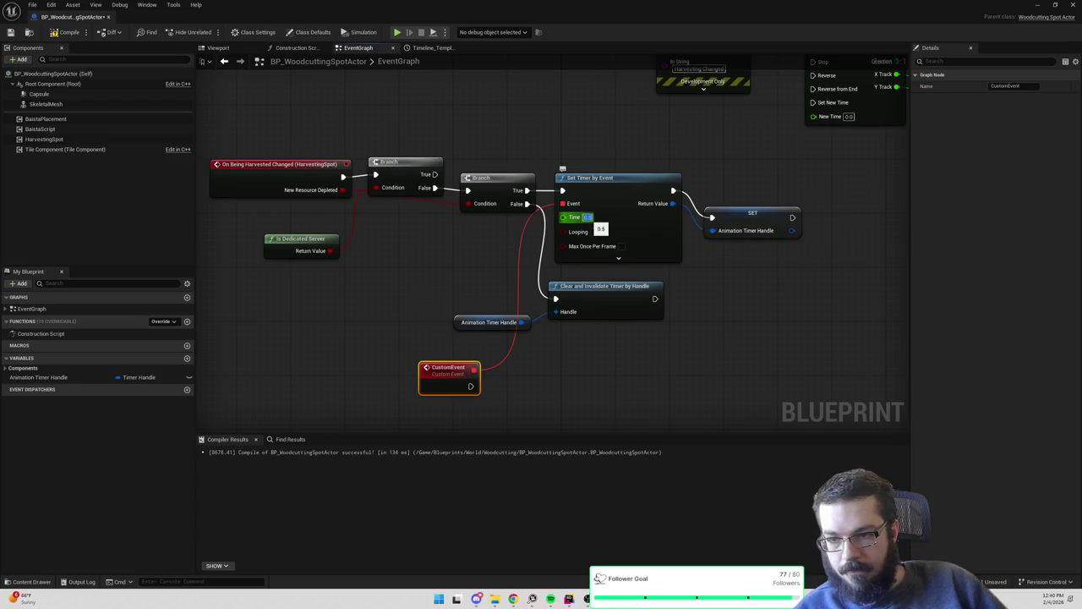
{"action": "left_click", "coordinate": [595, 232]}
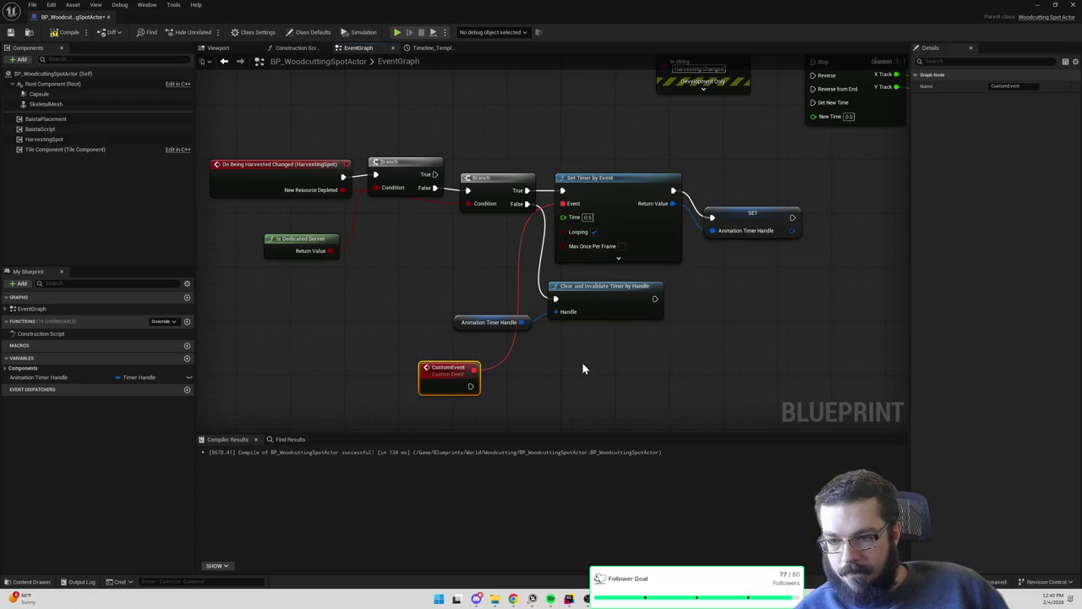
{"action": "scroll", "coordinate": [582, 364], "scroll_direction": "down", "scroll_amount": 2}
Rename the custom event to Play Tree Shake and place the shake Timeline nodes beside it
{"action": "double_click", "coordinate": [465, 401]}
{"action": "type", "text": "e Anim"}
{"action": "key", "text": "Return"}
{"action": "scroll", "coordinate": [600, 227], "scroll_direction": "down", "scroll_amount": 2}
{"action": "left_click_drag", "start_coordinate": [560, 131], "coordinate": [731, 355]}
{"action": "mouse_move", "coordinate": [567, 169]}
{"action": "left_mouse_down"}
{"action": "mouse_move", "coordinate": [571, 369]}
{"action": "mouse_move", "coordinate": [431, 359]}
{"action": "left_mouse_up"}
{"action": "left_click", "coordinate": [457, 325]}
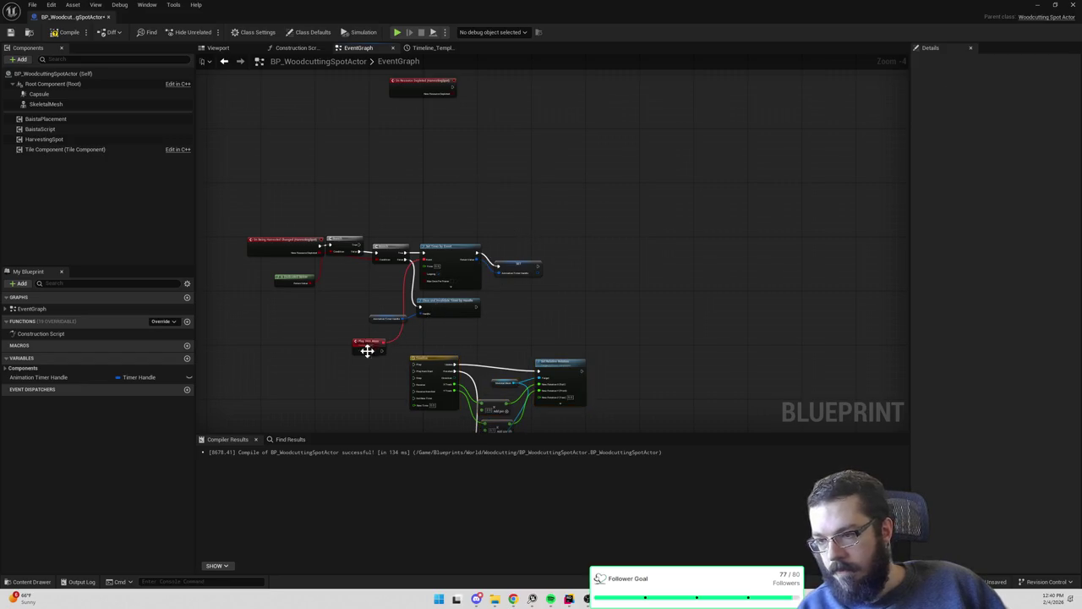
{"action": "scroll", "coordinate": [367, 346], "scroll_direction": "up", "scroll_amount": 5}
{"action": "left_click_drag", "start_coordinate": [471, 291], "coordinate": [458, 326]}
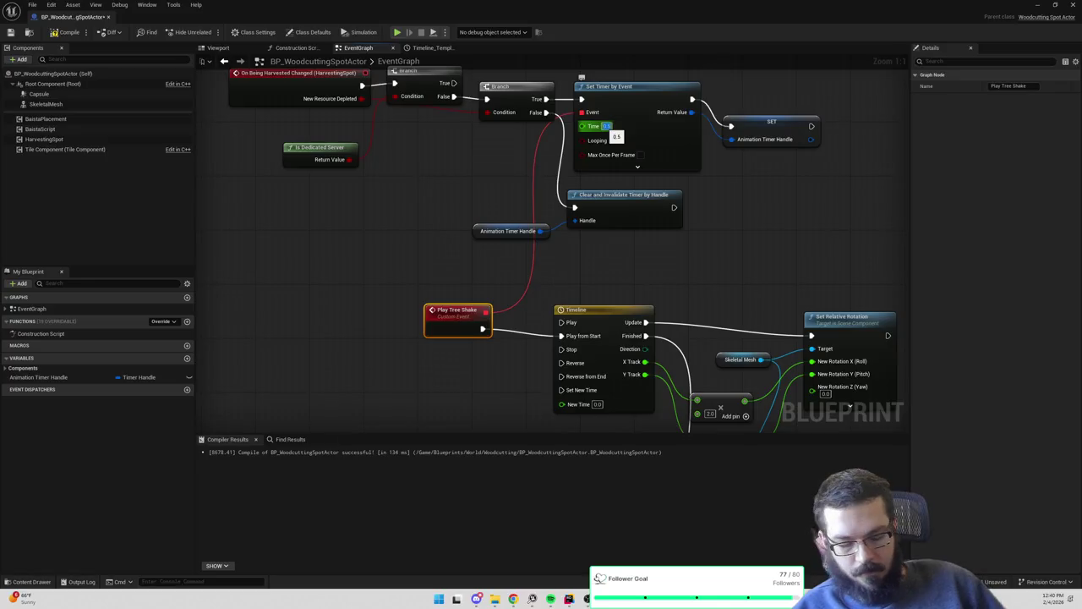
{"action": "left_click", "coordinate": [1037, 6]}
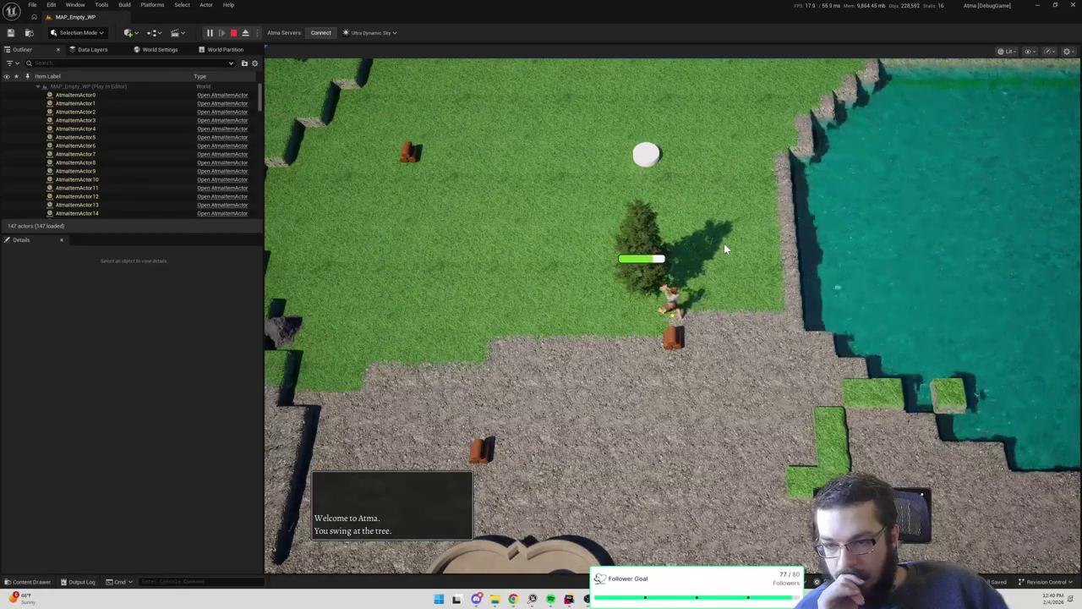
Stop the play test, return to the blueprint, and enter 1 as the timer interval
{"action": "key", "text": "Escape"}
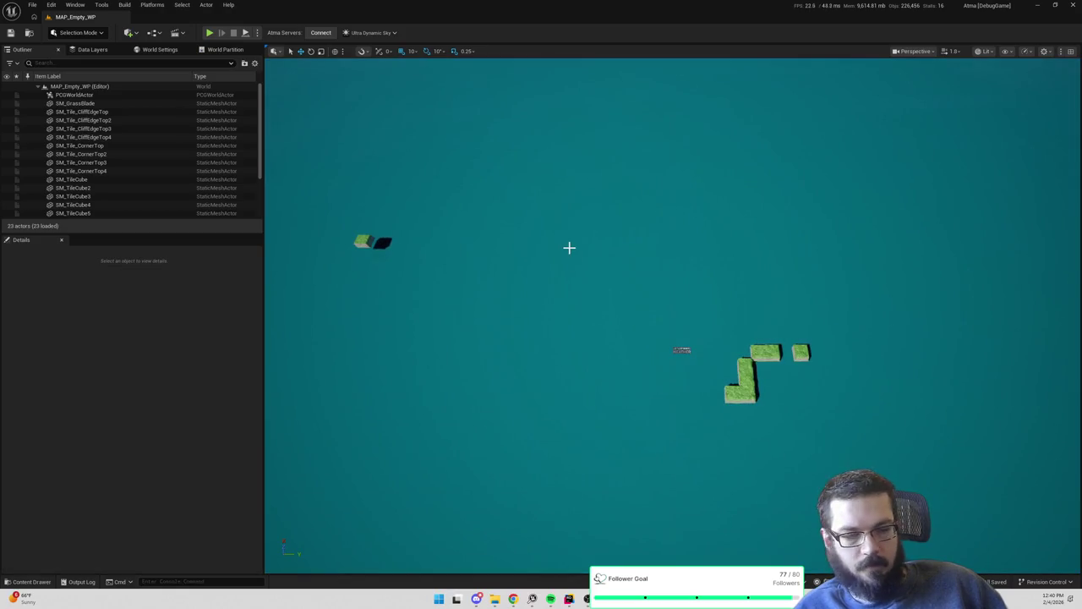
{"action": "key", "text": "alt+Tab"}
{"action": "left_click", "coordinate": [606, 126]}
{"action": "type", "text": "1"}
{"action": "key", "text": "Return"}
Commit the 1.0-second timer interval and return to the MAP_Empty_WP level editor
{"action": "left_click", "coordinate": [778, 178]}
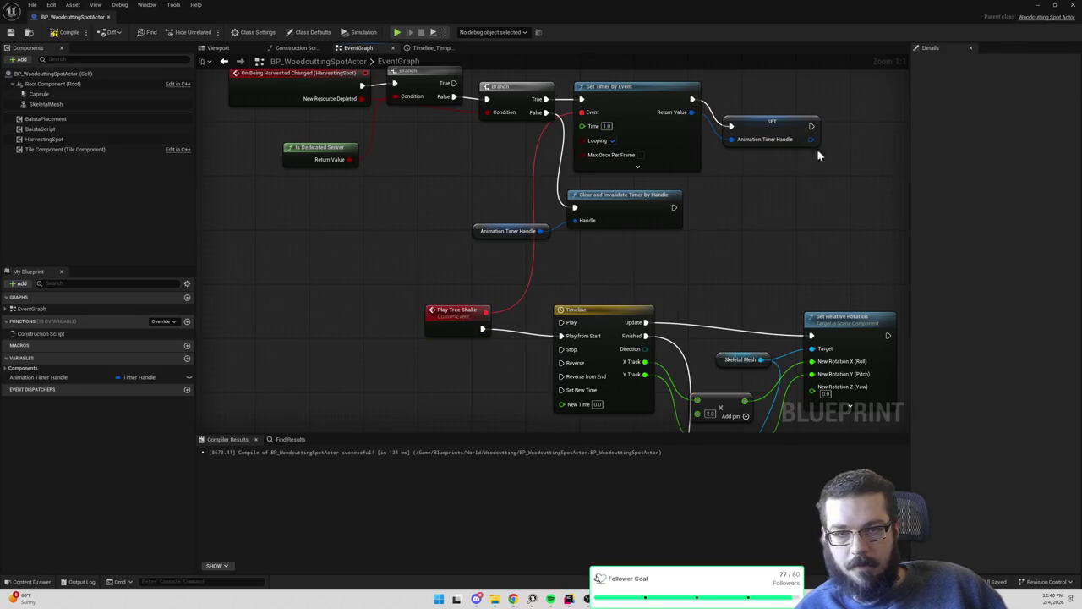
{"action": "left_click_drag", "start_coordinate": [838, 138], "coordinate": [750, 135]}
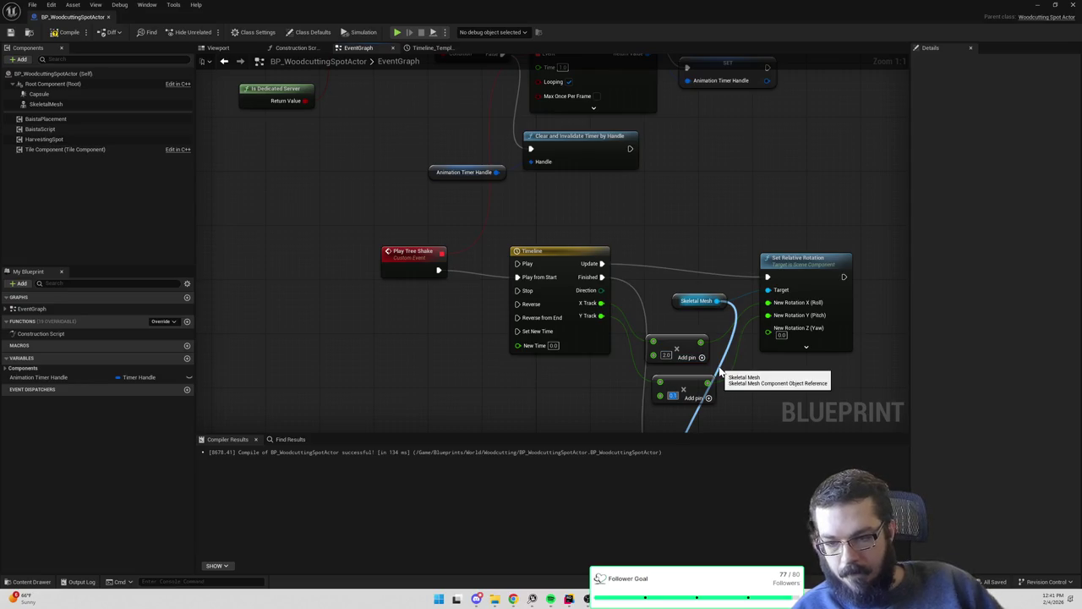
{"action": "left_click", "coordinate": [1038, 5]}
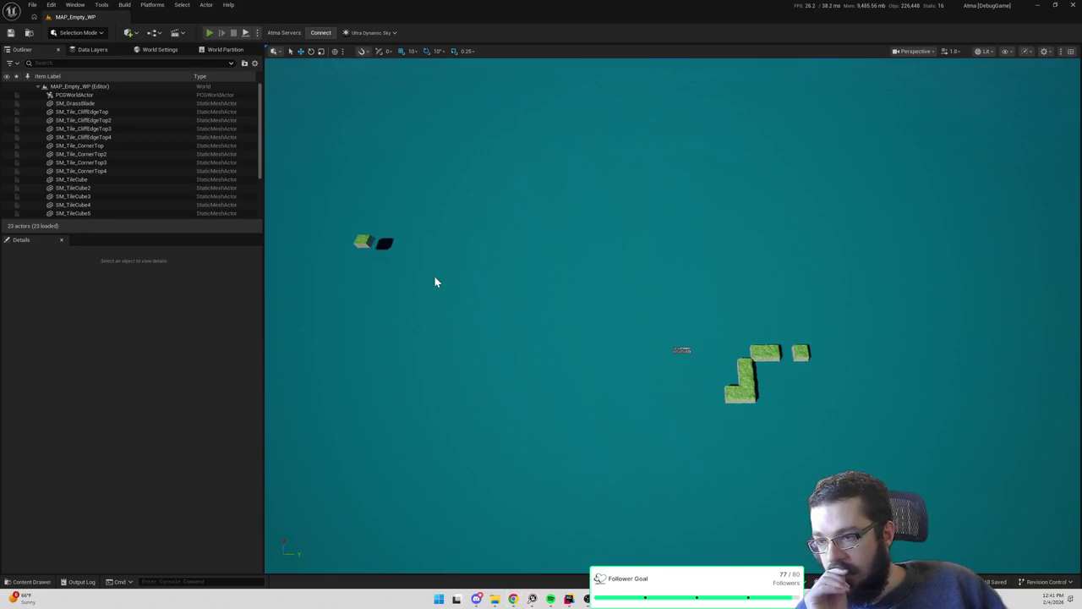
Play-test walking the character to the tree to chop wood, then stop and review the event graph
{"action": "key", "text": "alt+p"}
{"action": "key", "text": "Escape"}
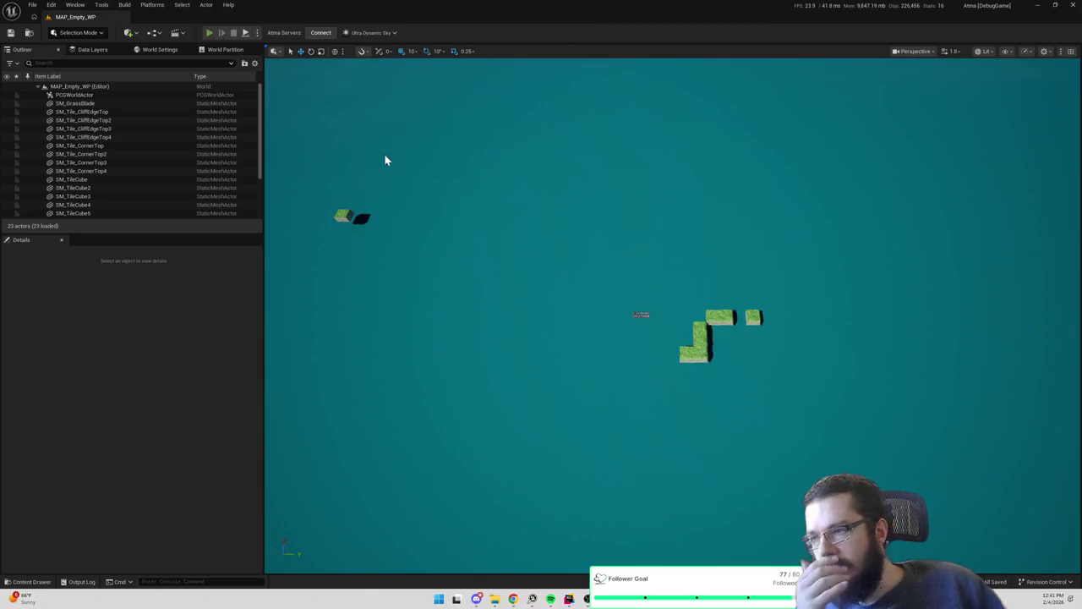
{"action": "key", "text": "alt+p"}
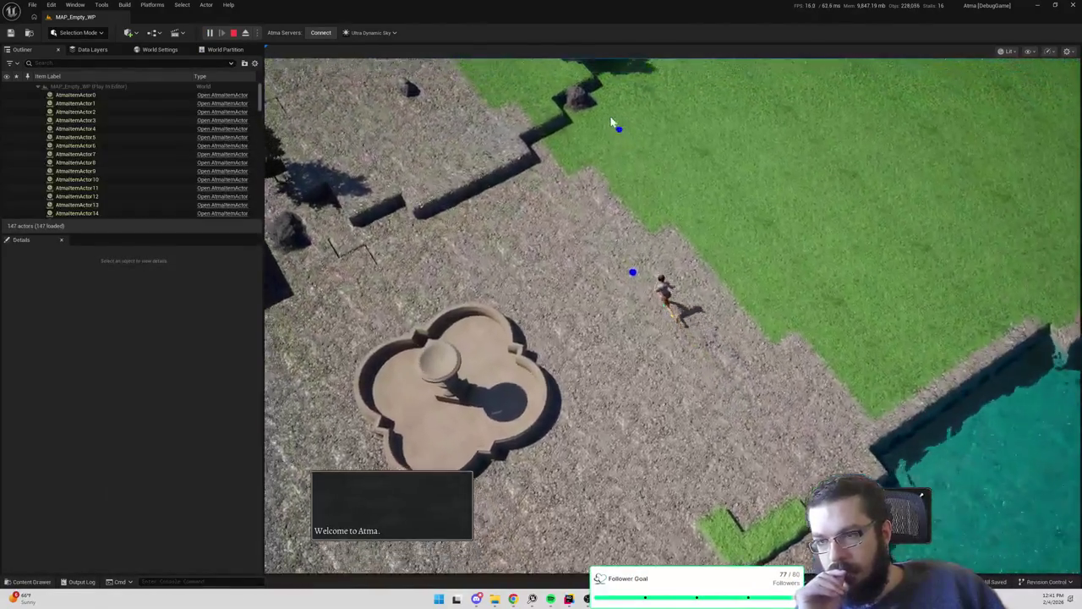
{"action": "left_click", "coordinate": [630, 110]}
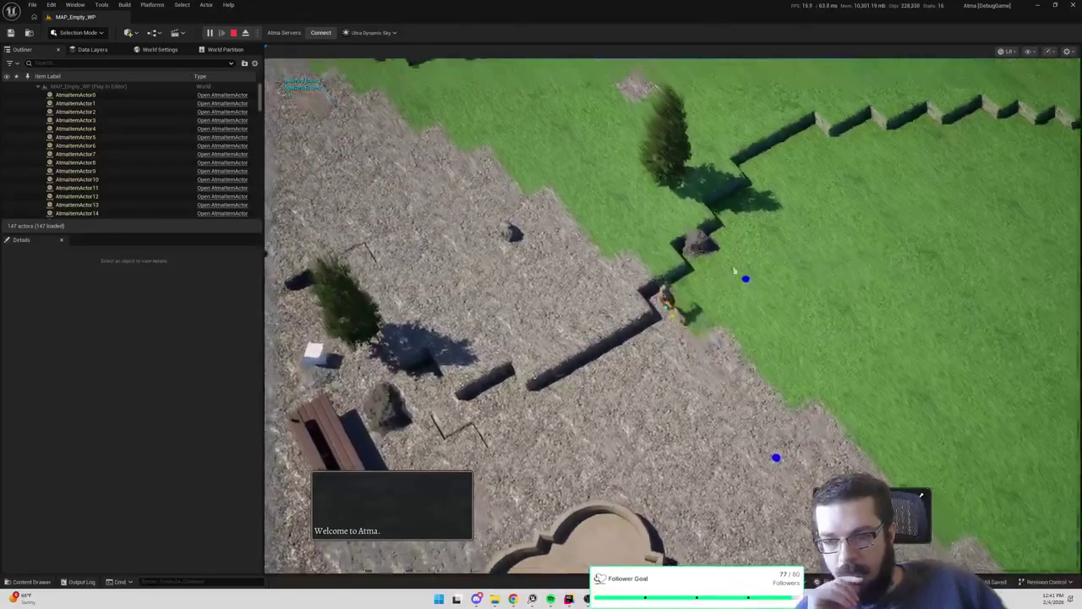
{"action": "left_click", "coordinate": [672, 144]}
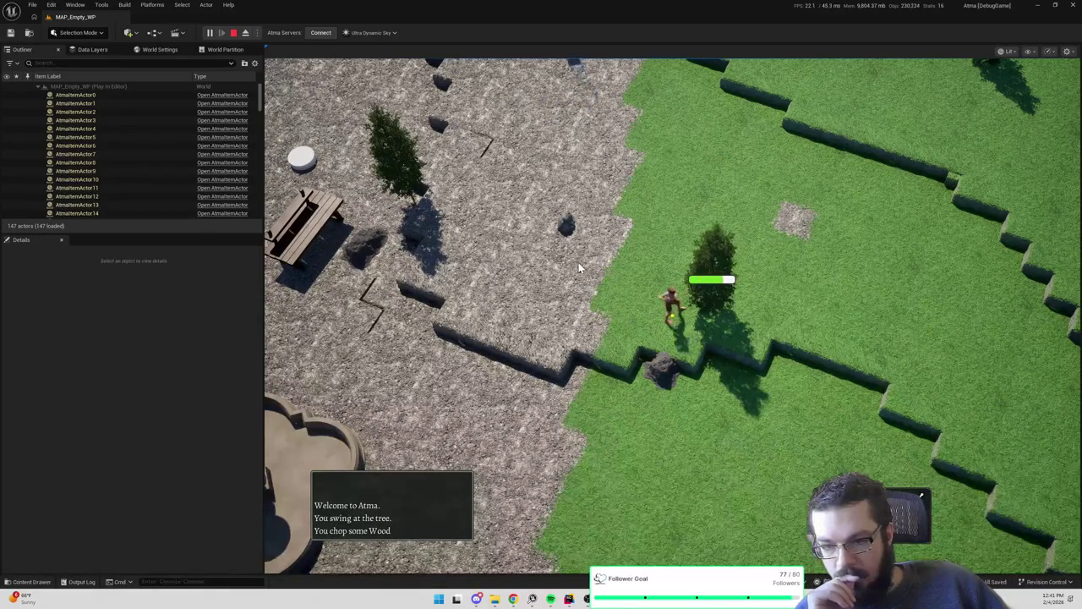
{"action": "key", "text": "Escape"}
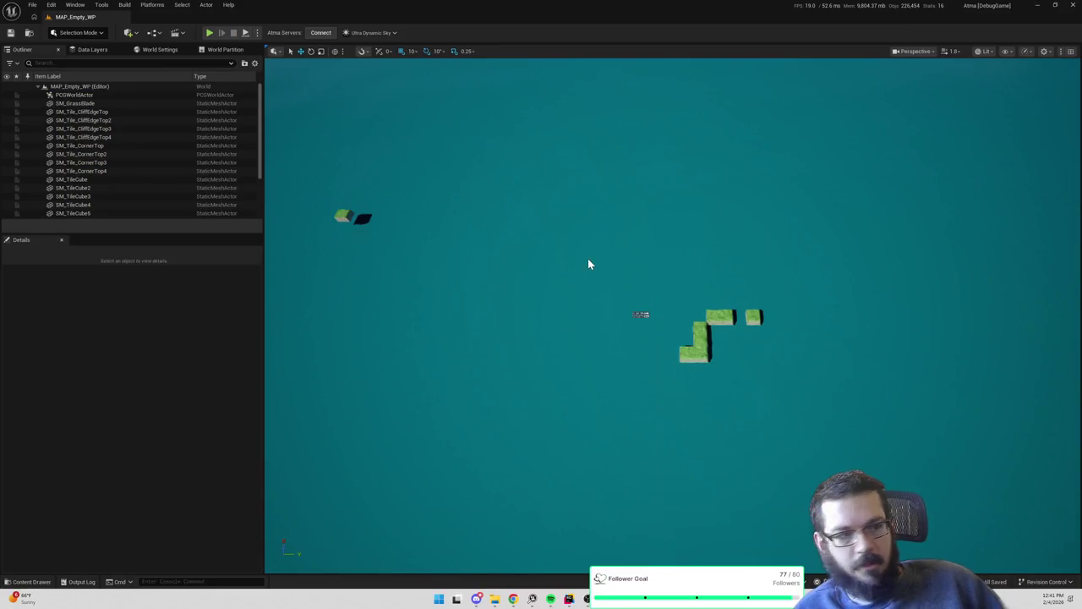
{"action": "left_click_drag", "start_coordinate": [590, 264], "coordinate": [643, 279]}
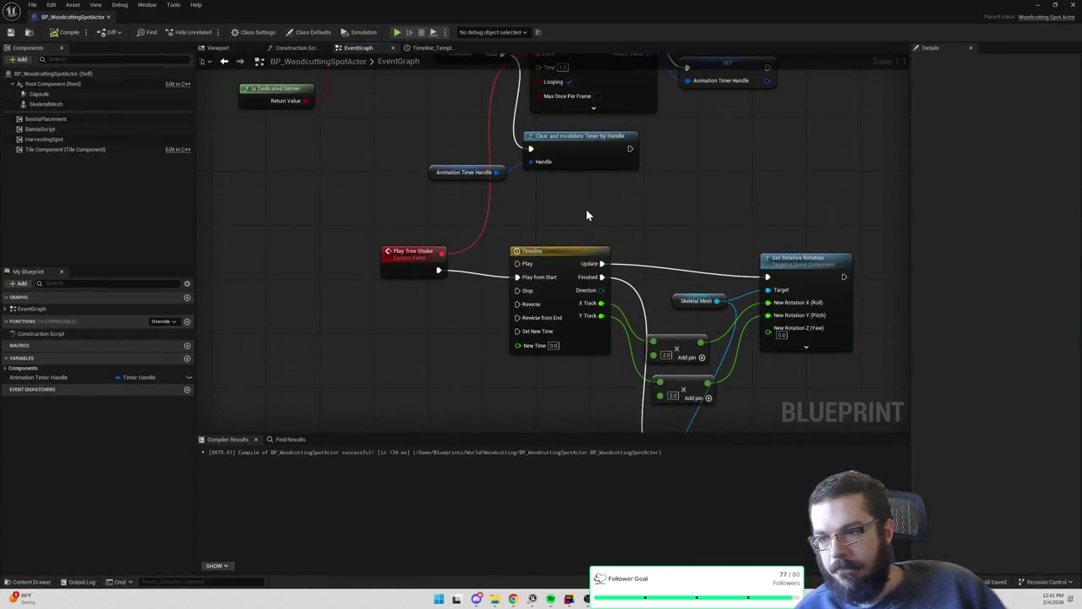
{"action": "left_click_drag", "start_coordinate": [587, 215], "coordinate": [588, 341]}
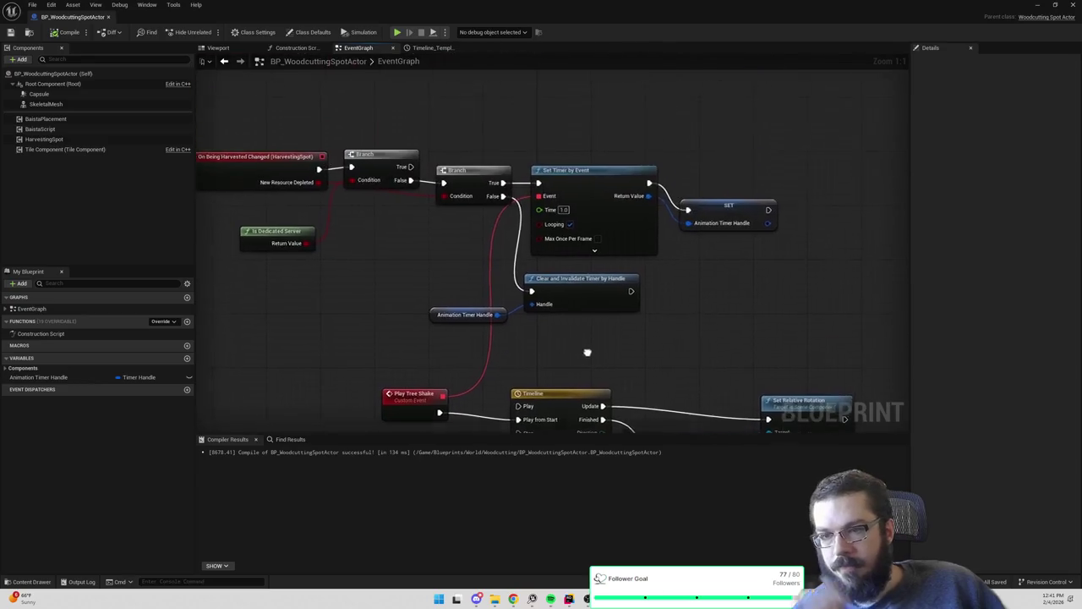
{"action": "key", "text": "ctrl+space"}
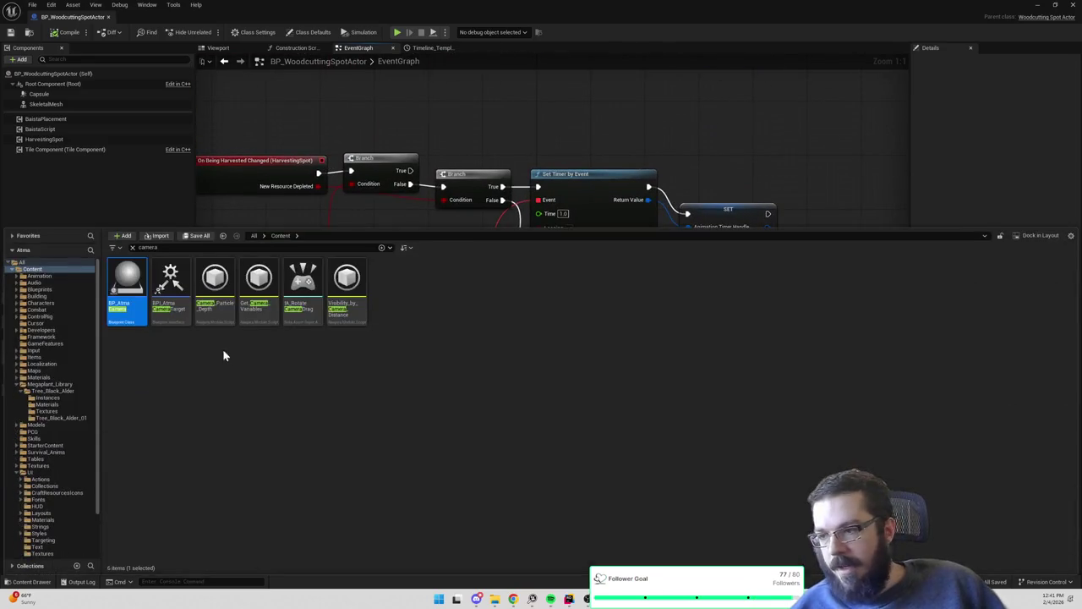
{"action": "type", "text": "woodc"}
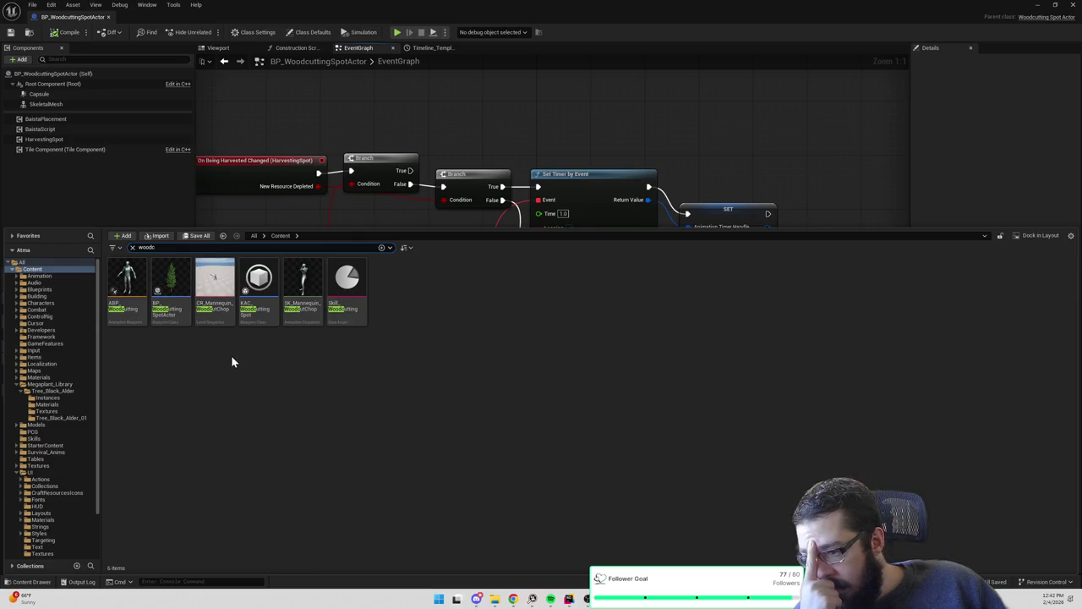
{"action": "left_click", "coordinate": [298, 287]}
{"action": "key", "text": "ctrl+space"}
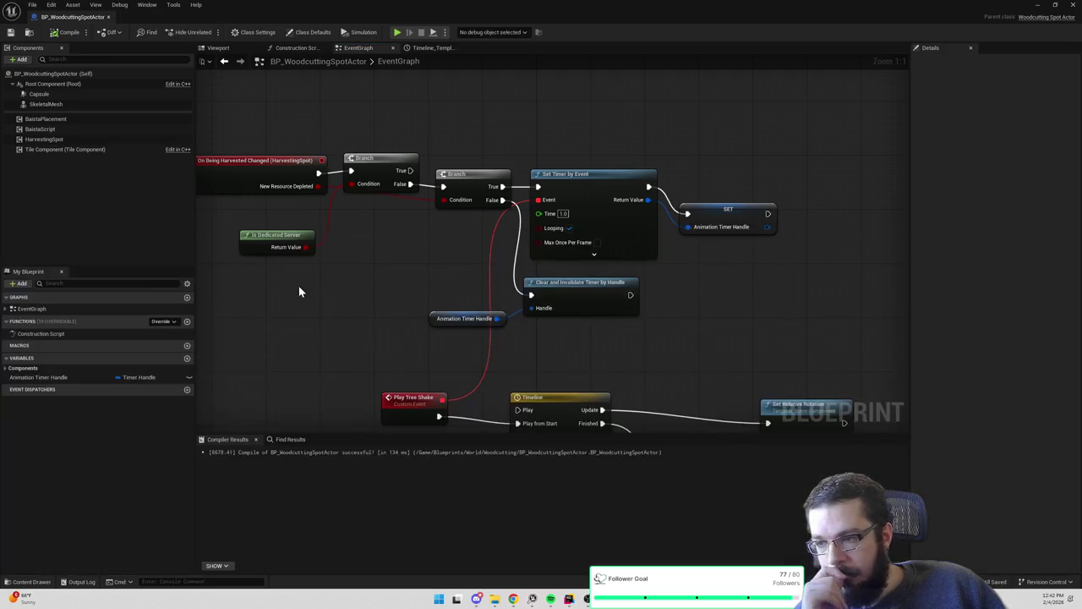